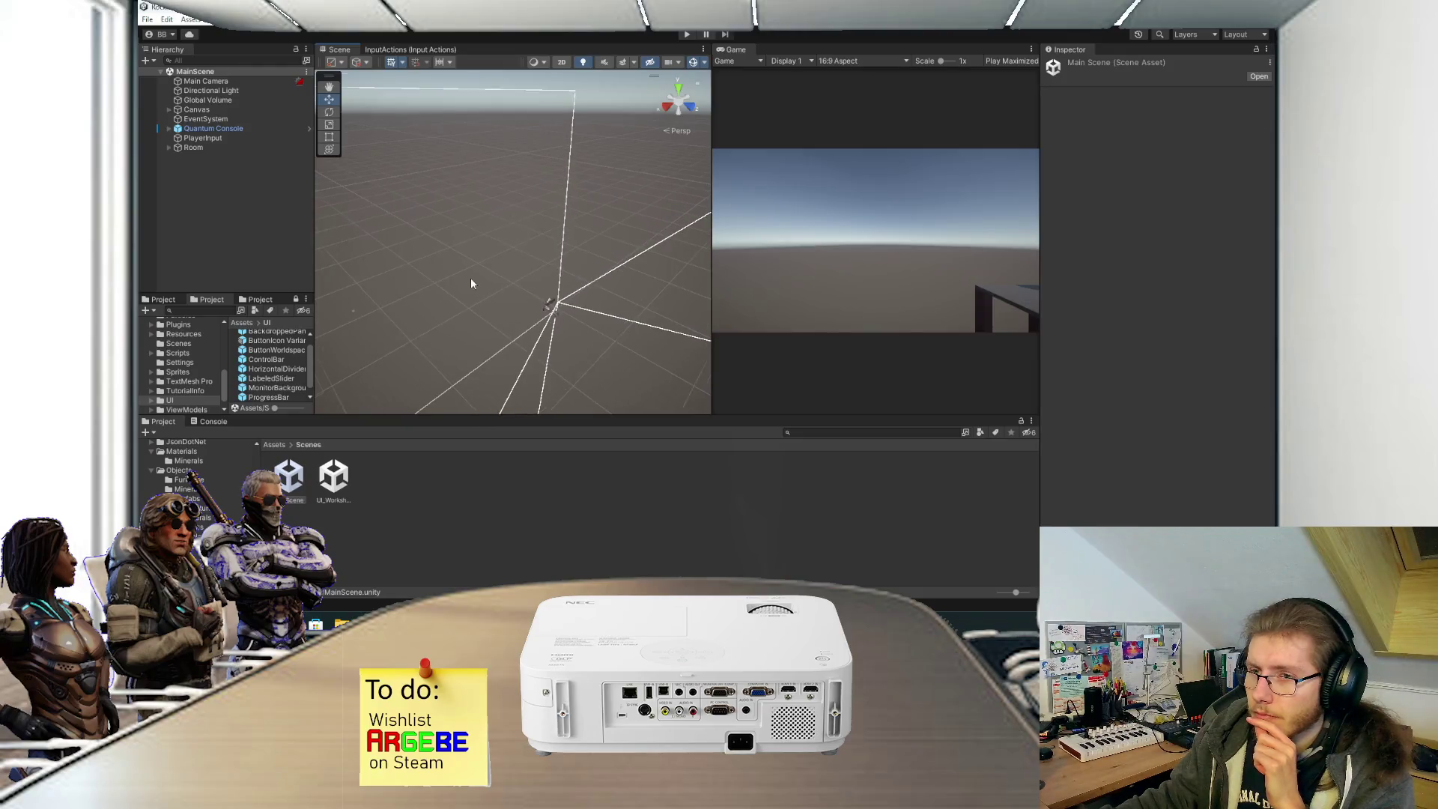
Frame the Room object, orbit around its contents and pick the Dispenser.
click(230, 147)
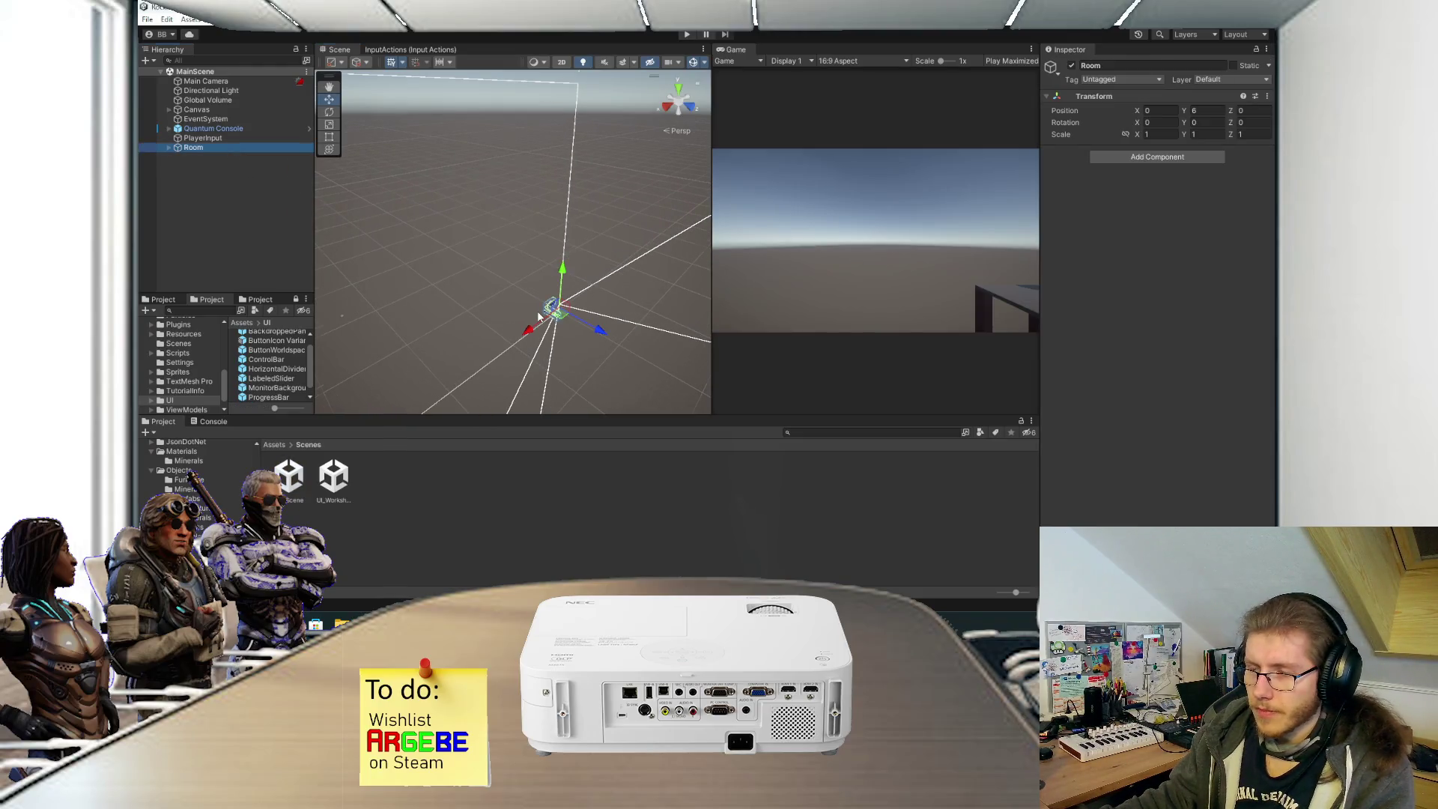
key(f)
mouse_move(584, 236)
mouse_down()
mouse_move(443, 240)
mouse_move(579, 229)
mouse_move(520, 212)
mouse_move(542, 211)
mouse_up()
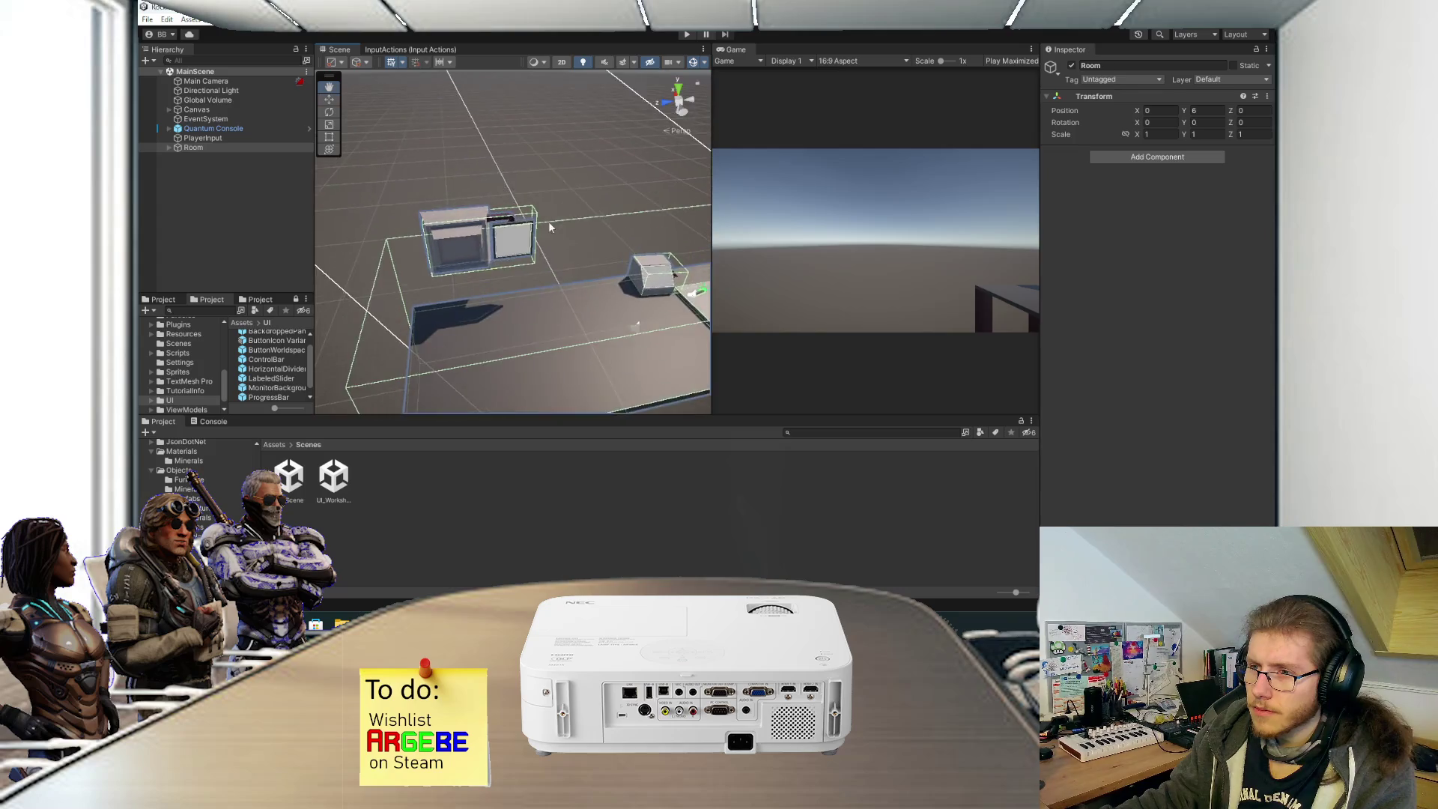
scroll(490, 236, up, 6)
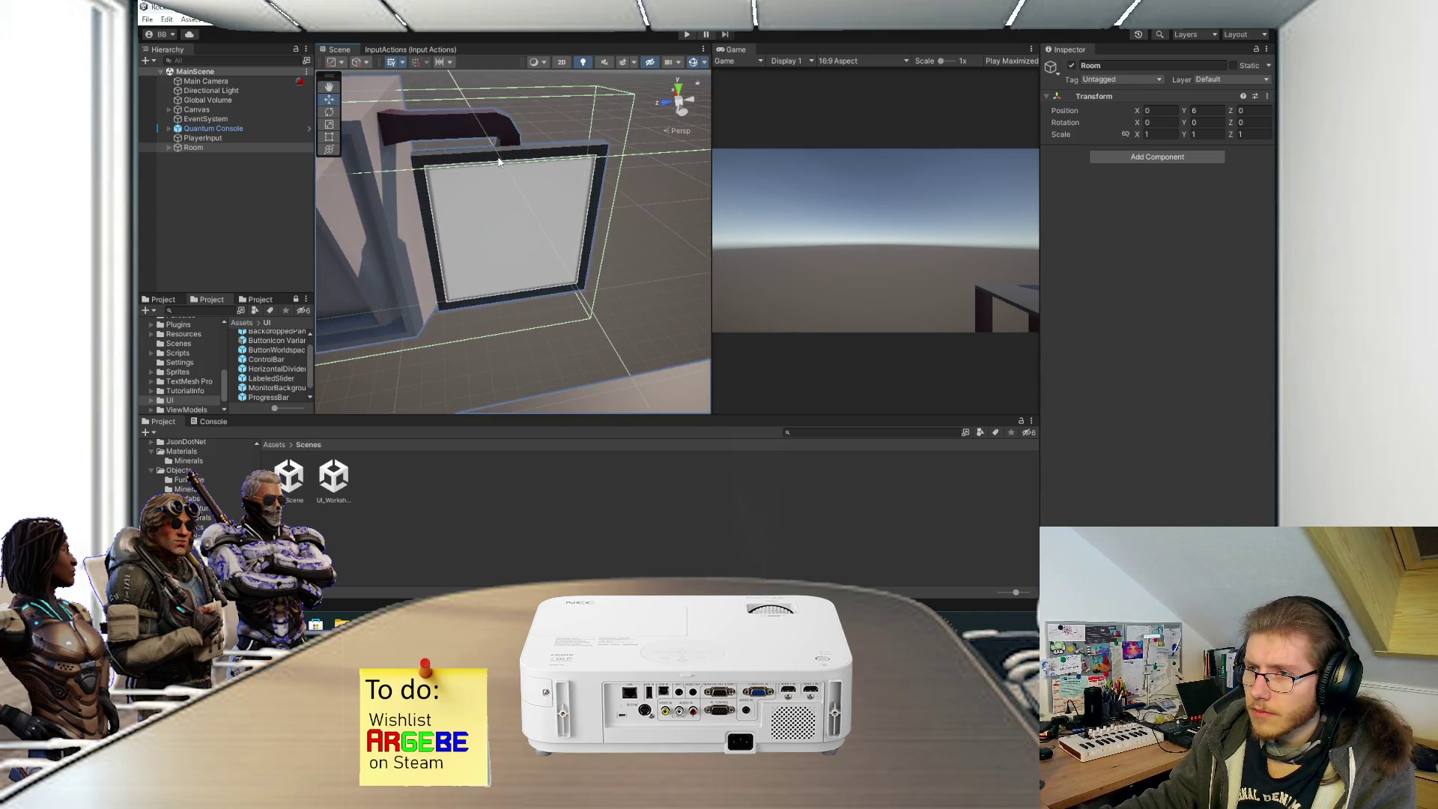
click(498, 162)
Expand HopperMonitor > Monitor > Display > Canvas, inspecting each, then inspect Main Camera.
click(218, 196)
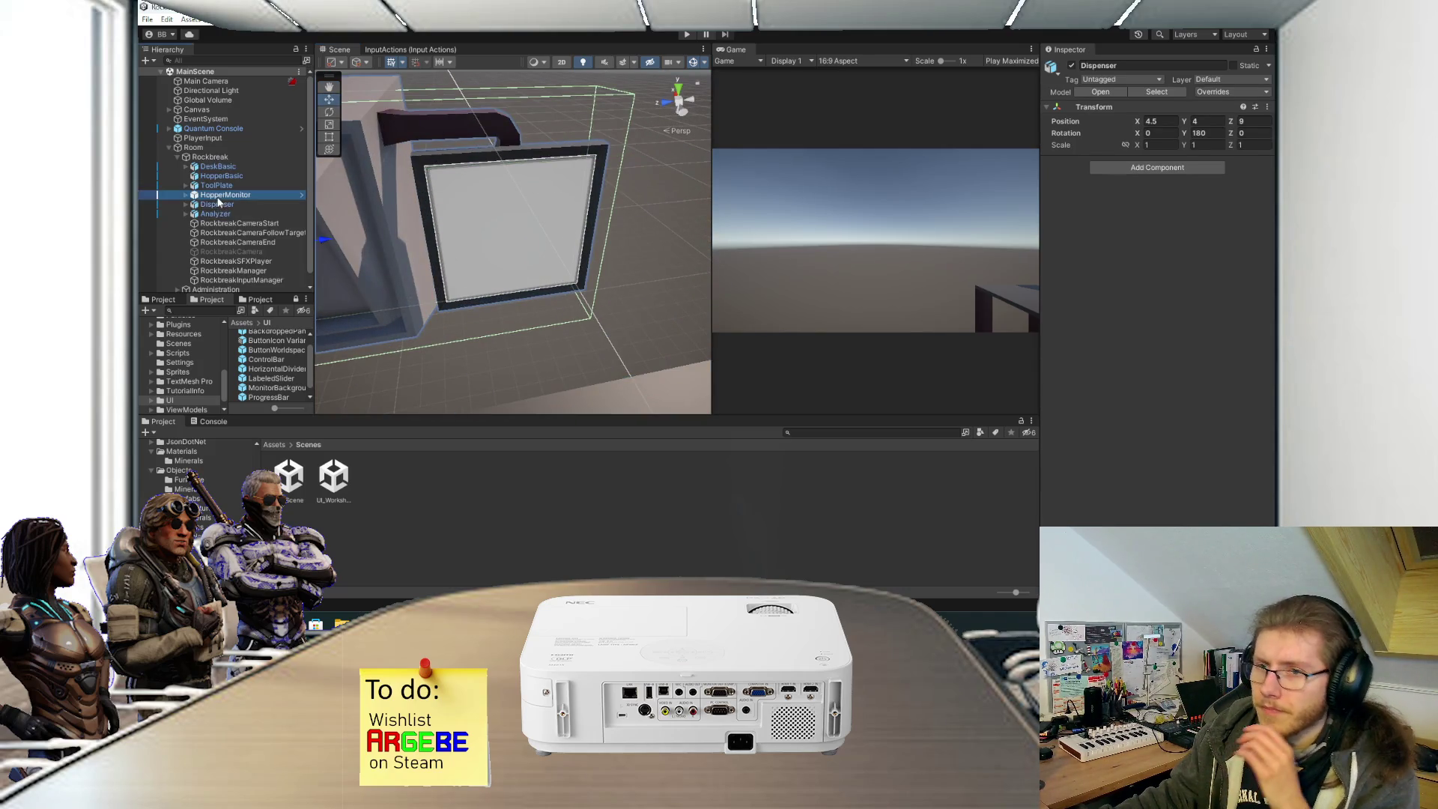
click(185, 196)
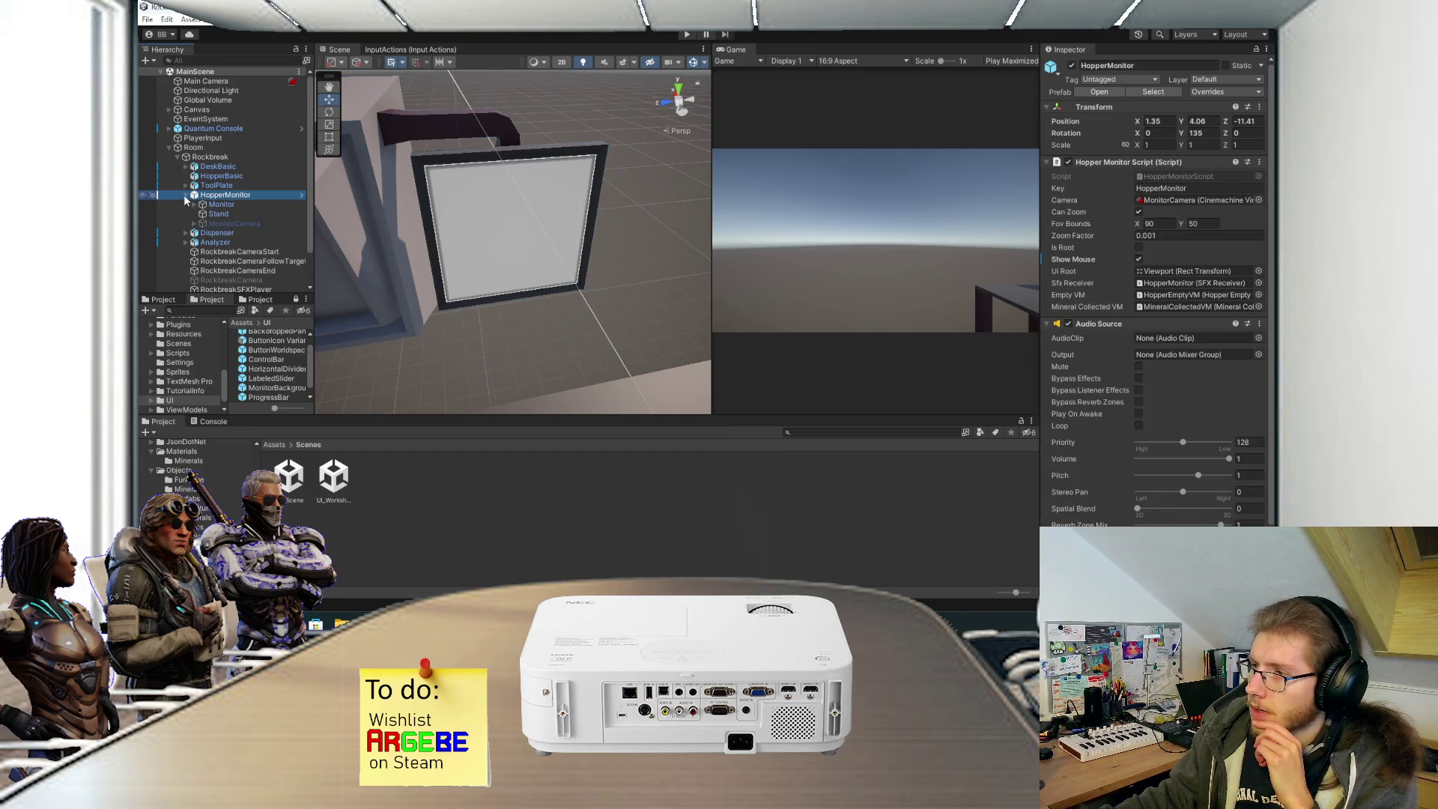
scroll(1113, 303, down, 2)
scroll(1114, 302, up, 2)
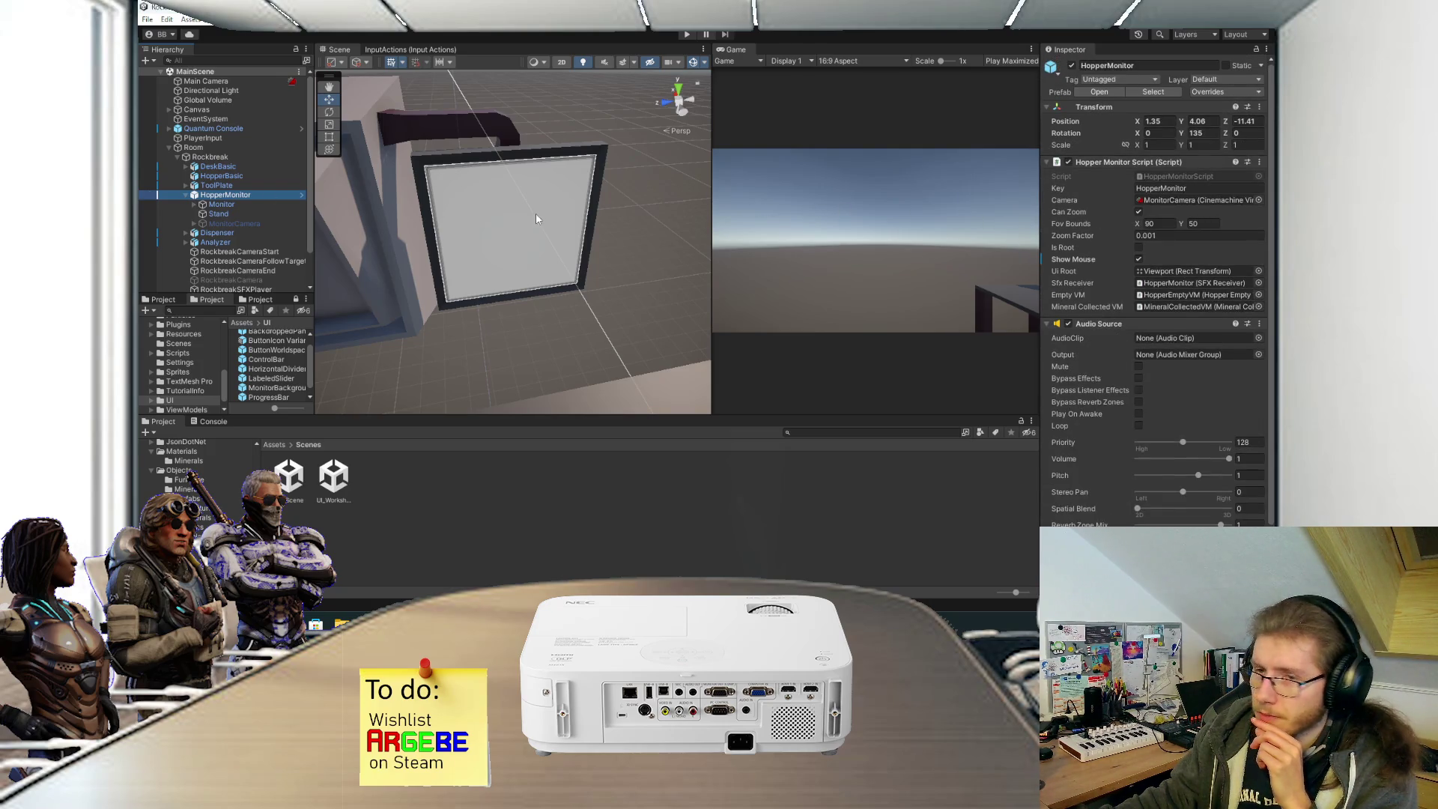
click(226, 206)
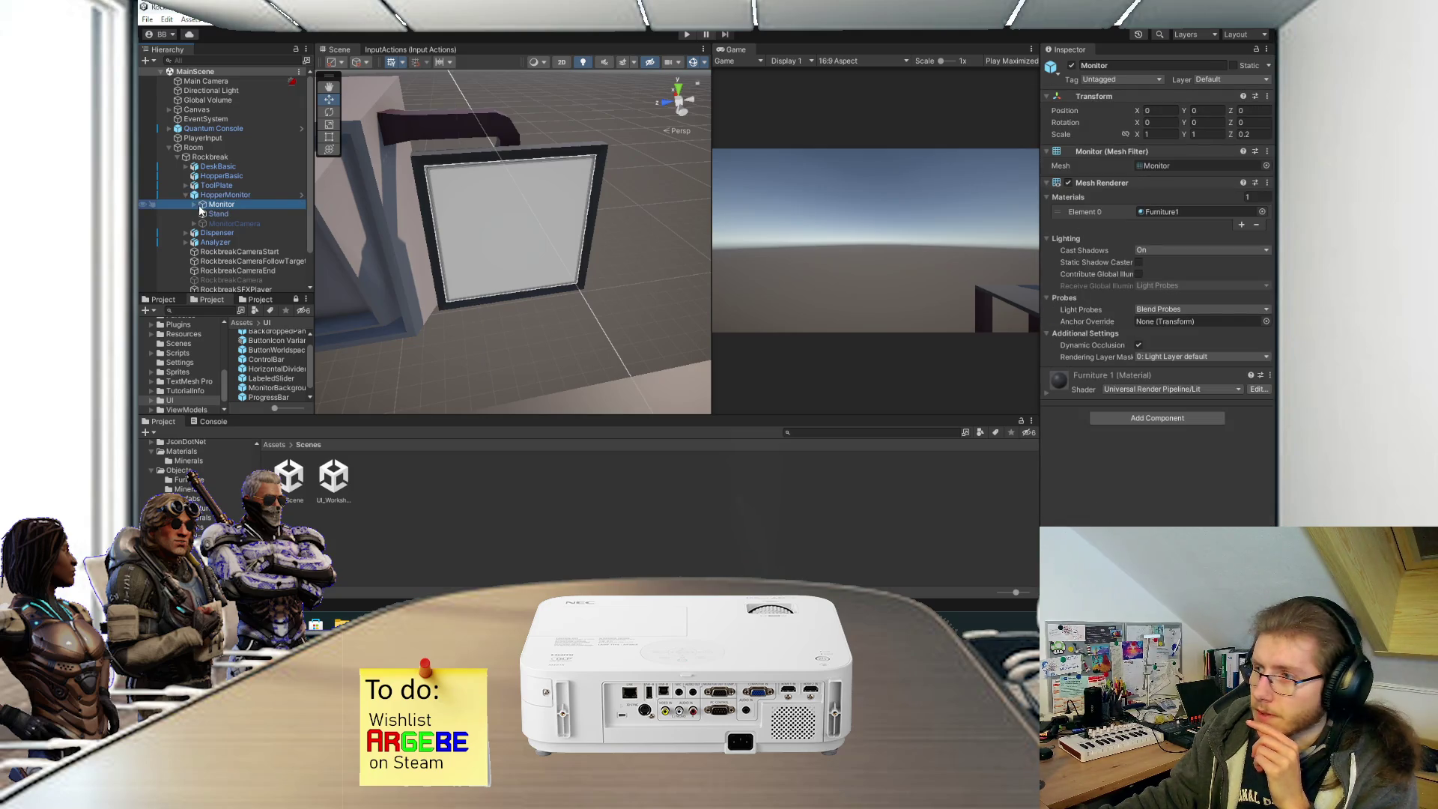
click(195, 204)
click(203, 214)
click(225, 215)
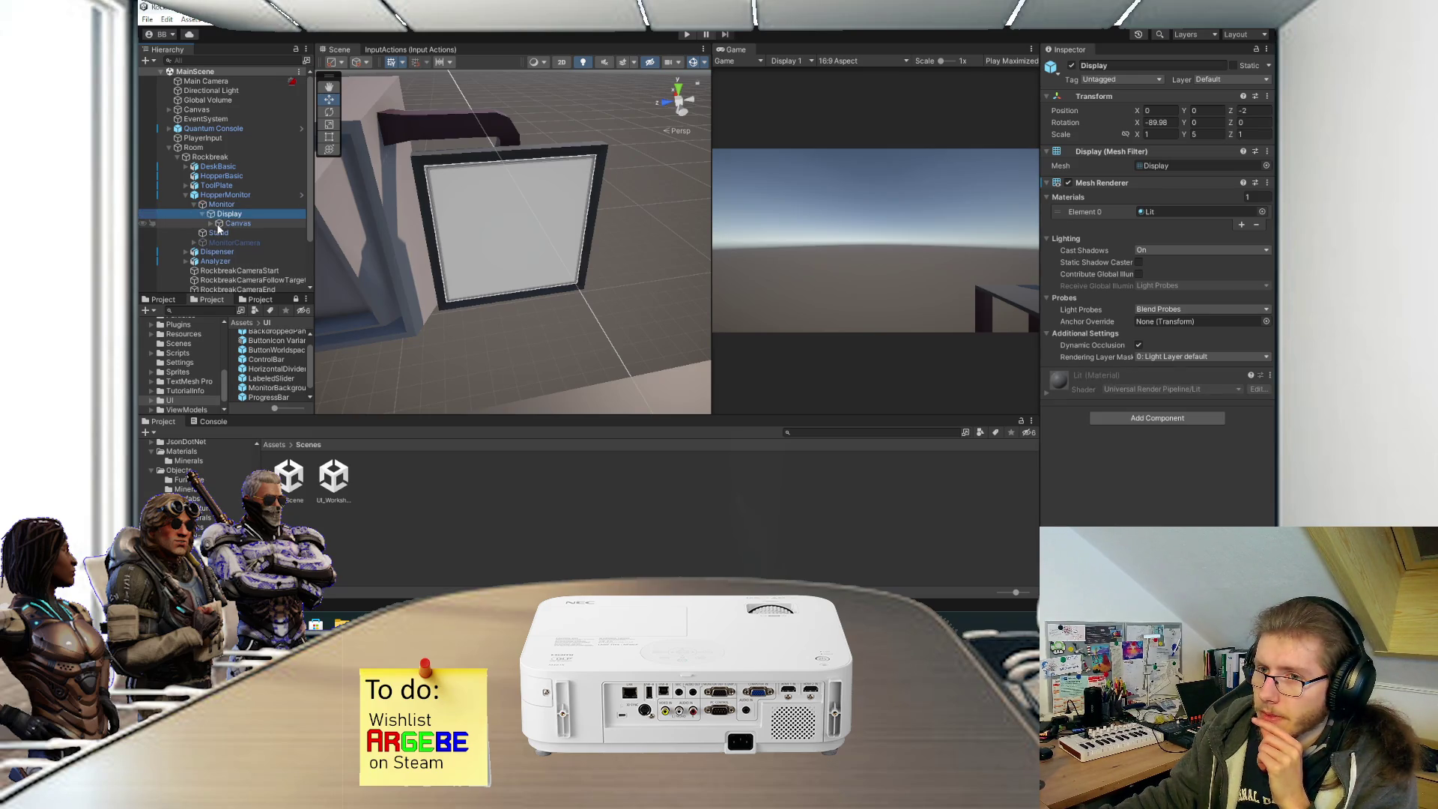
click(233, 225)
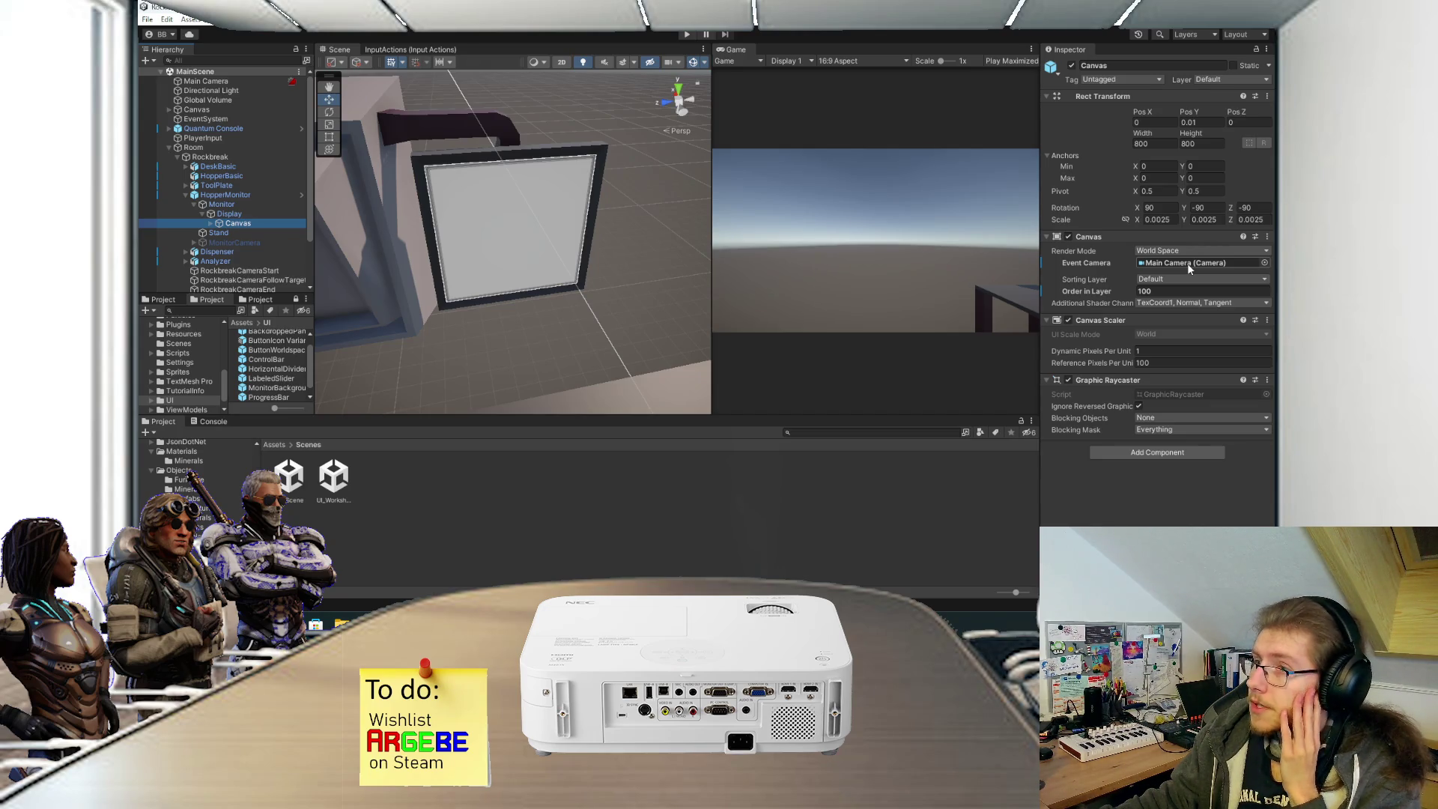
click(241, 83)
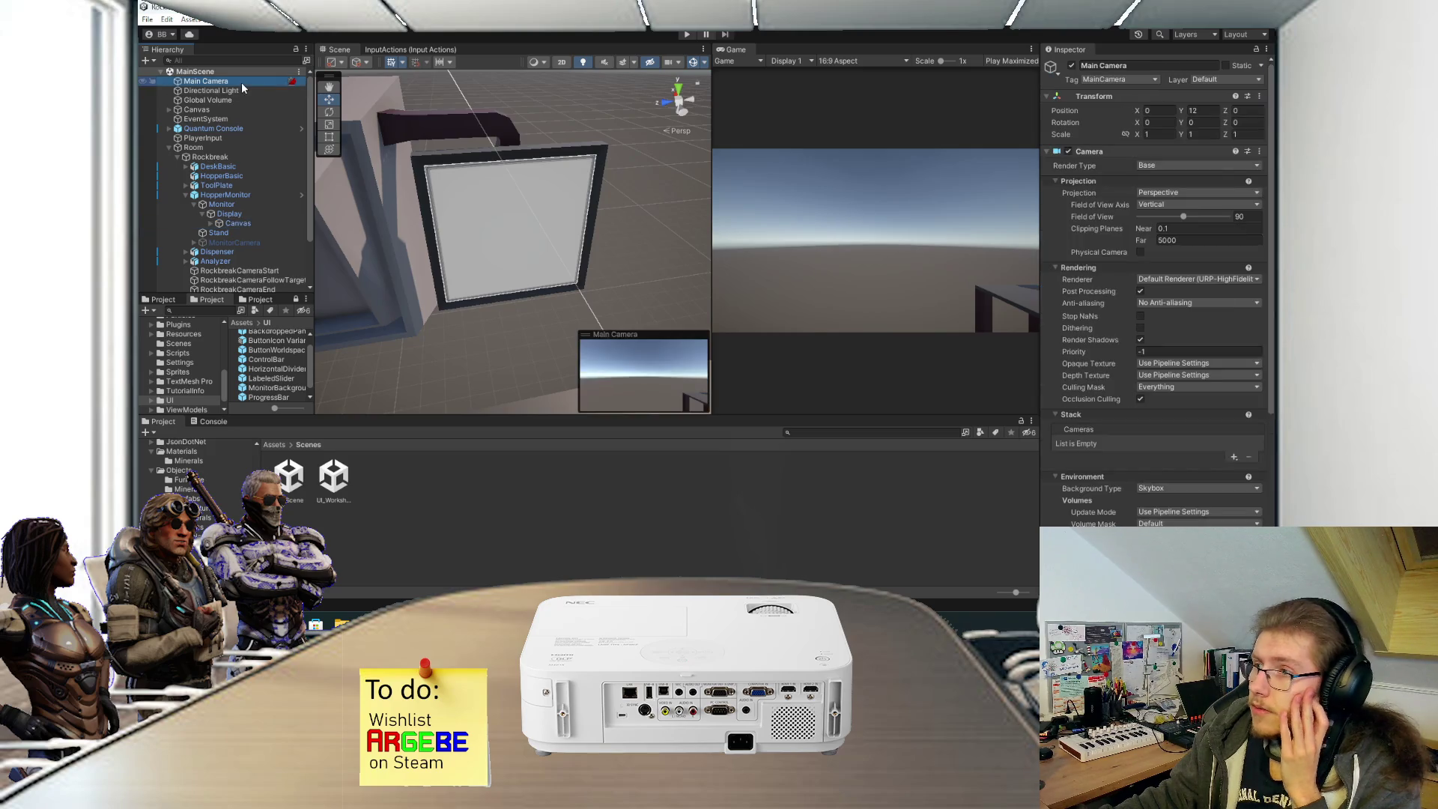
scroll(1085, 294, down, 6)
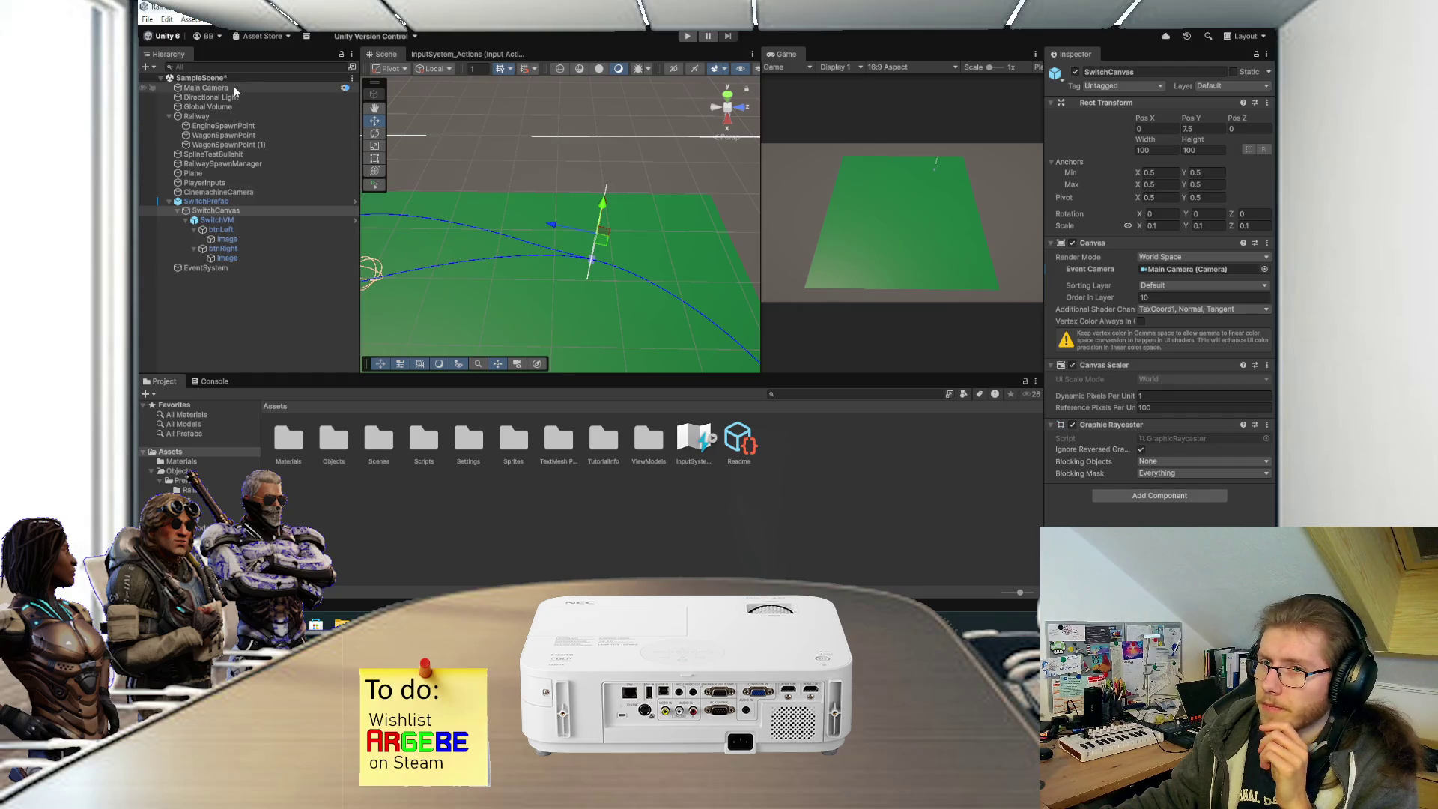
Inspect the railway Main Camera, CinemachineCamera and SwitchVM objects.
click(235, 90)
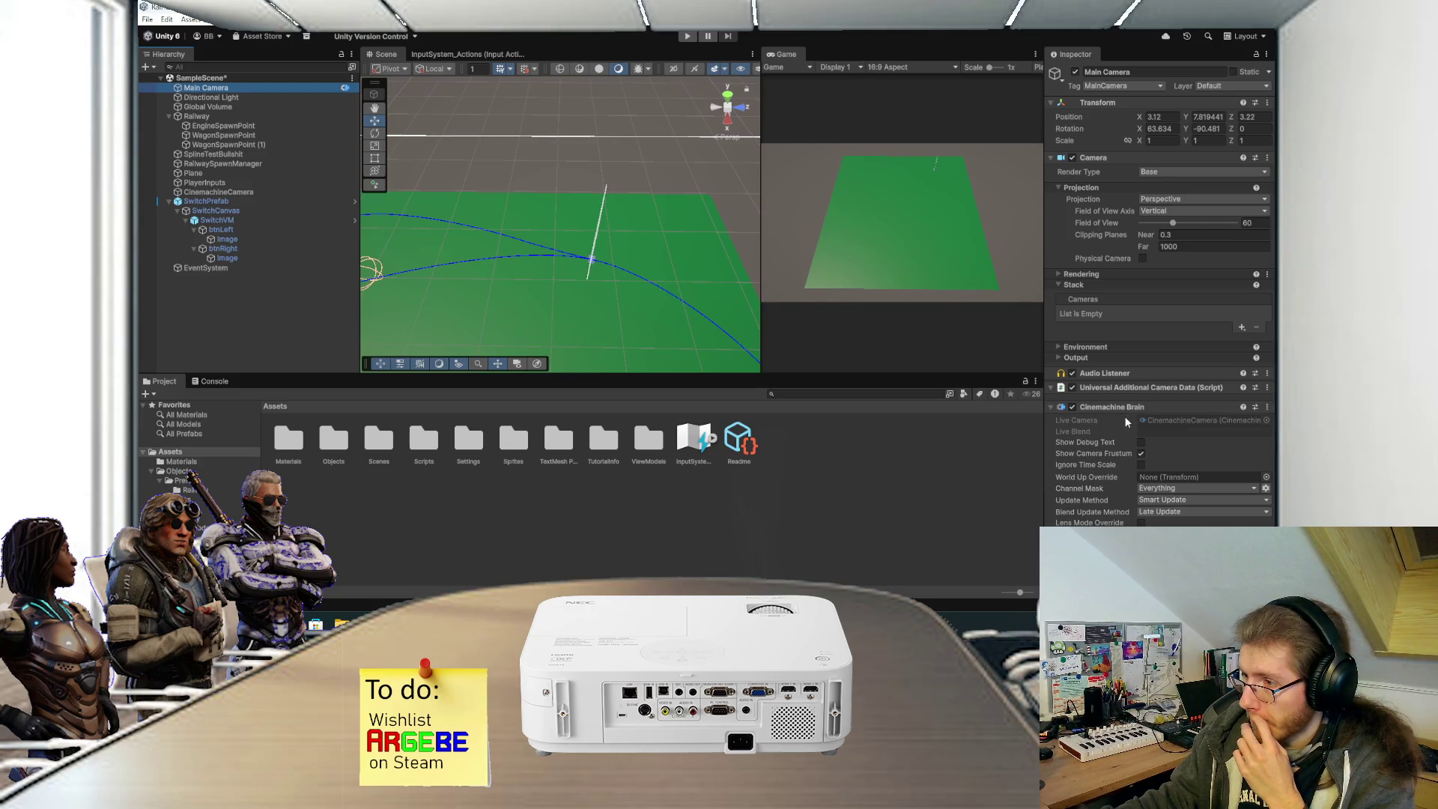
mouse_move(1125, 436)
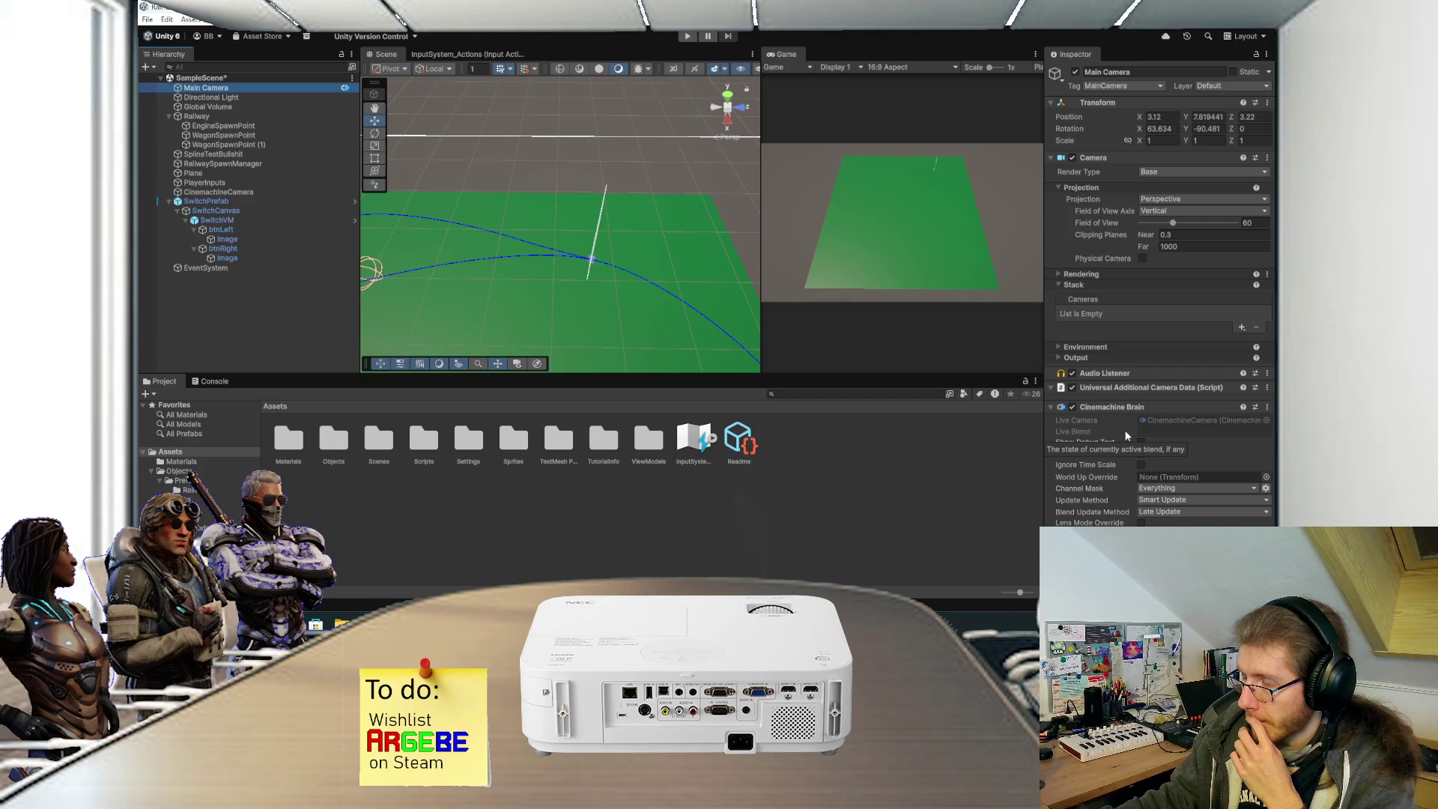
click(1139, 451)
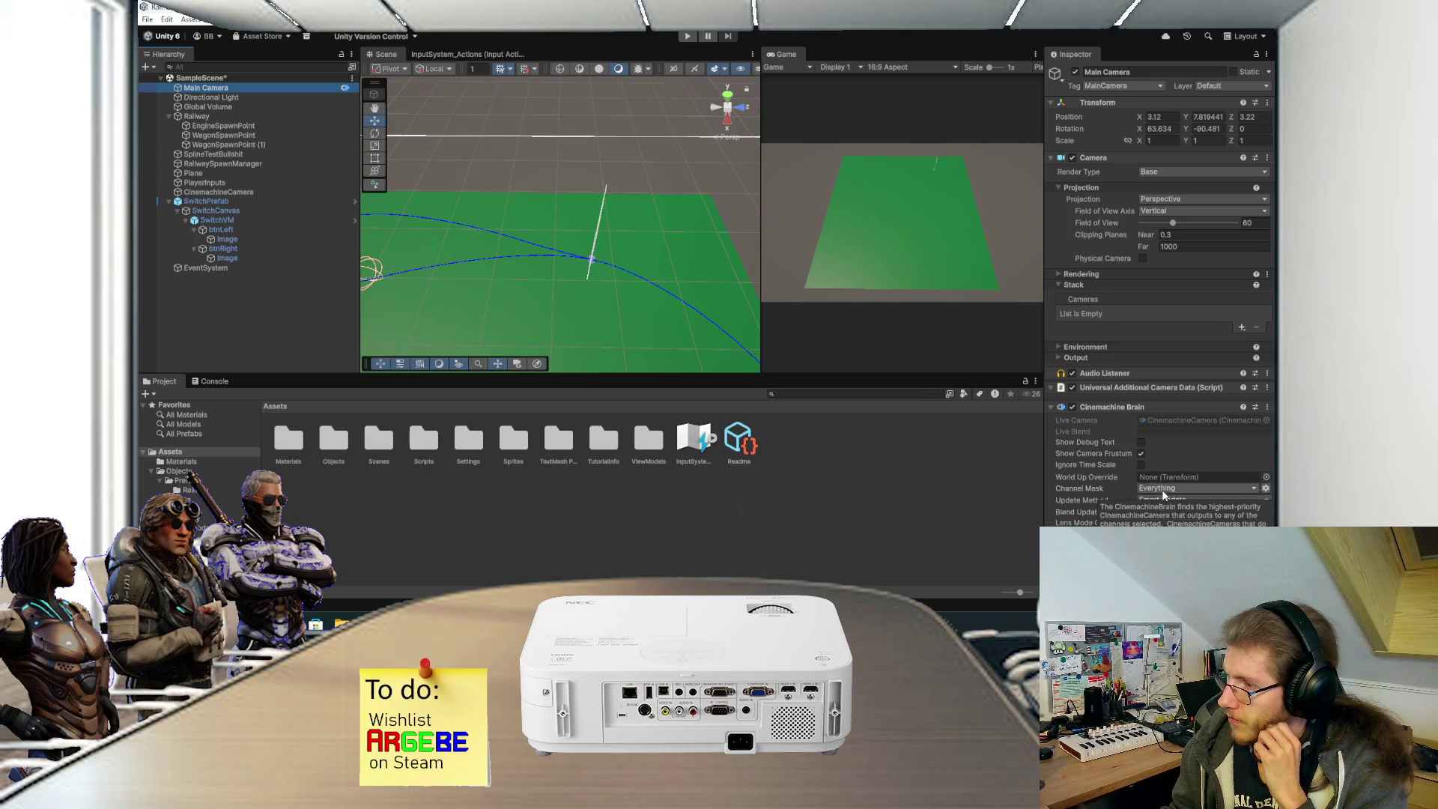
click(218, 191)
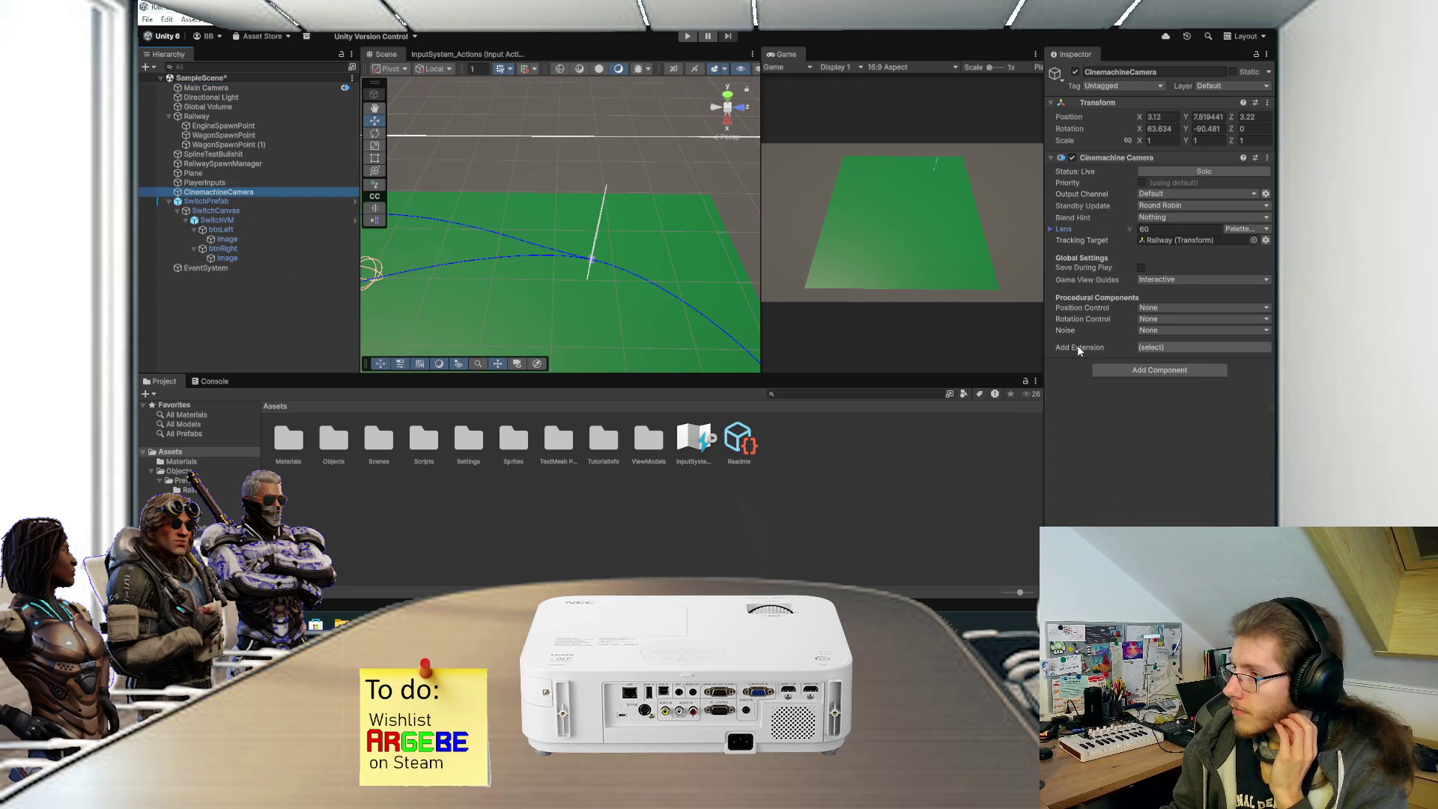
mouse_move(1077, 349)
mouse_move(1094, 319)
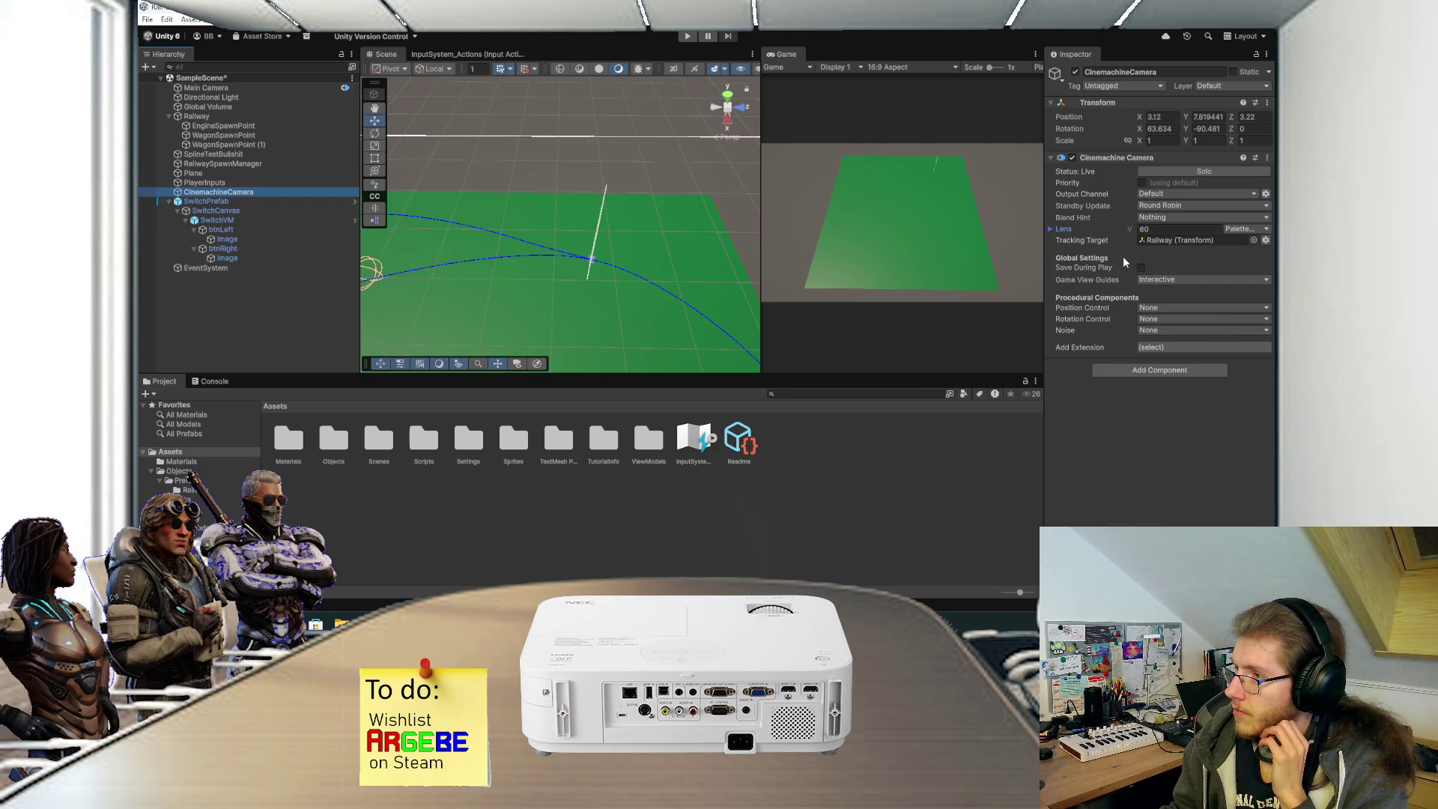
click(249, 219)
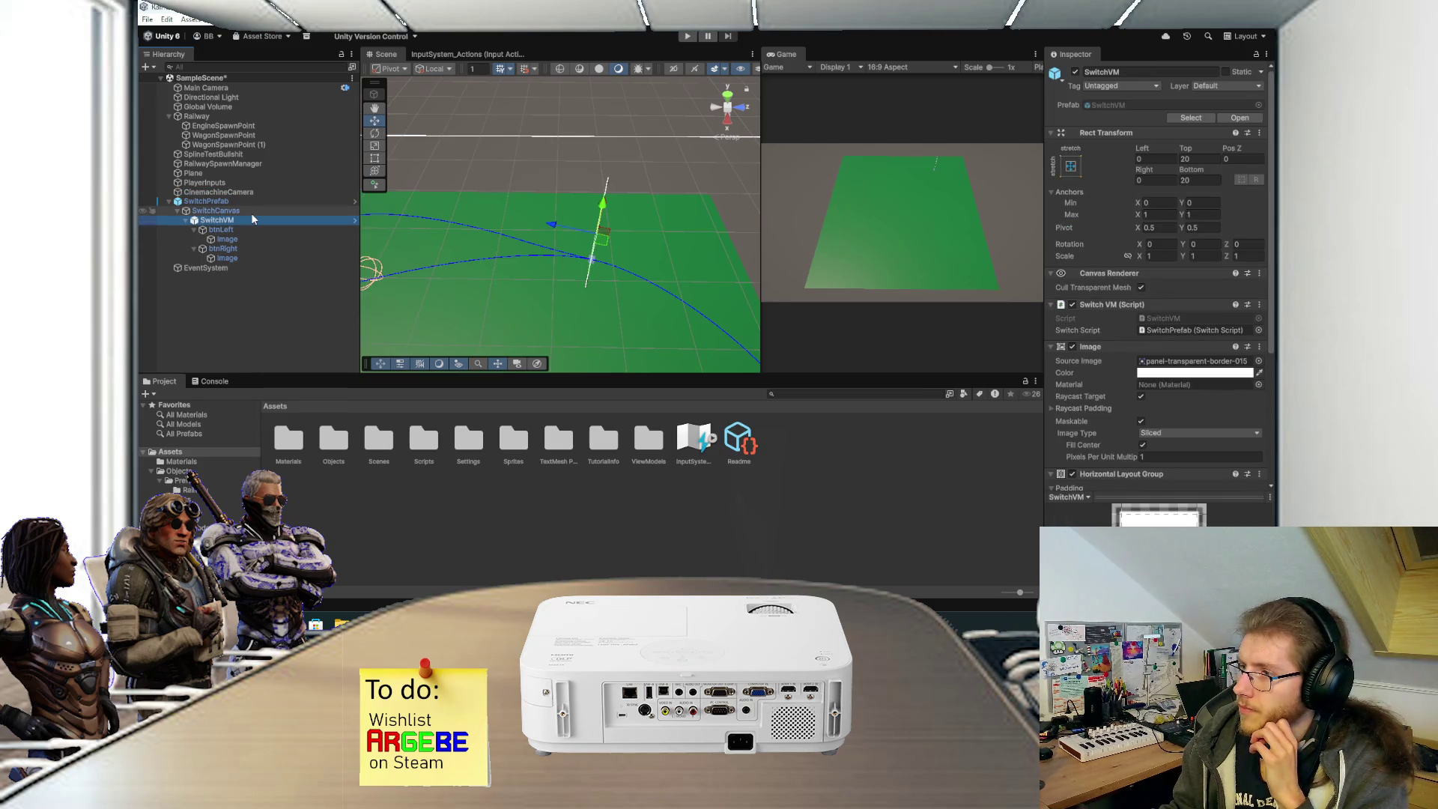
Set SwitchCanvas's Order in Layer to 100, leaving the sorting layer unchanged.
click(250, 212)
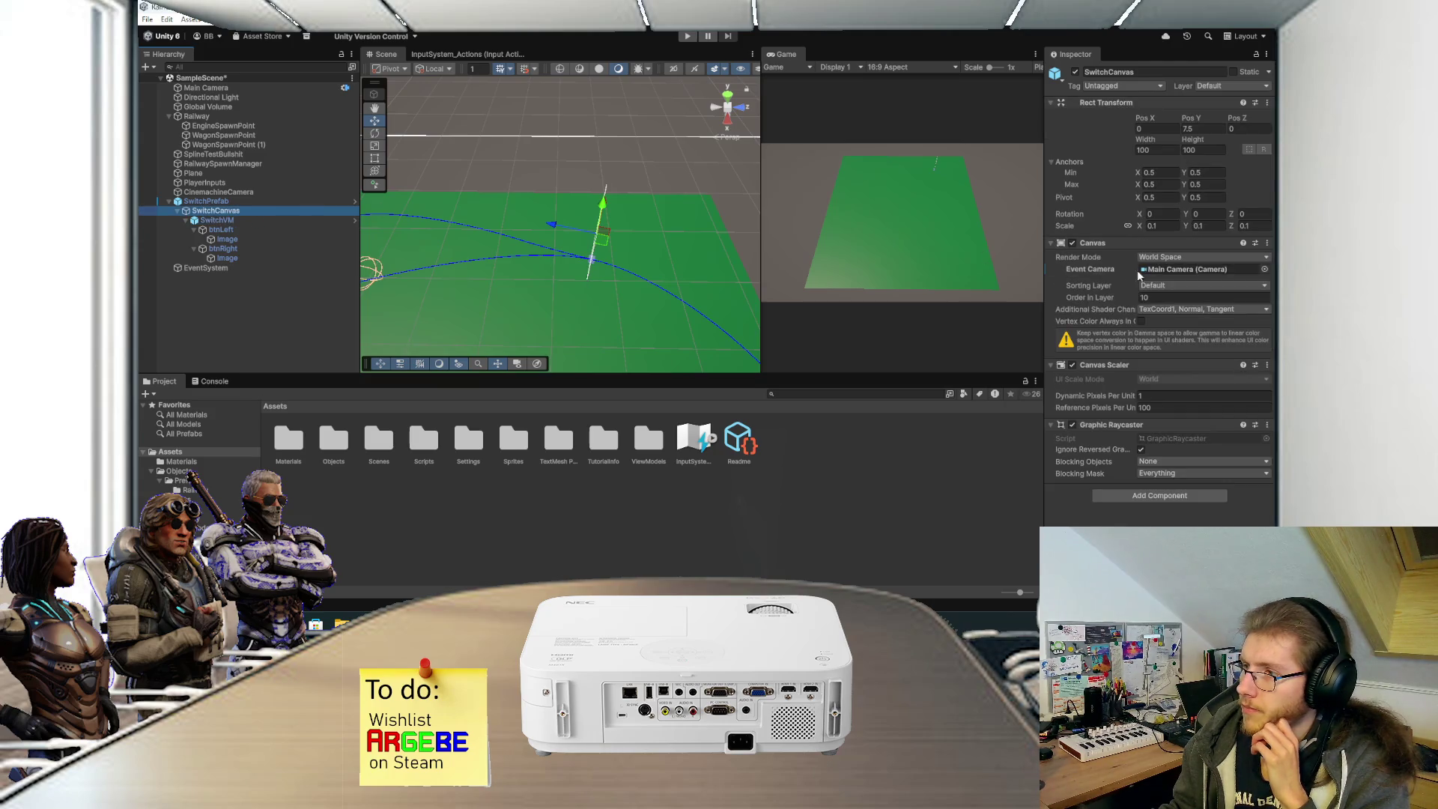
click(1172, 298)
text(100)
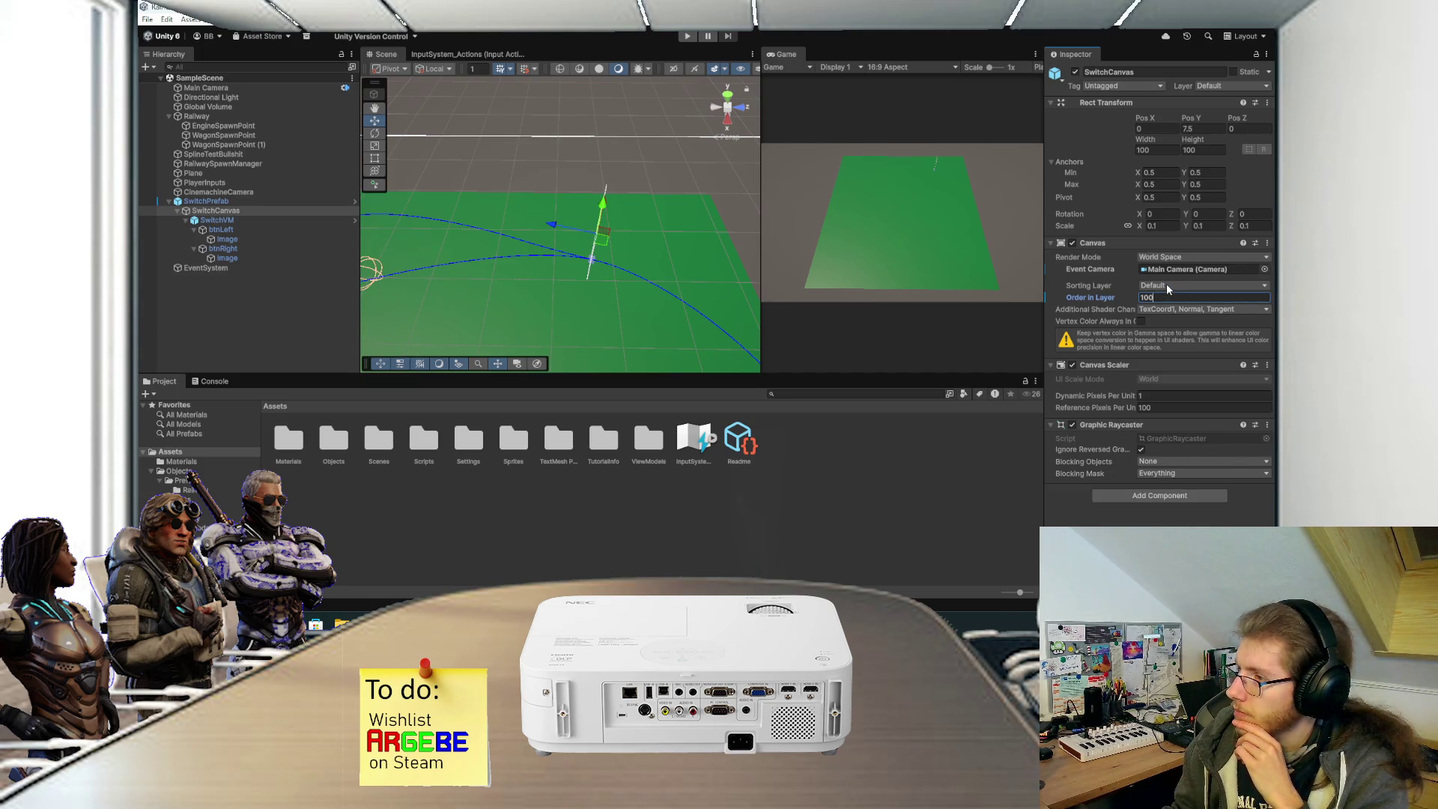
click(1162, 283)
key(Escape)
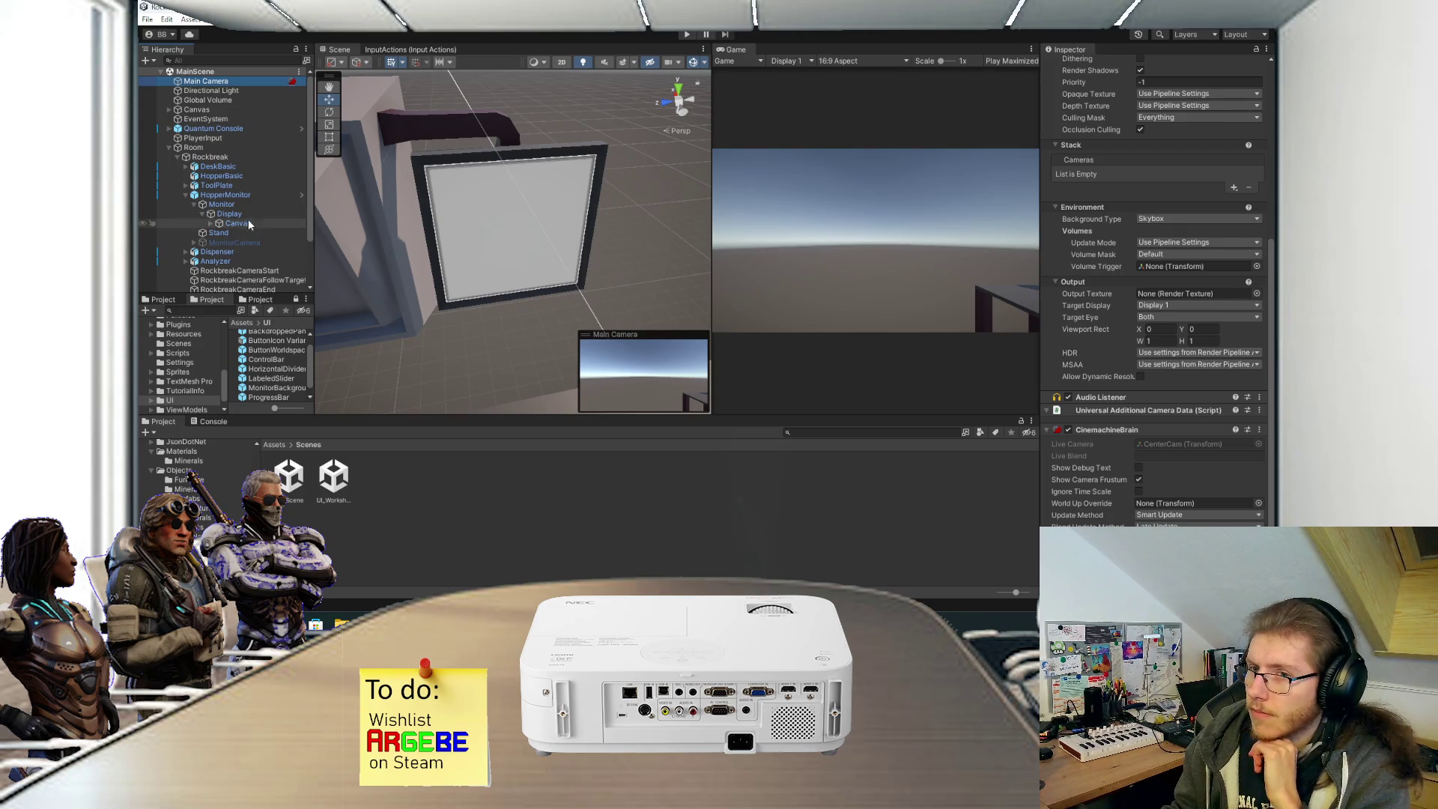
Expand the monitor Canvas and inspect MonitorBackground, MonitorForeground and Viewport.
click(244, 213)
click(238, 223)
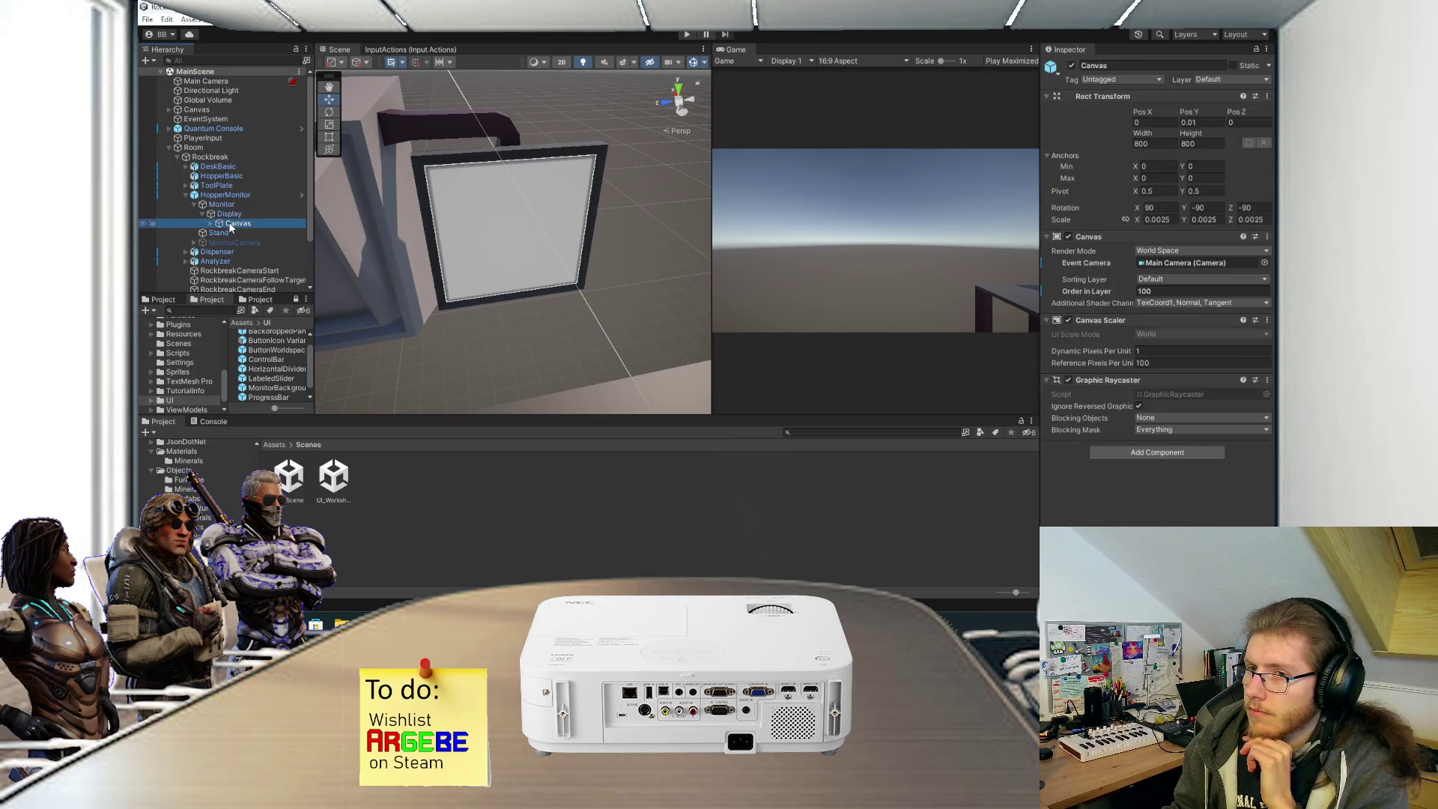
click(211, 223)
click(219, 232)
click(225, 233)
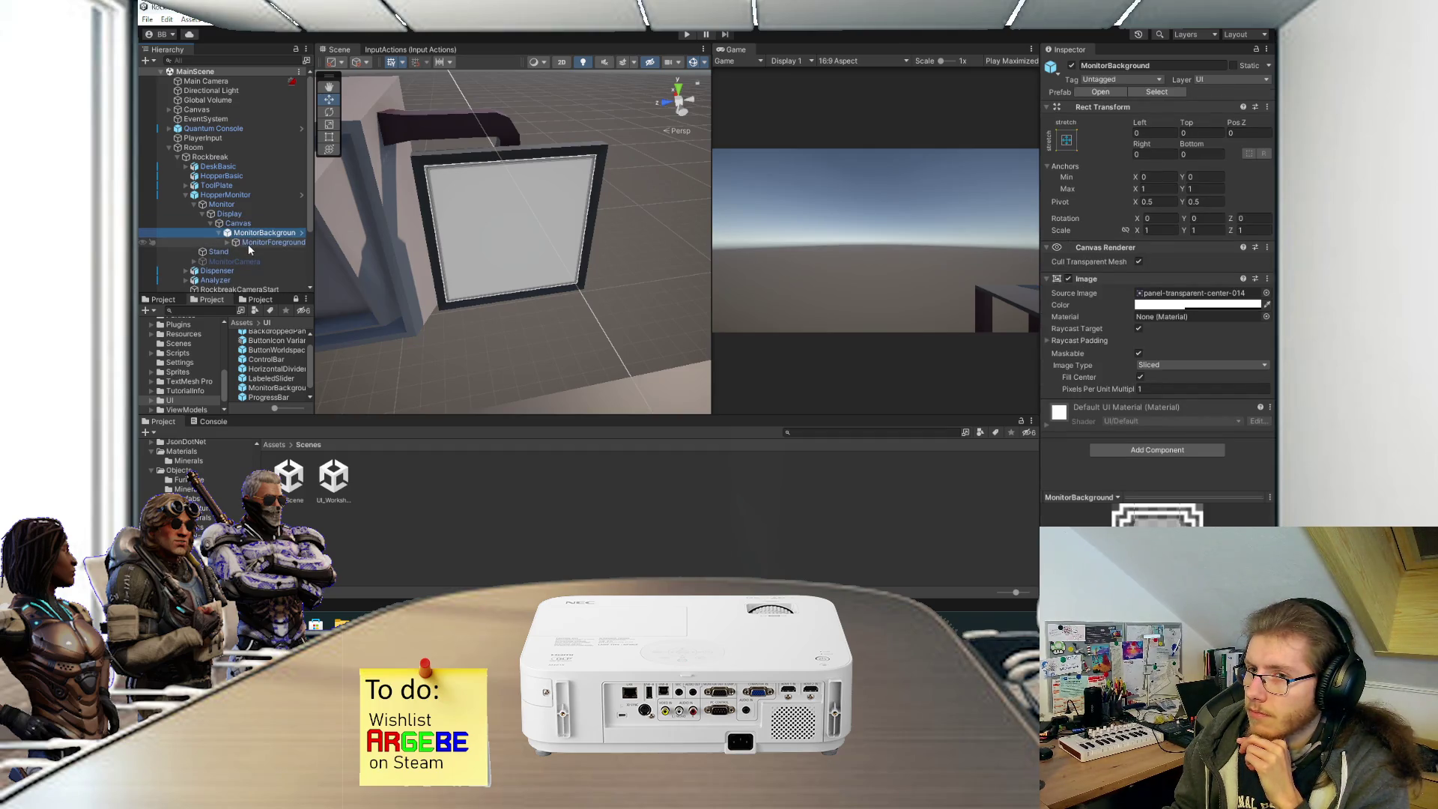
click(255, 241)
click(227, 242)
click(247, 252)
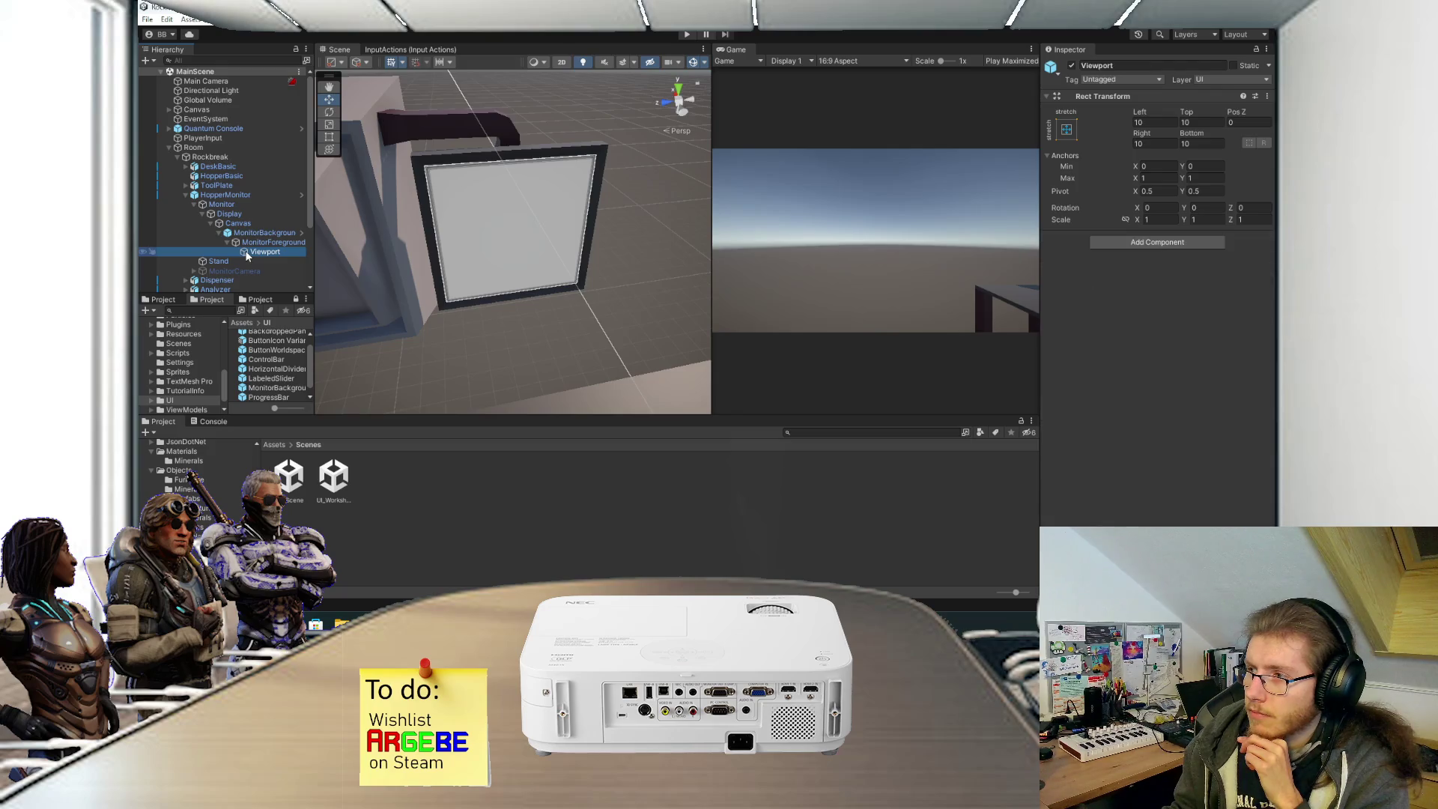
click(241, 224)
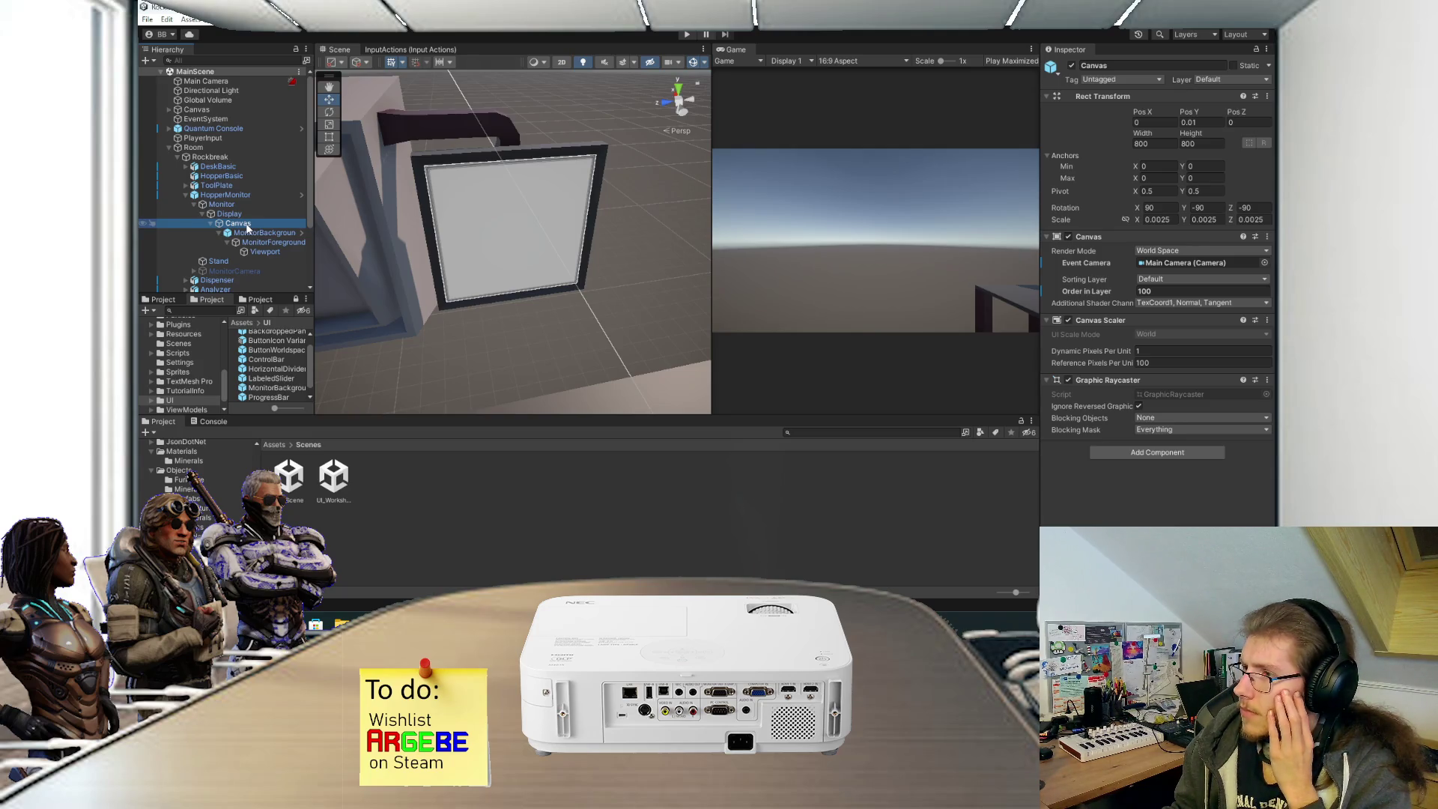
Check the Canvas Y rotation unchanged and glance at the SwitchVM script.
click(1212, 208)
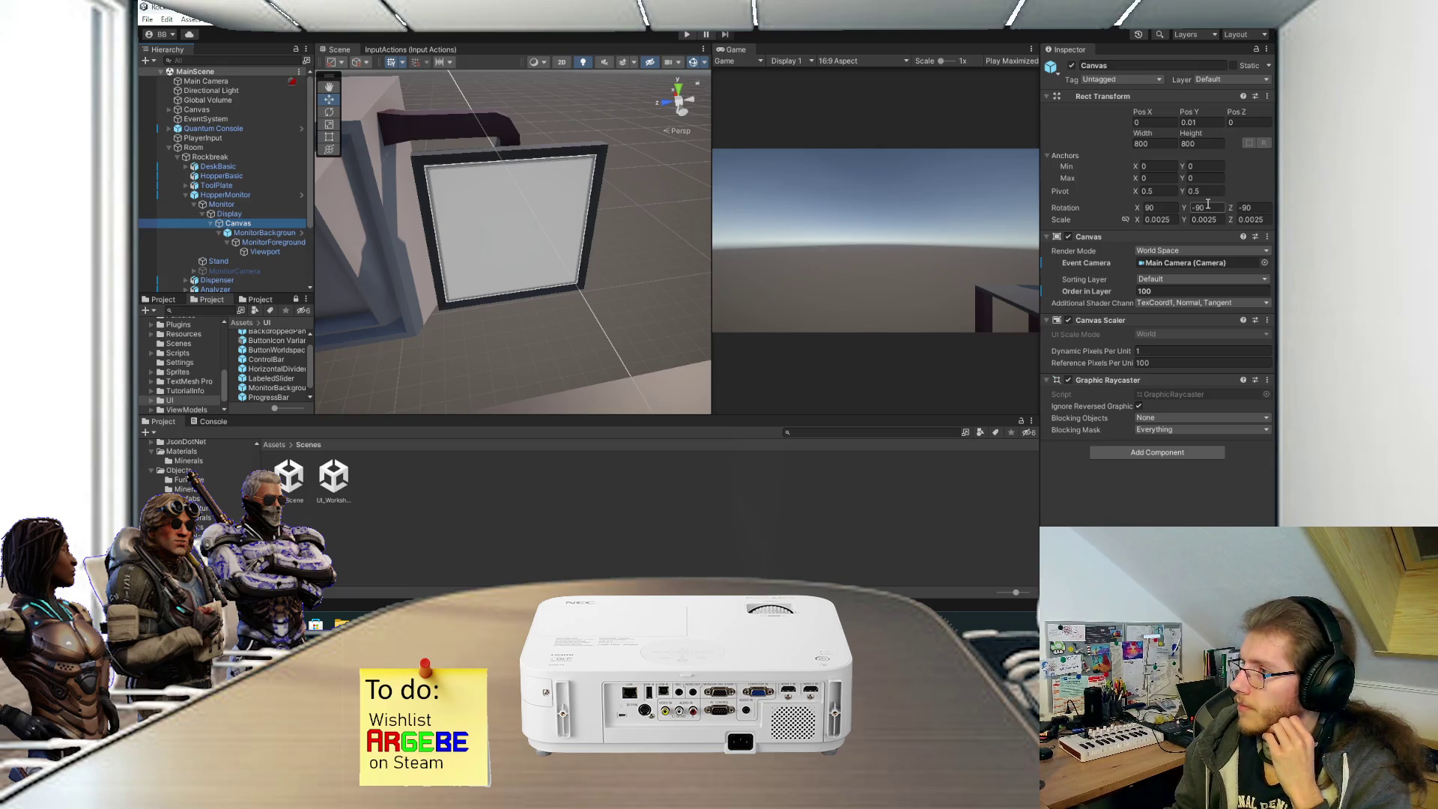
key(Return)
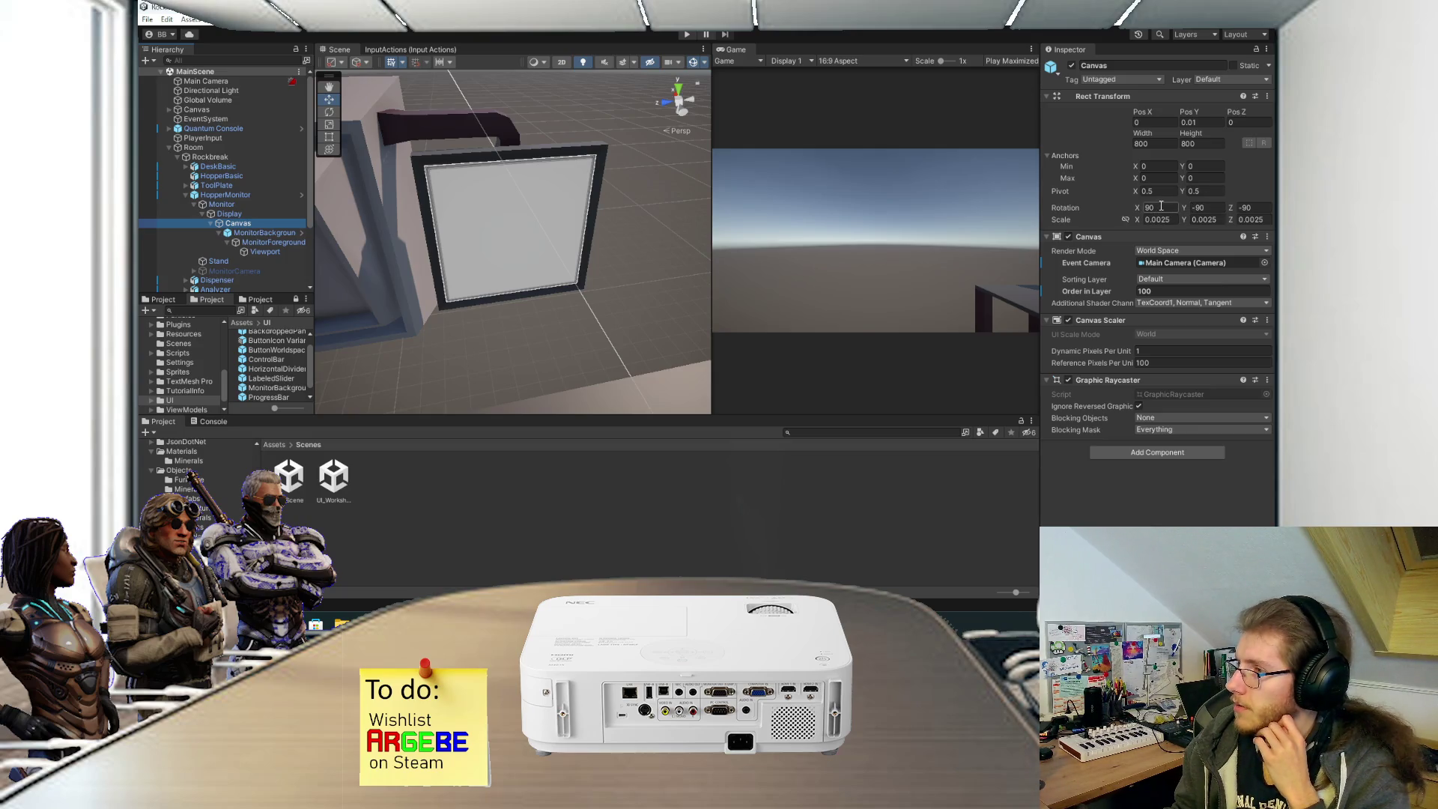
key(alt+Tab)
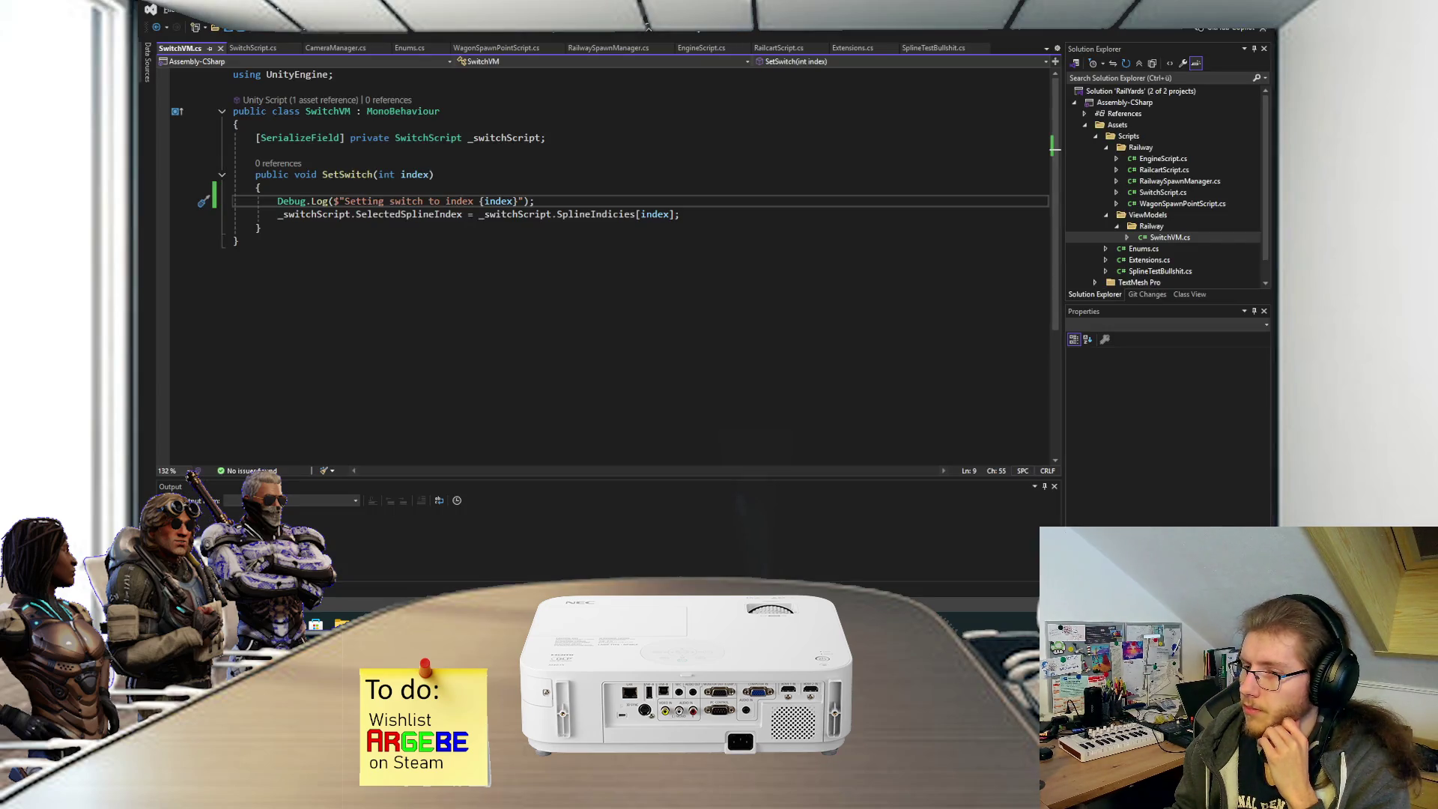
key(alt+Tab)
scroll(530, 236, up, 3)
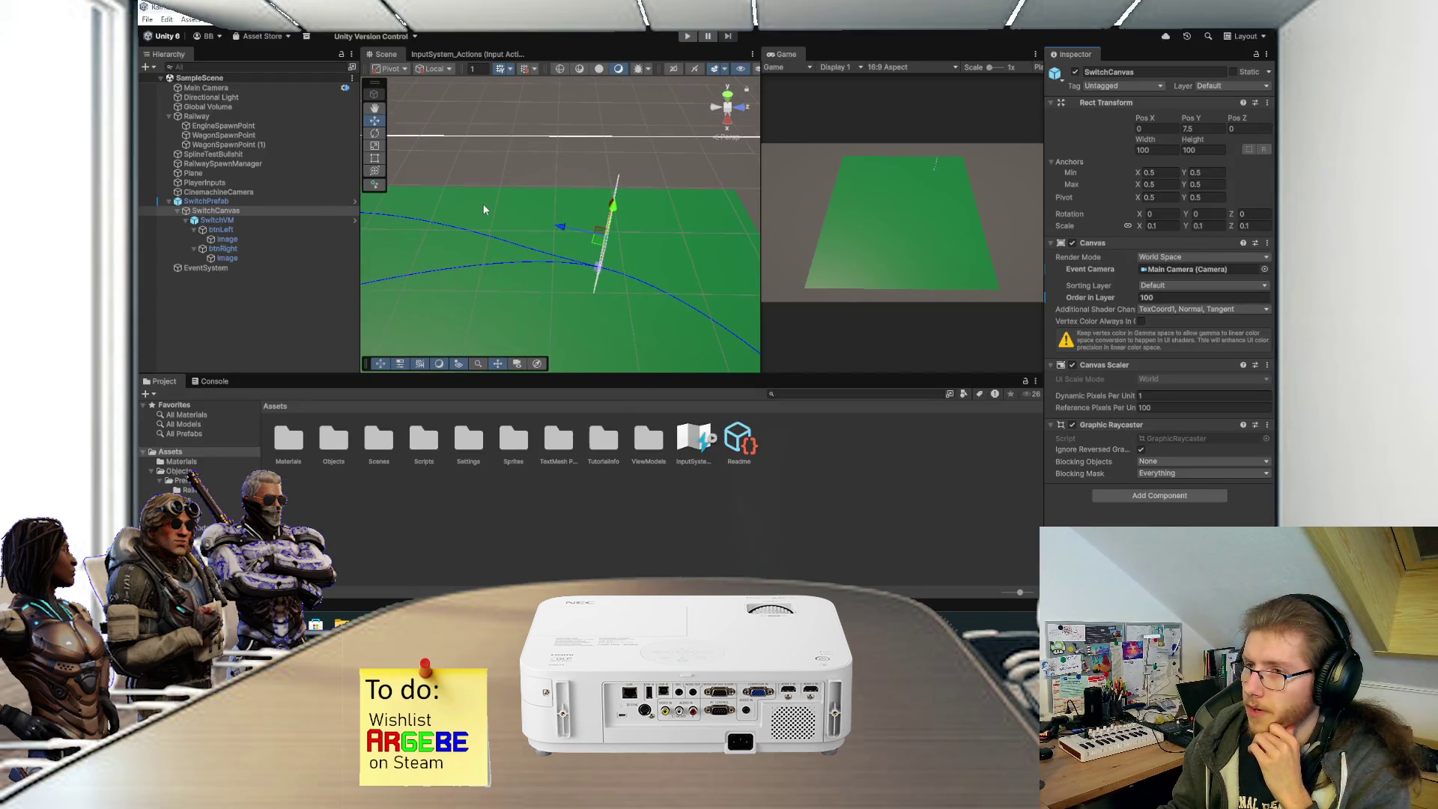
Face SwitchCanvas, inspect btnLeft and EventSystem, reselect SwitchCanvas, and start Play mode.
mouse_move(527, 244)
mouse_down()
mouse_move(486, 157)
mouse_move(783, 195)
mouse_move(643, 212)
mouse_move(610, 197)
mouse_move(662, 271)
mouse_move(640, 209)
mouse_move(544, 194)
mouse_up()
click(611, 196)
click(254, 268)
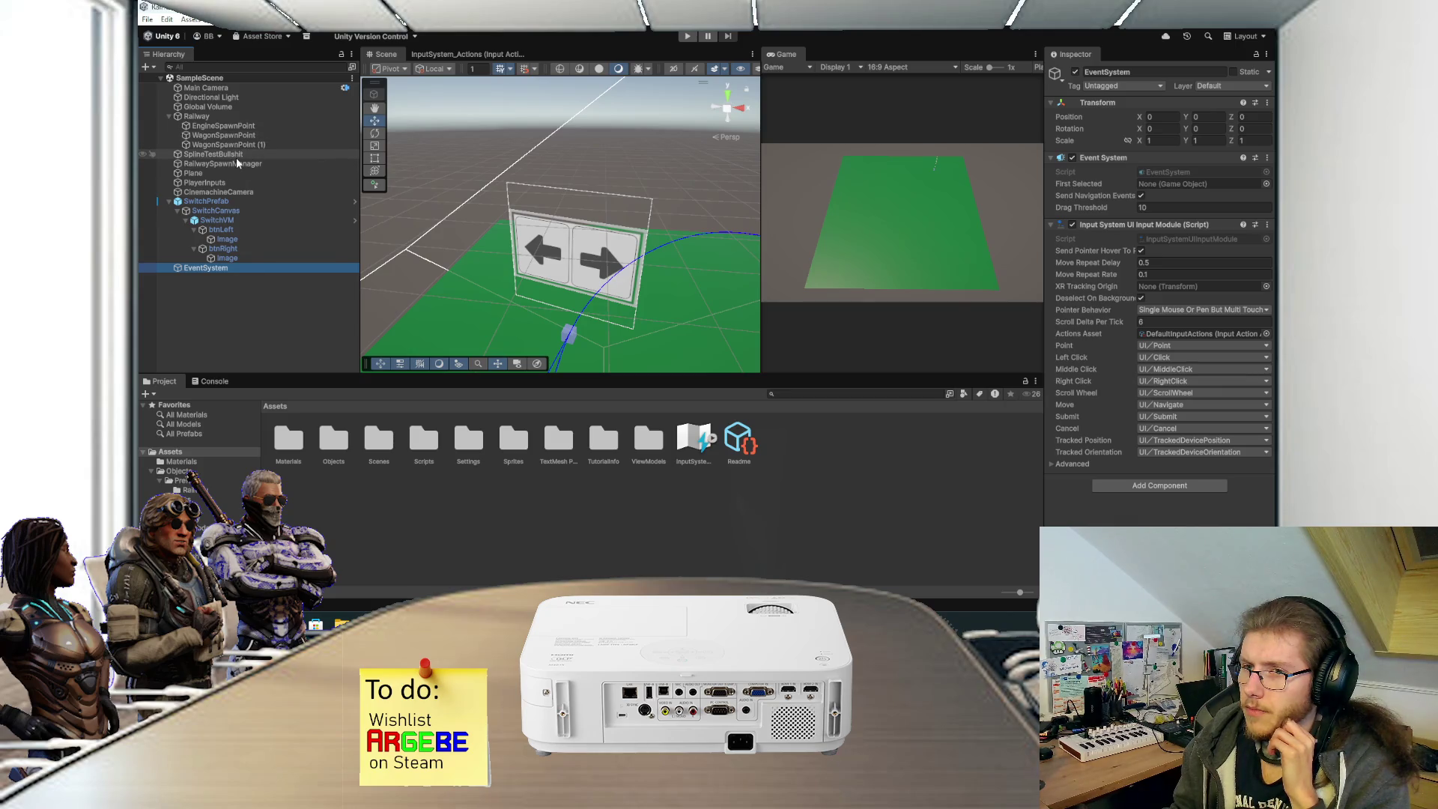
click(238, 213)
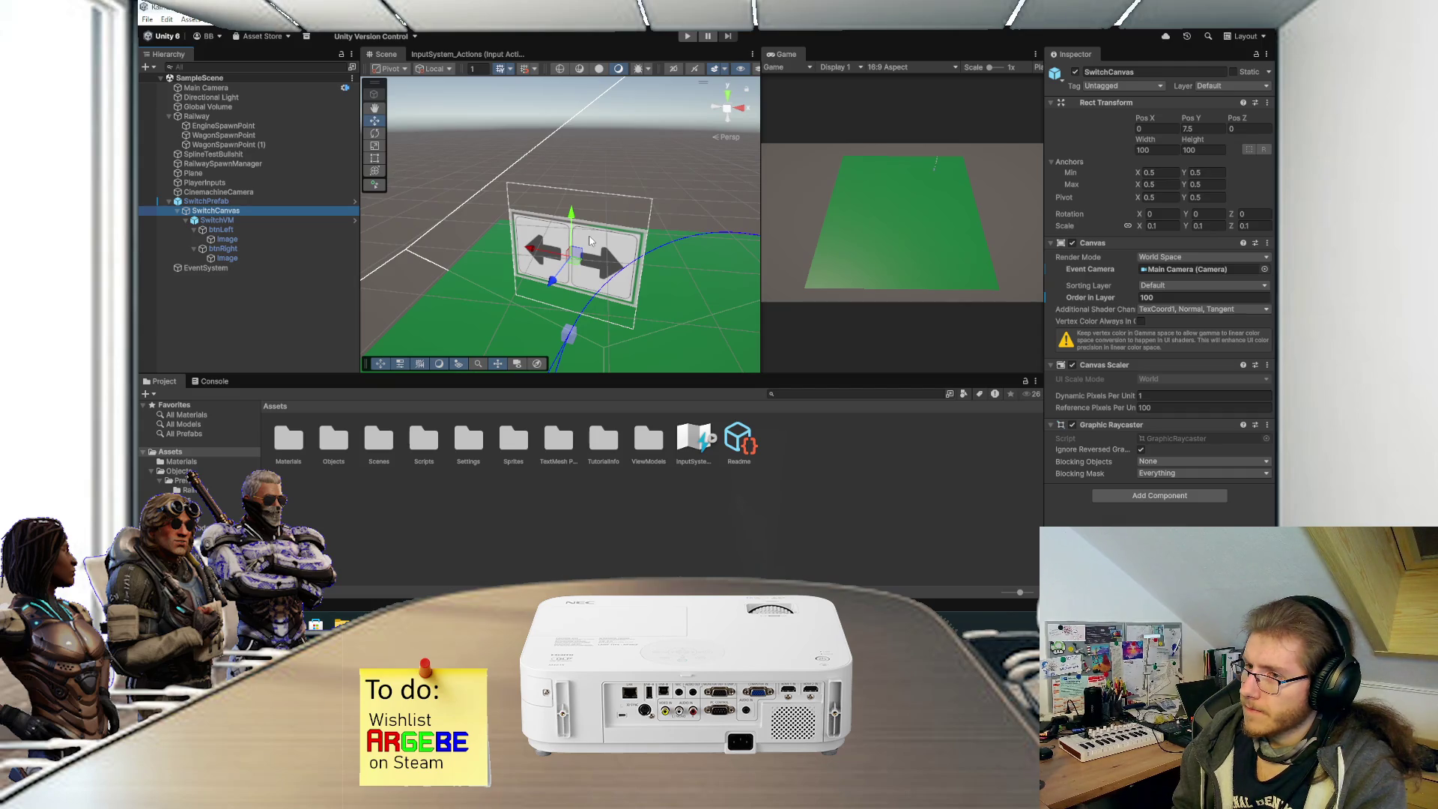
click(687, 37)
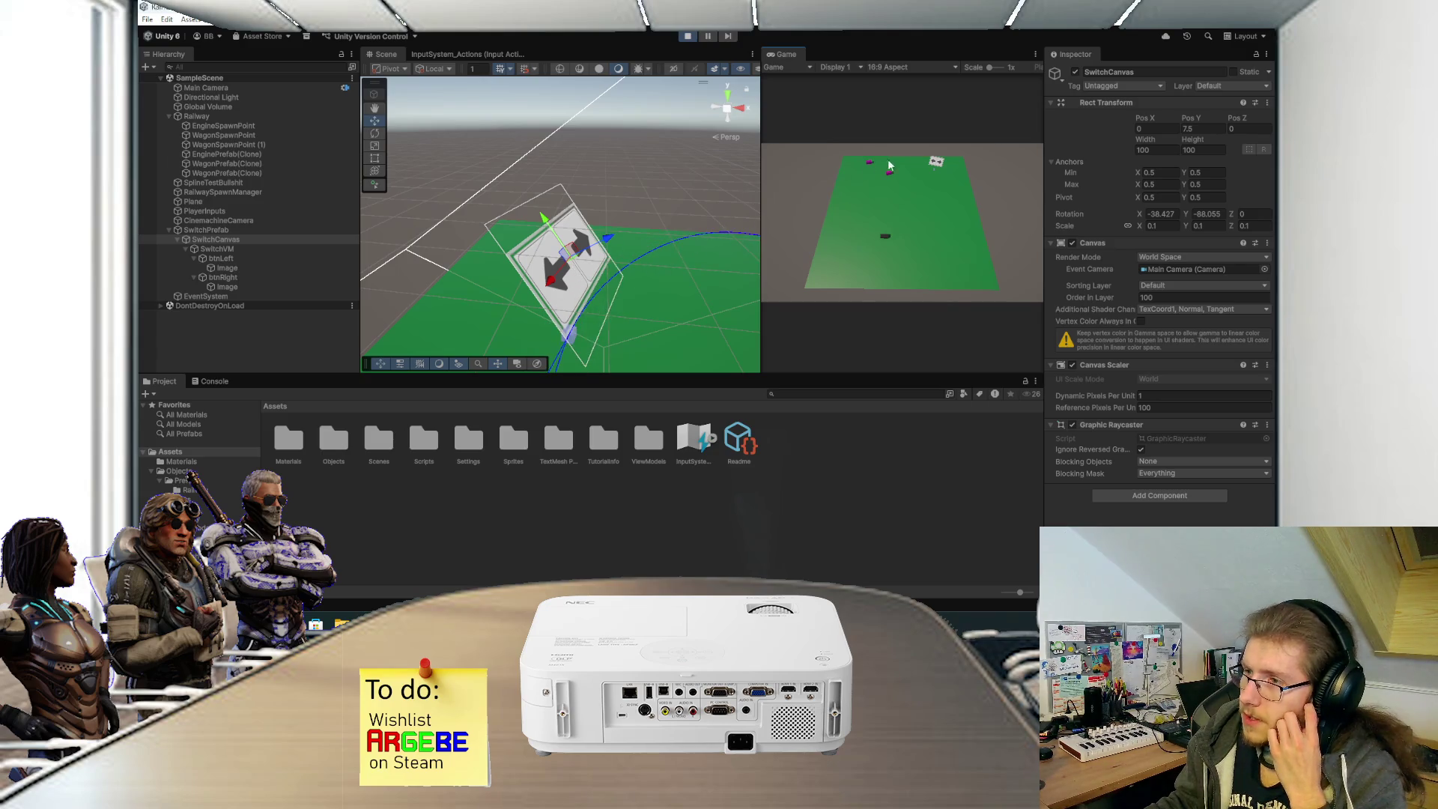
click(935, 164)
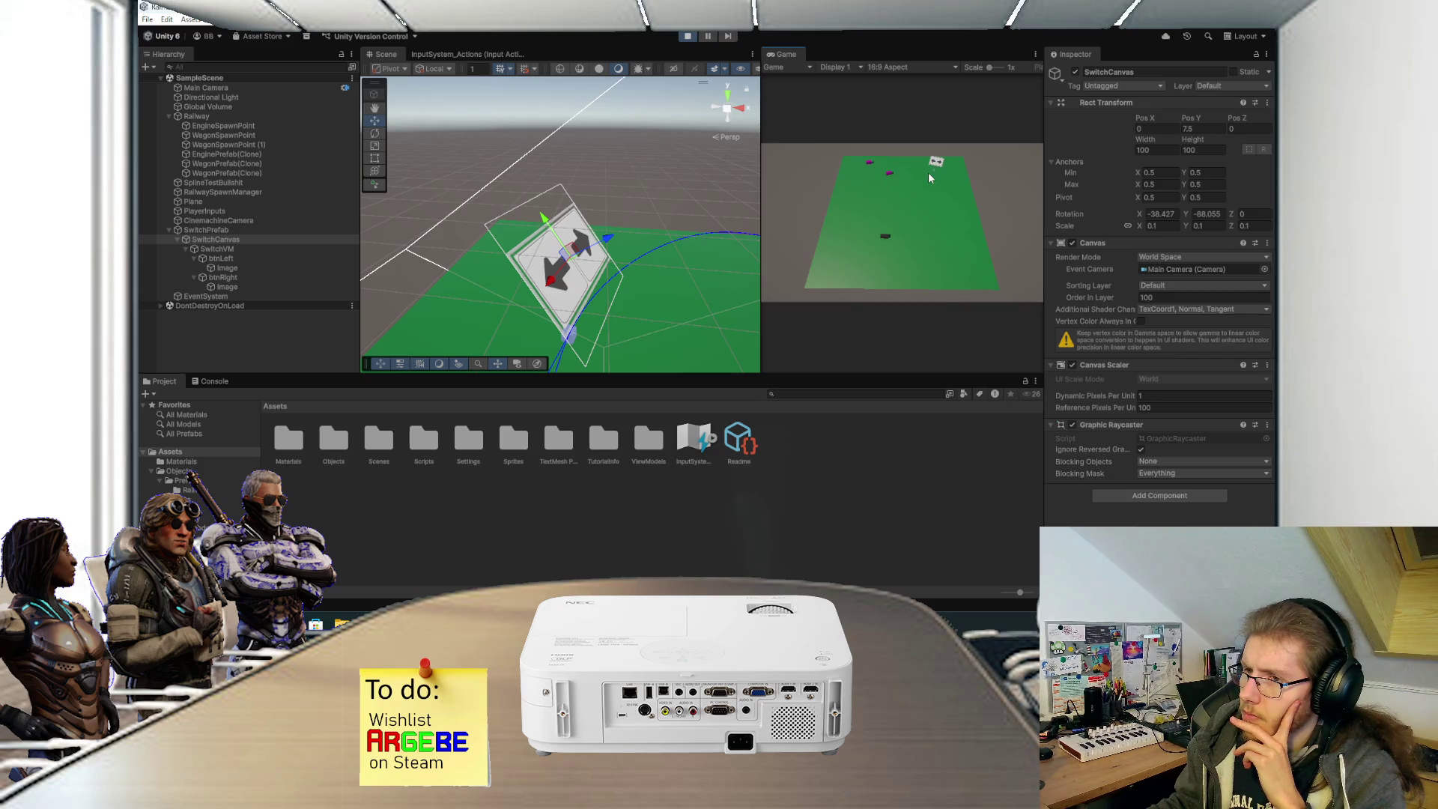
click(929, 177)
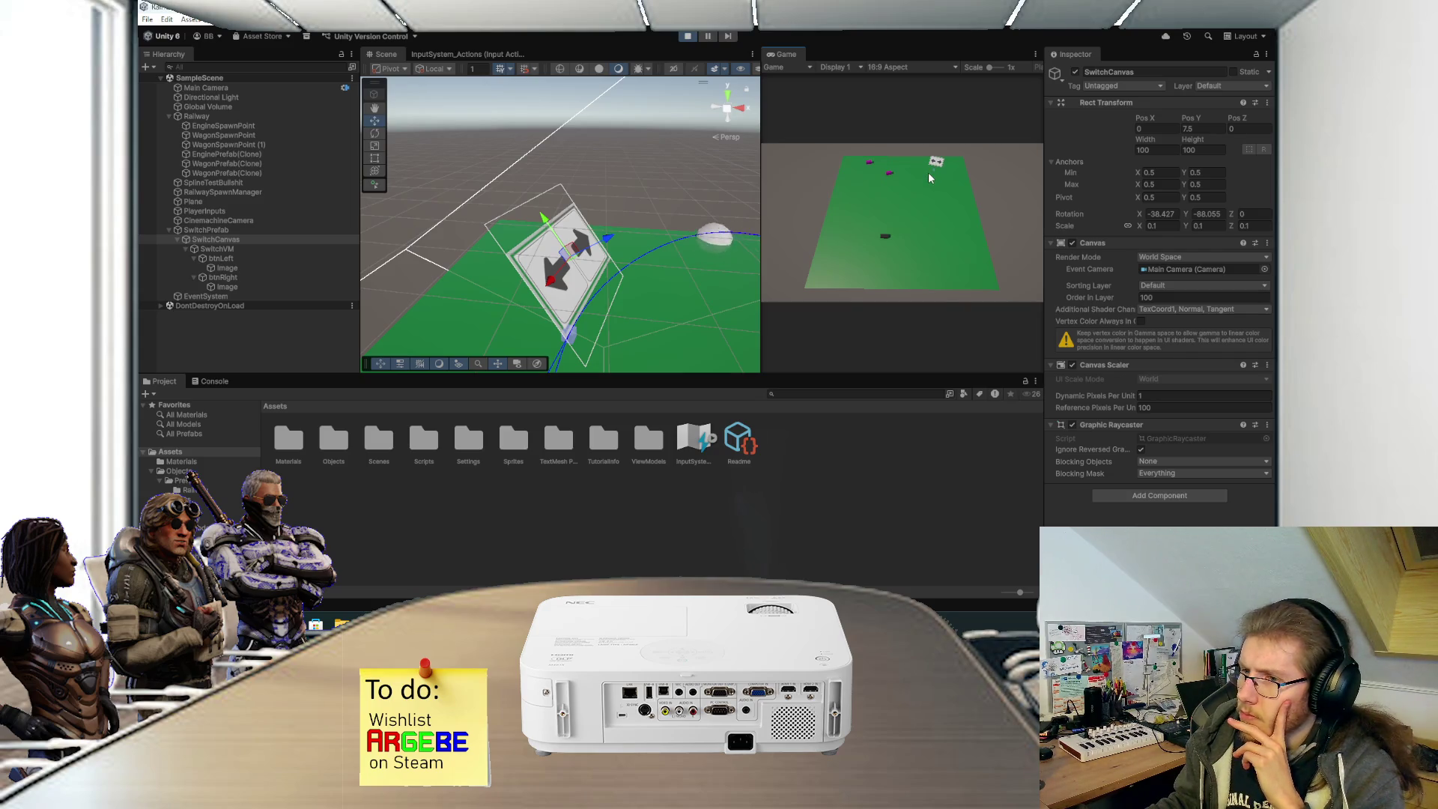
click(537, 260)
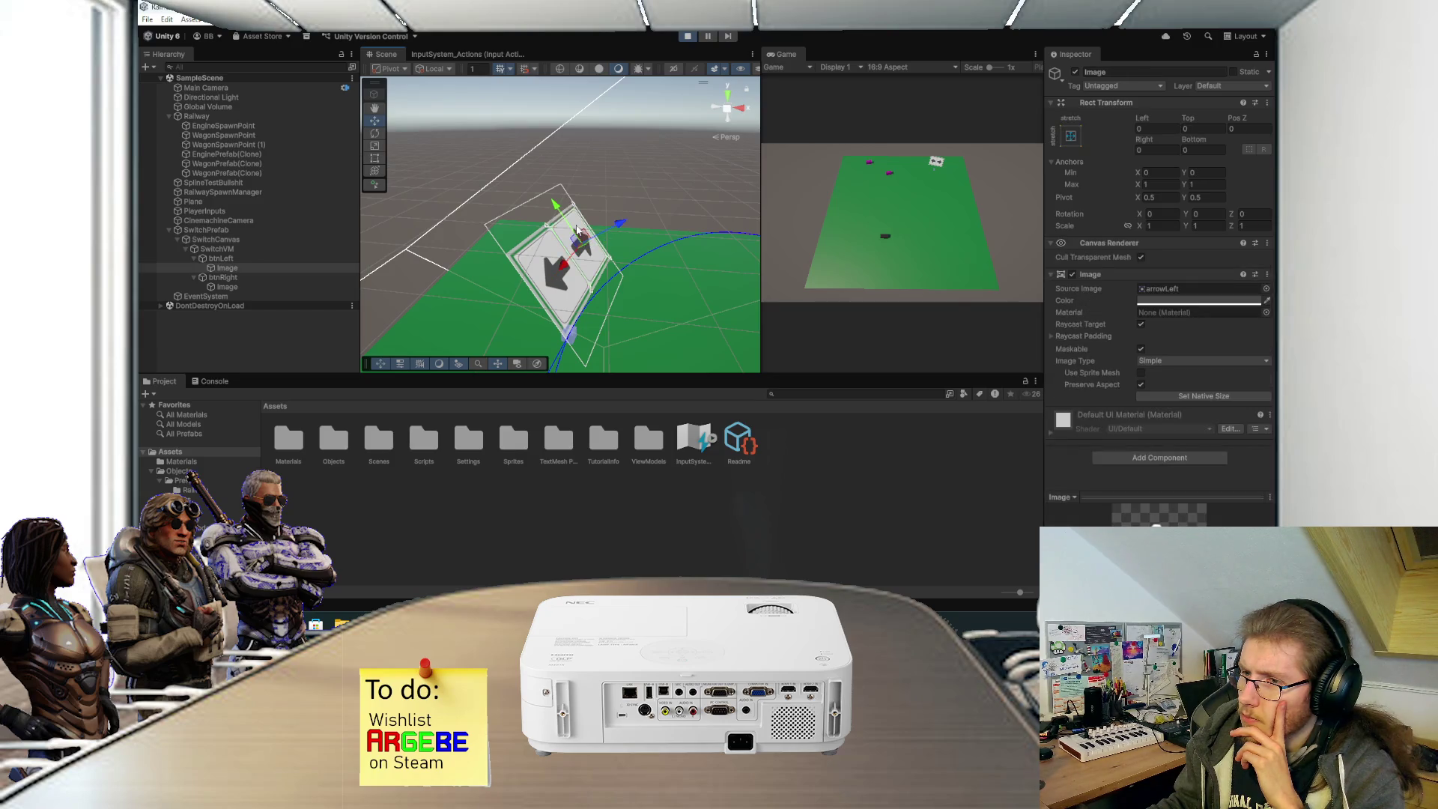
click(539, 261)
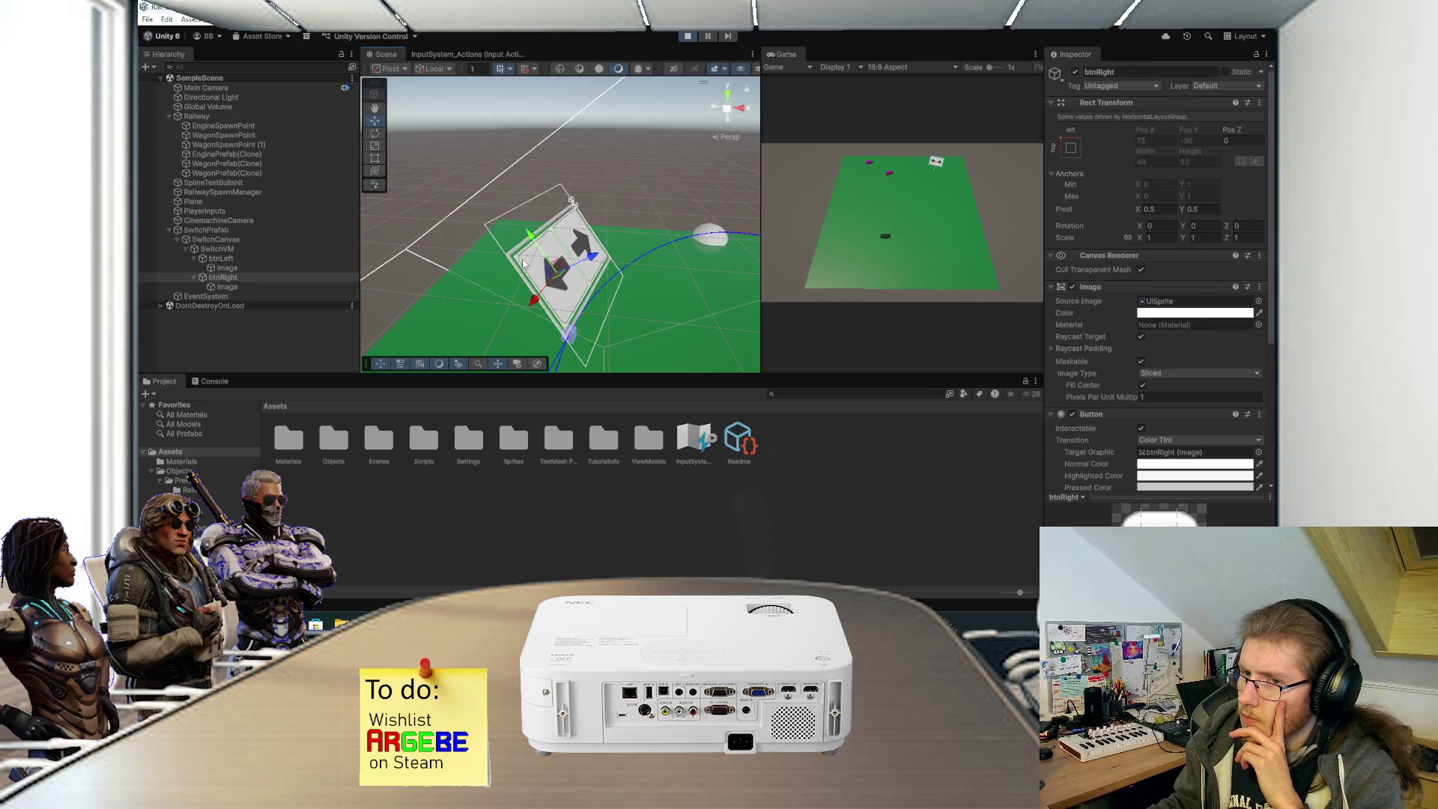
click(250, 241)
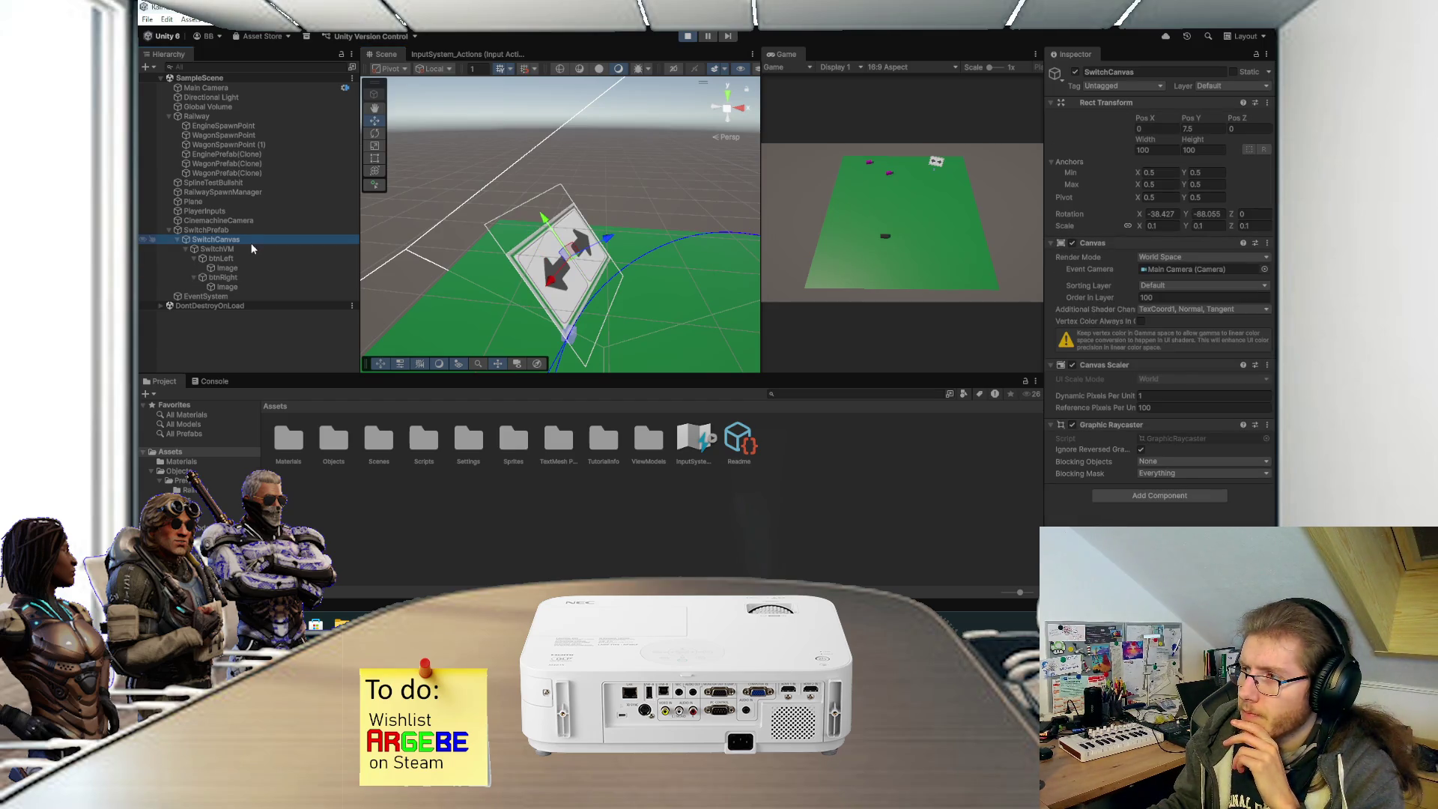
Raise SwitchCanvas high so its arrows fill the game view.
mouse_move(558, 249)
mouse_down()
mouse_move(744, 190)
mouse_move(986, 83)
mouse_up()
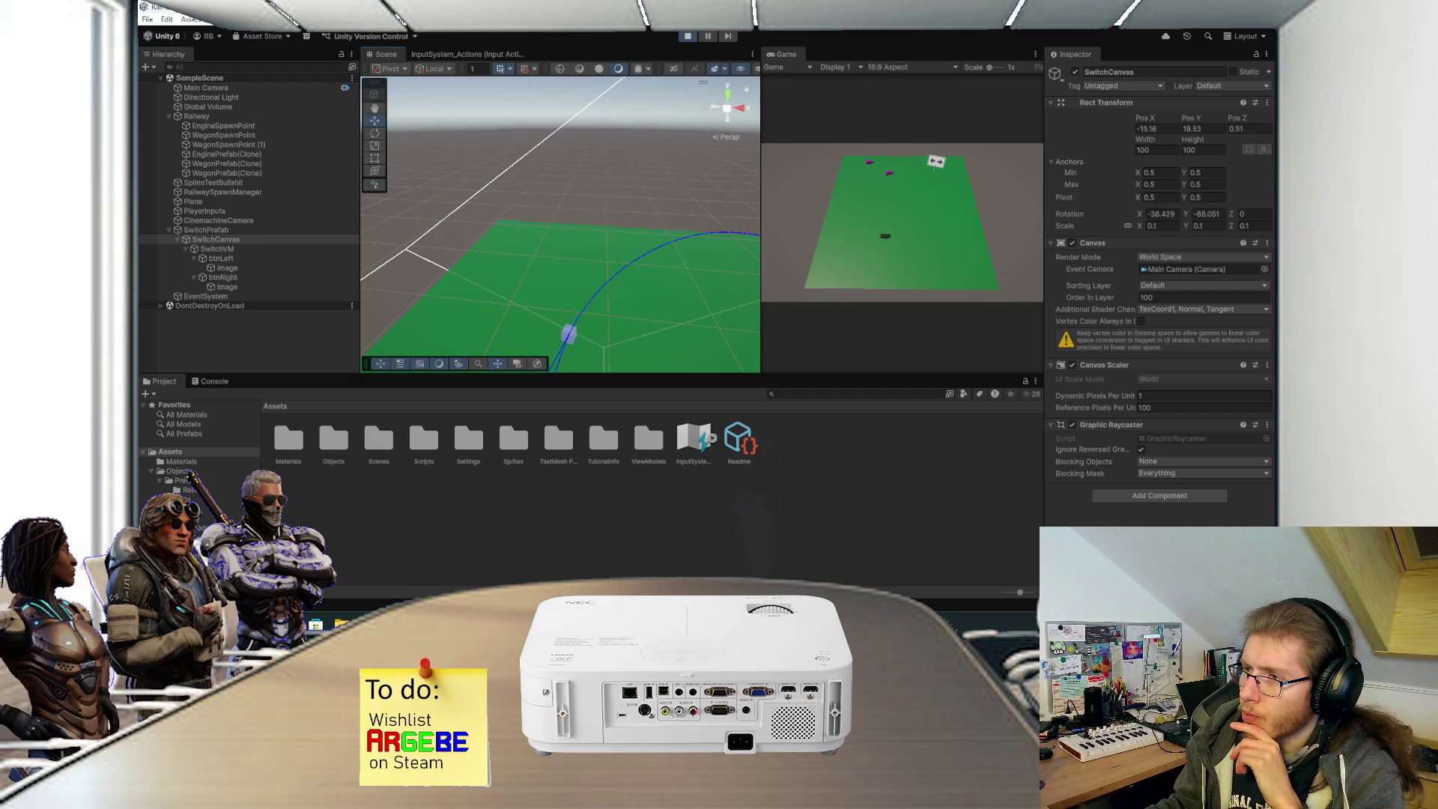
key(f)
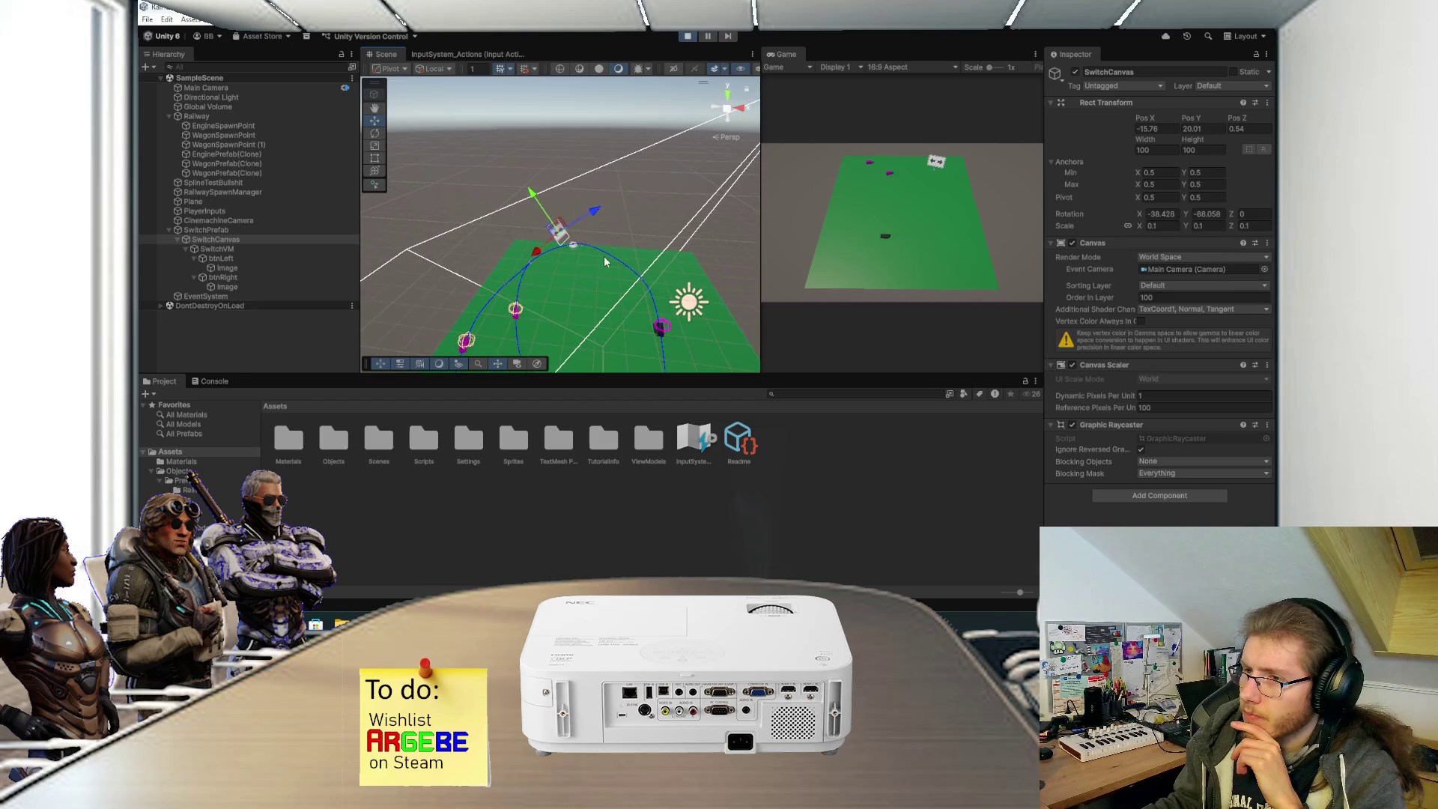
mouse_move(594, 216)
mouse_down()
mouse_move(738, 123)
mouse_move(970, 170)
mouse_up()
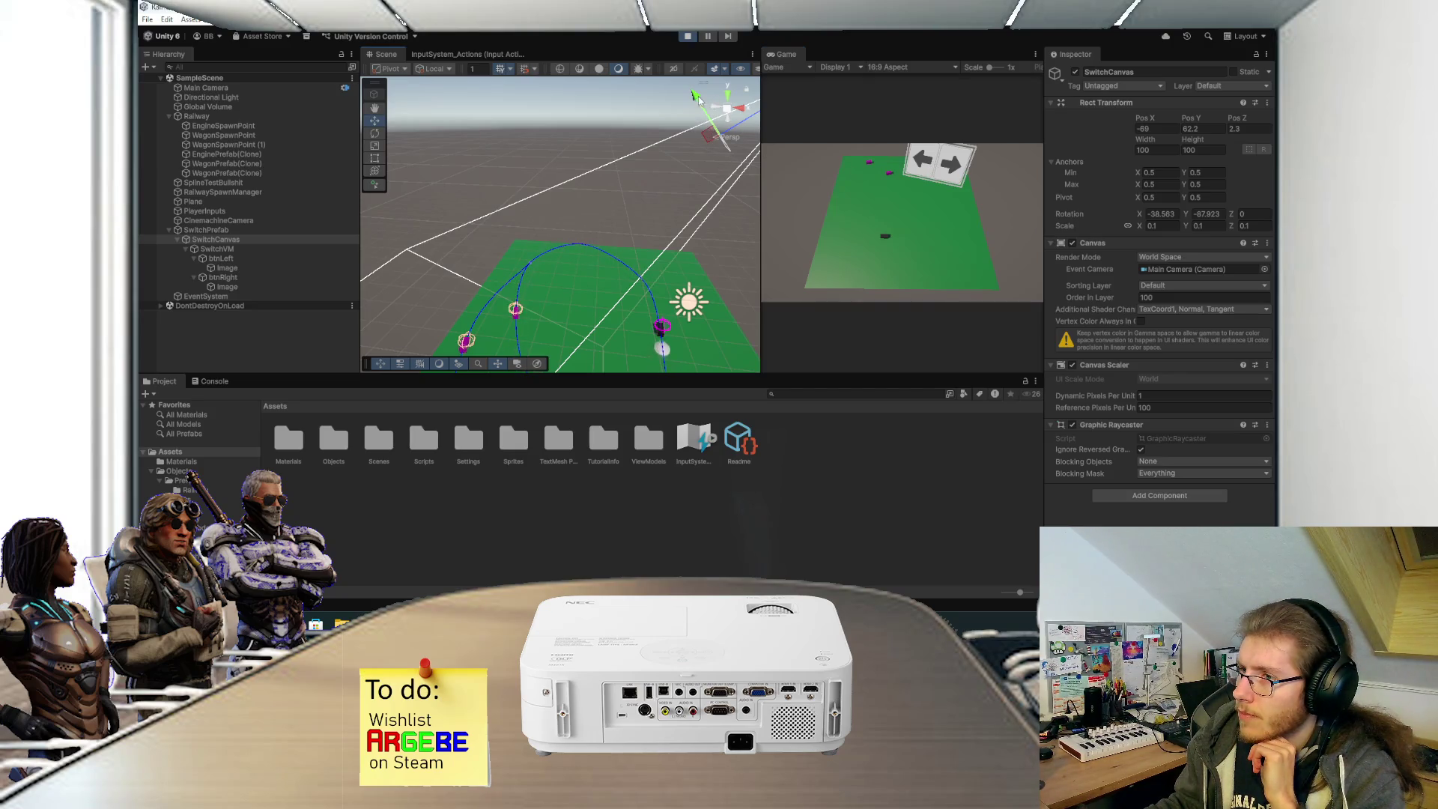
mouse_move(677, 159)
mouse_down()
mouse_move(649, 264)
mouse_move(562, 262)
mouse_up()
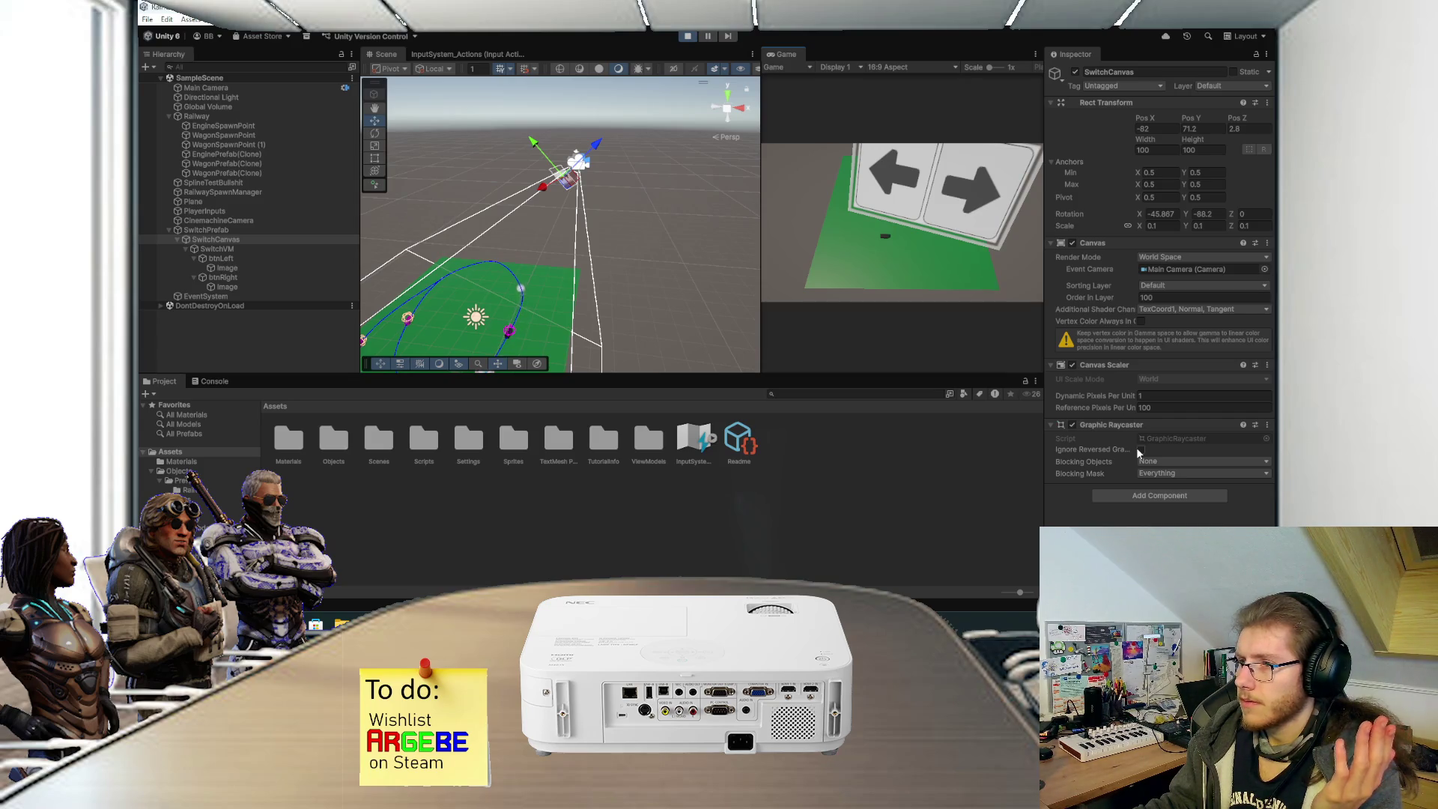
Stop Play mode and inspect SwitchVM and SwitchCanvas.
click(687, 35)
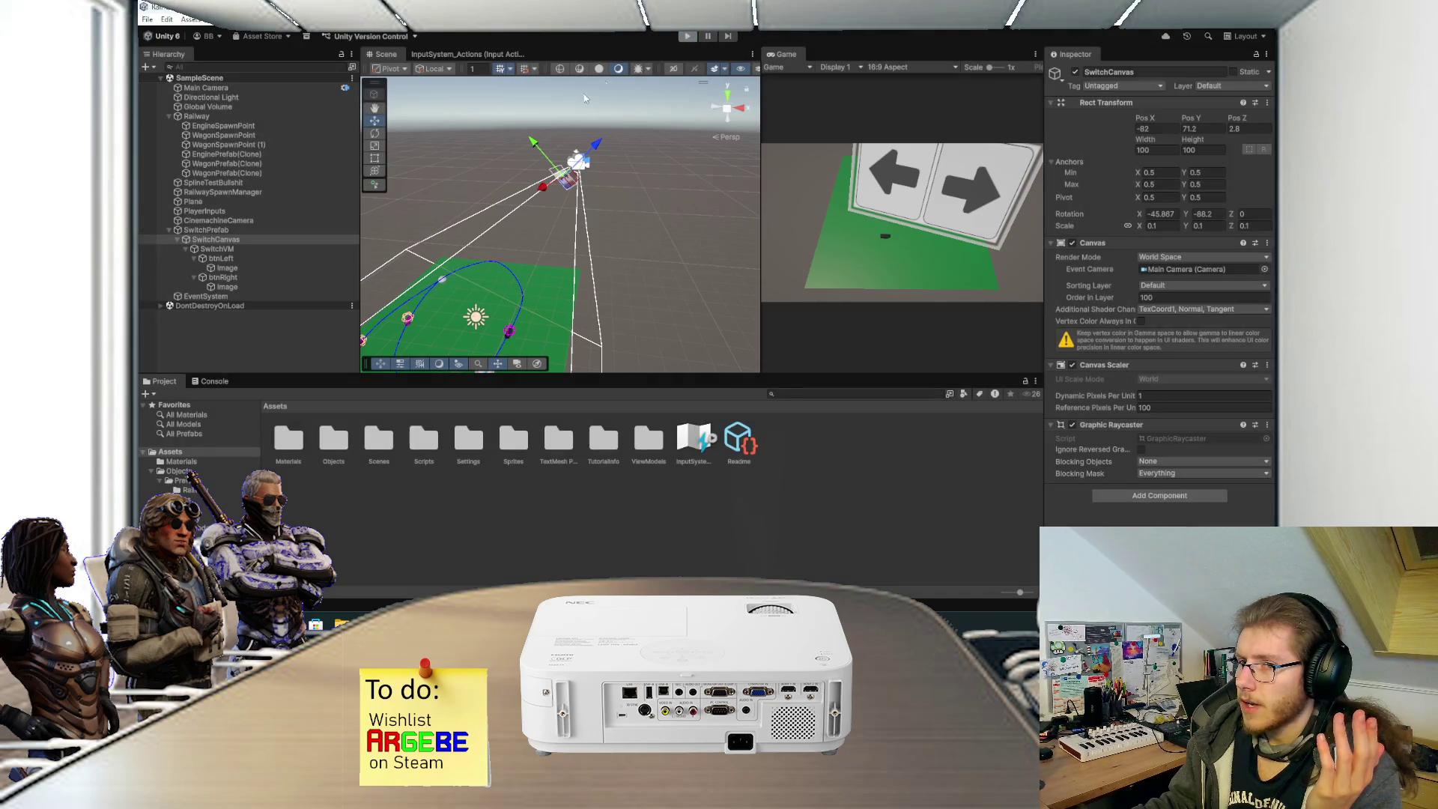
click(250, 221)
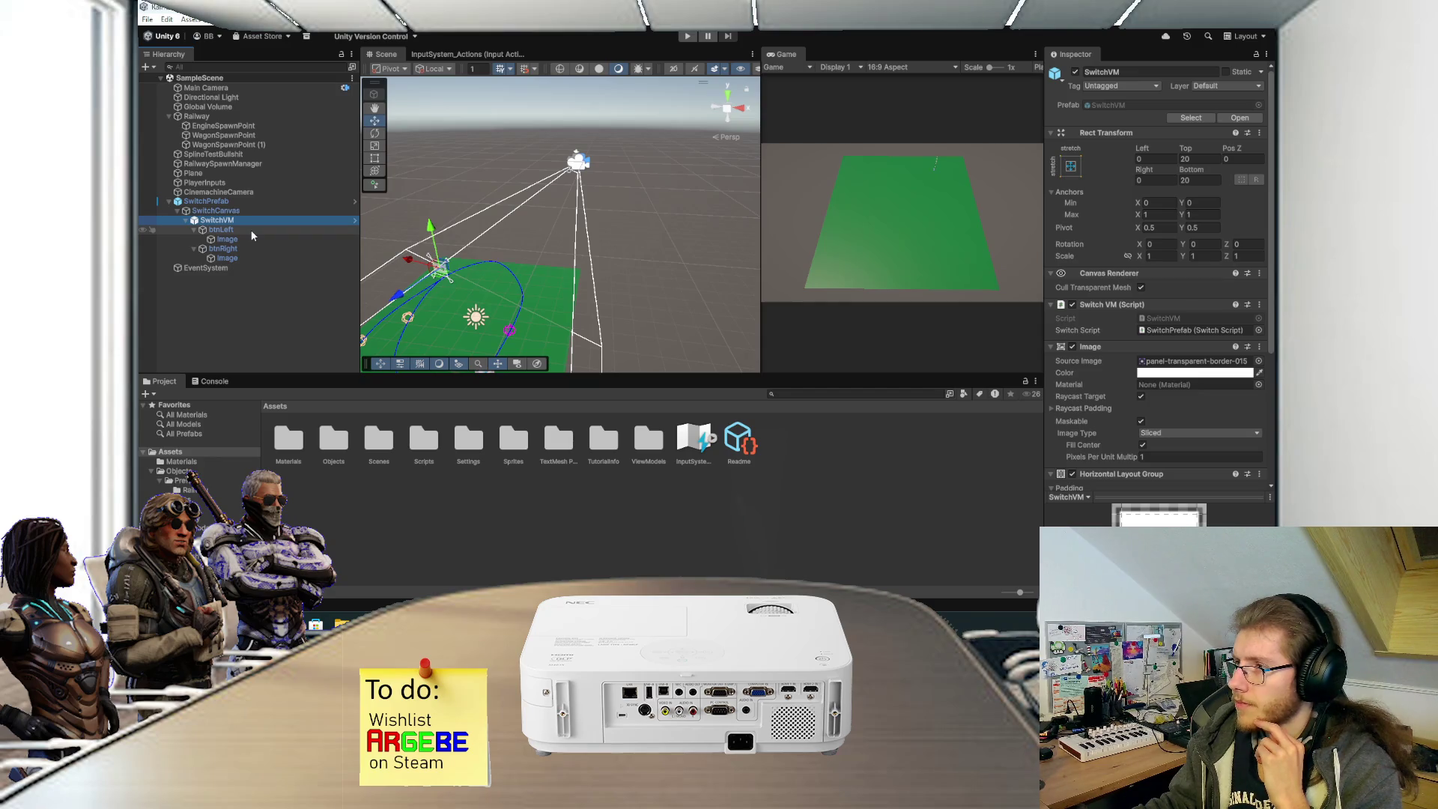
click(241, 212)
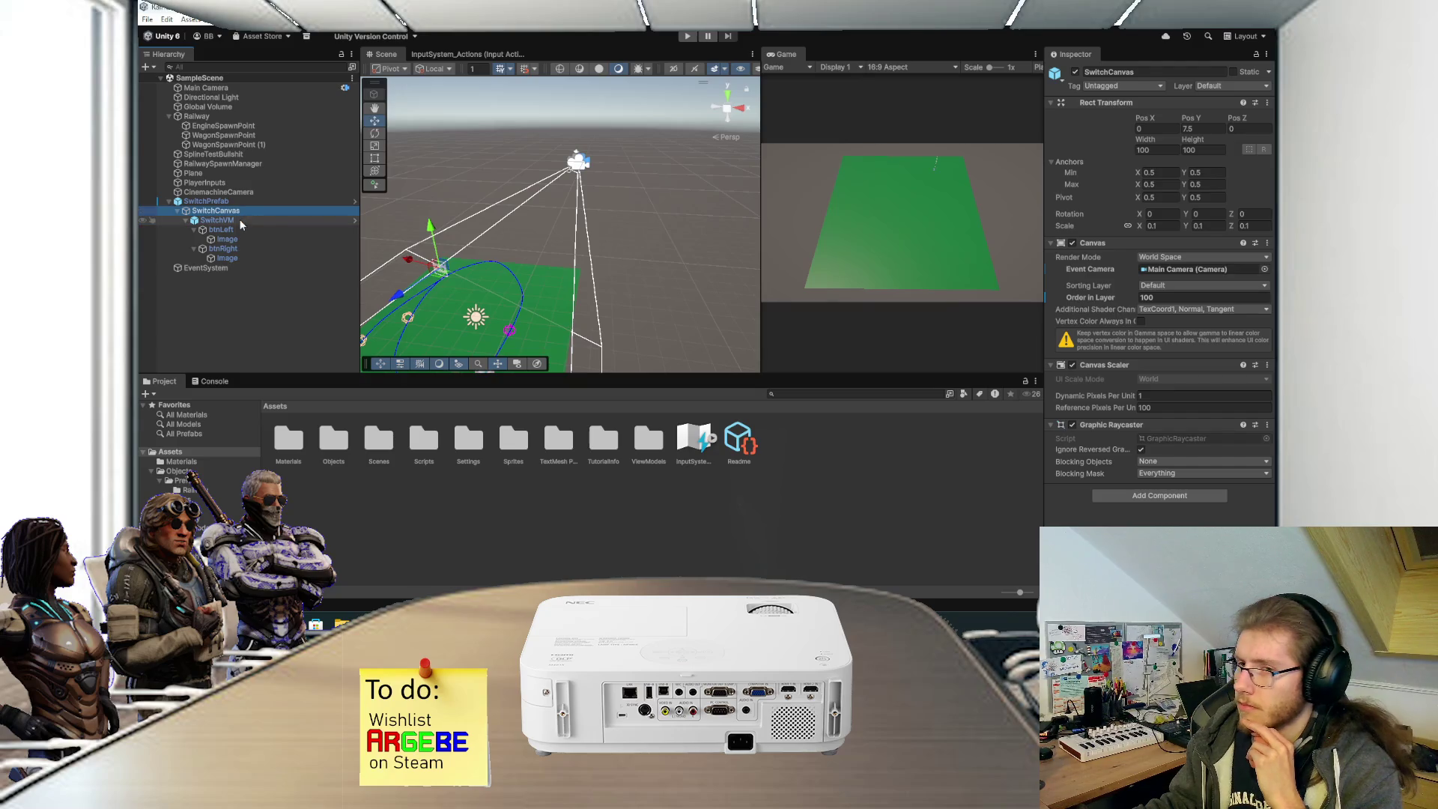
Uncheck Ignore Reversed Graphics on SwitchCanvas's Graphic Raycaster.
click(239, 229)
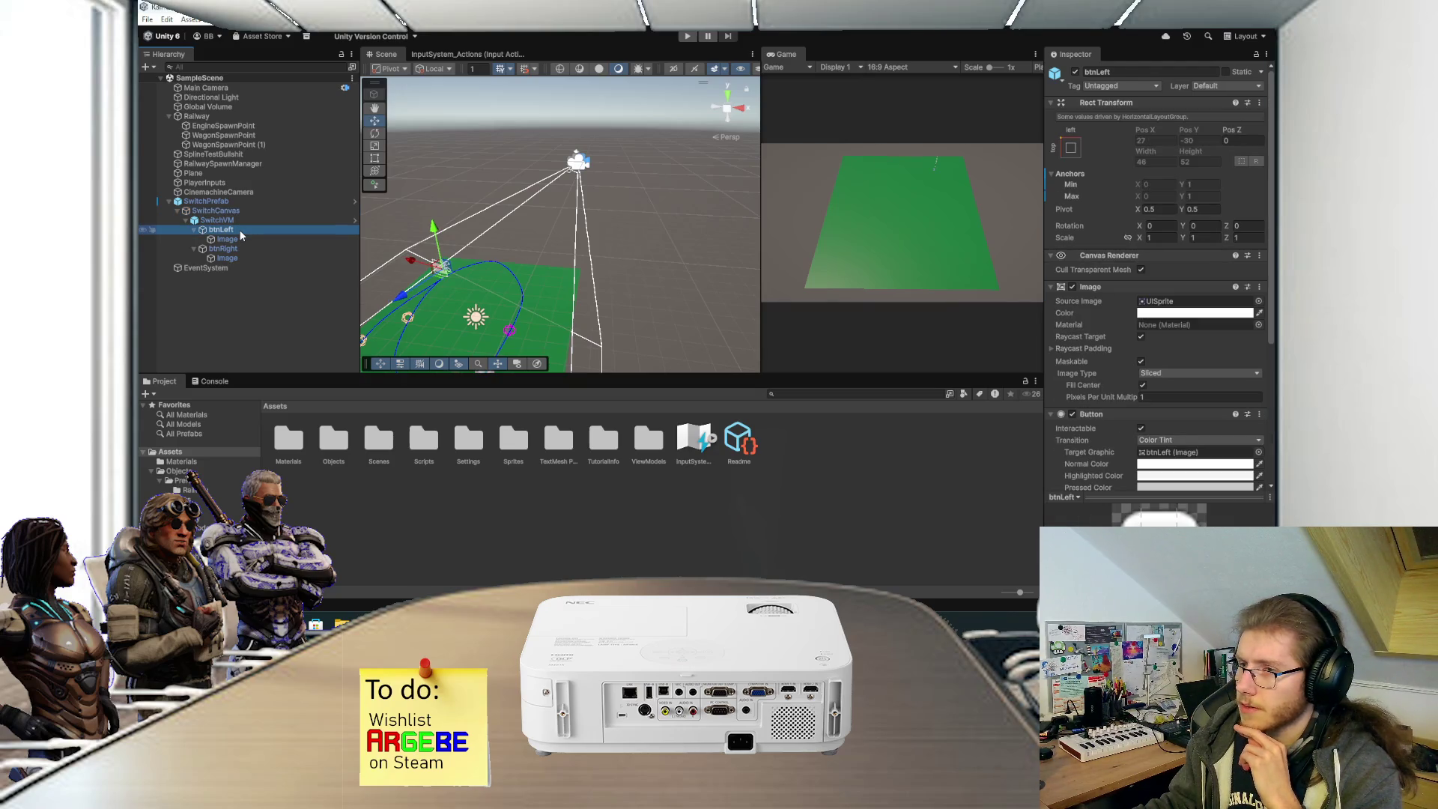
click(234, 212)
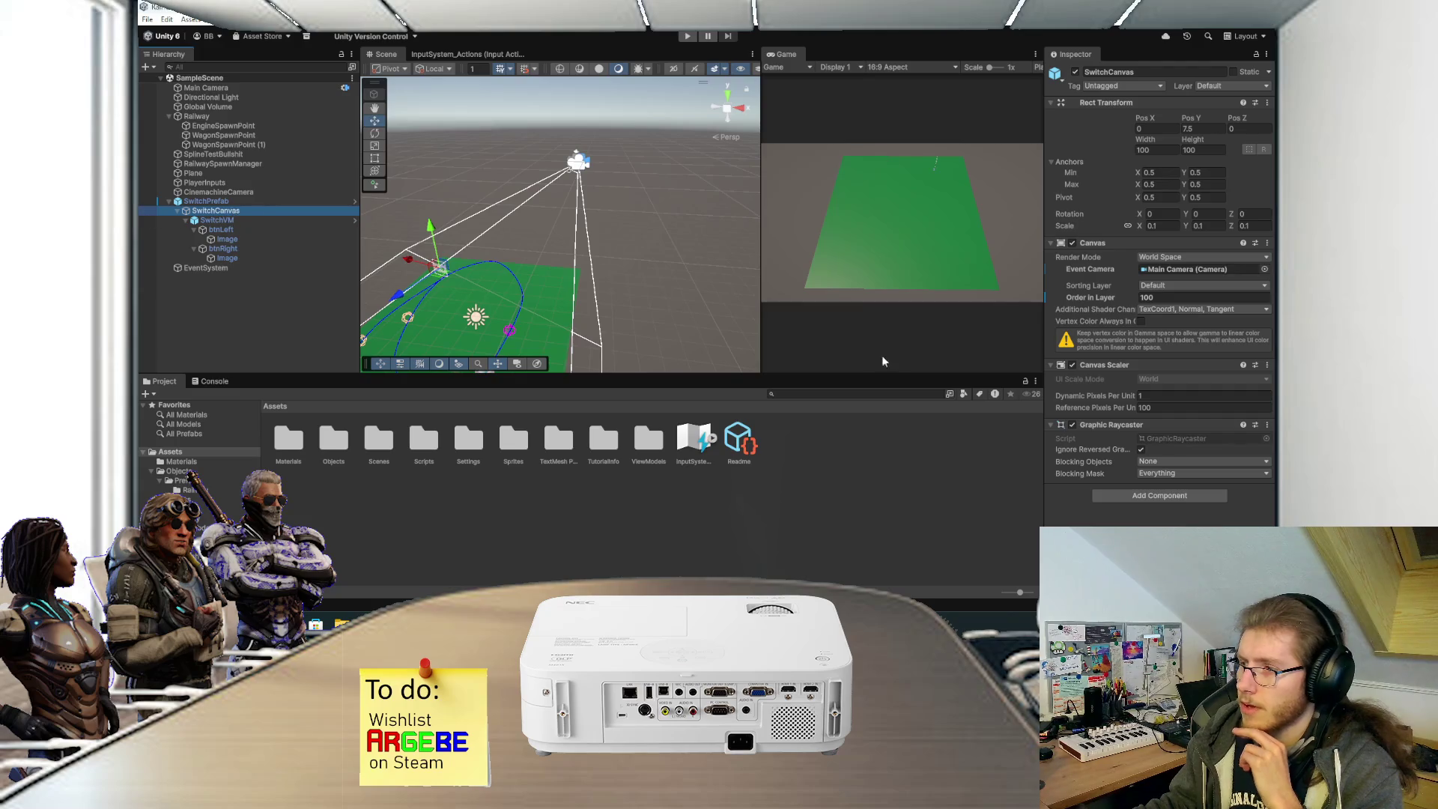
click(1140, 449)
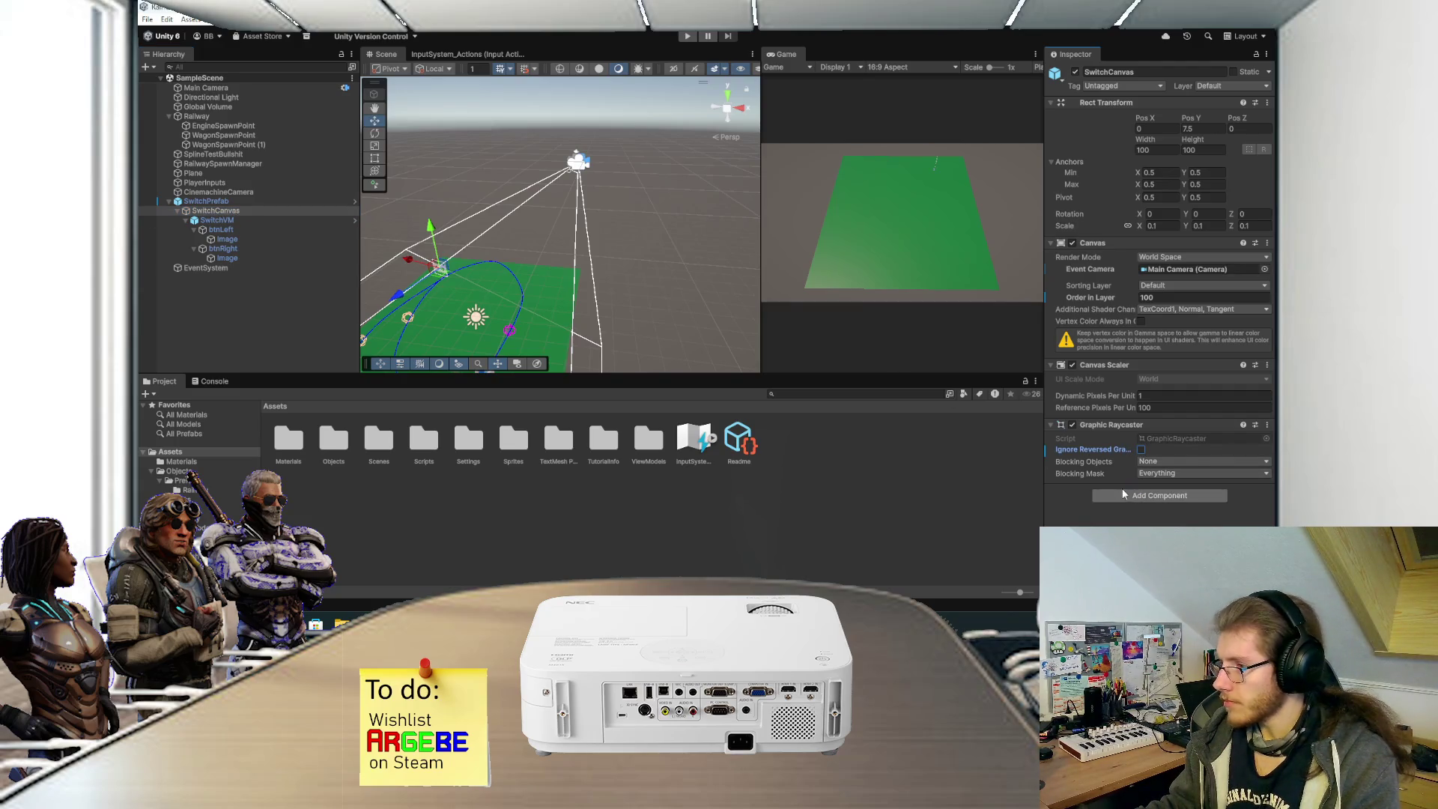
Apply all overrides to the SwitchPrefab prefab.
click(240, 201)
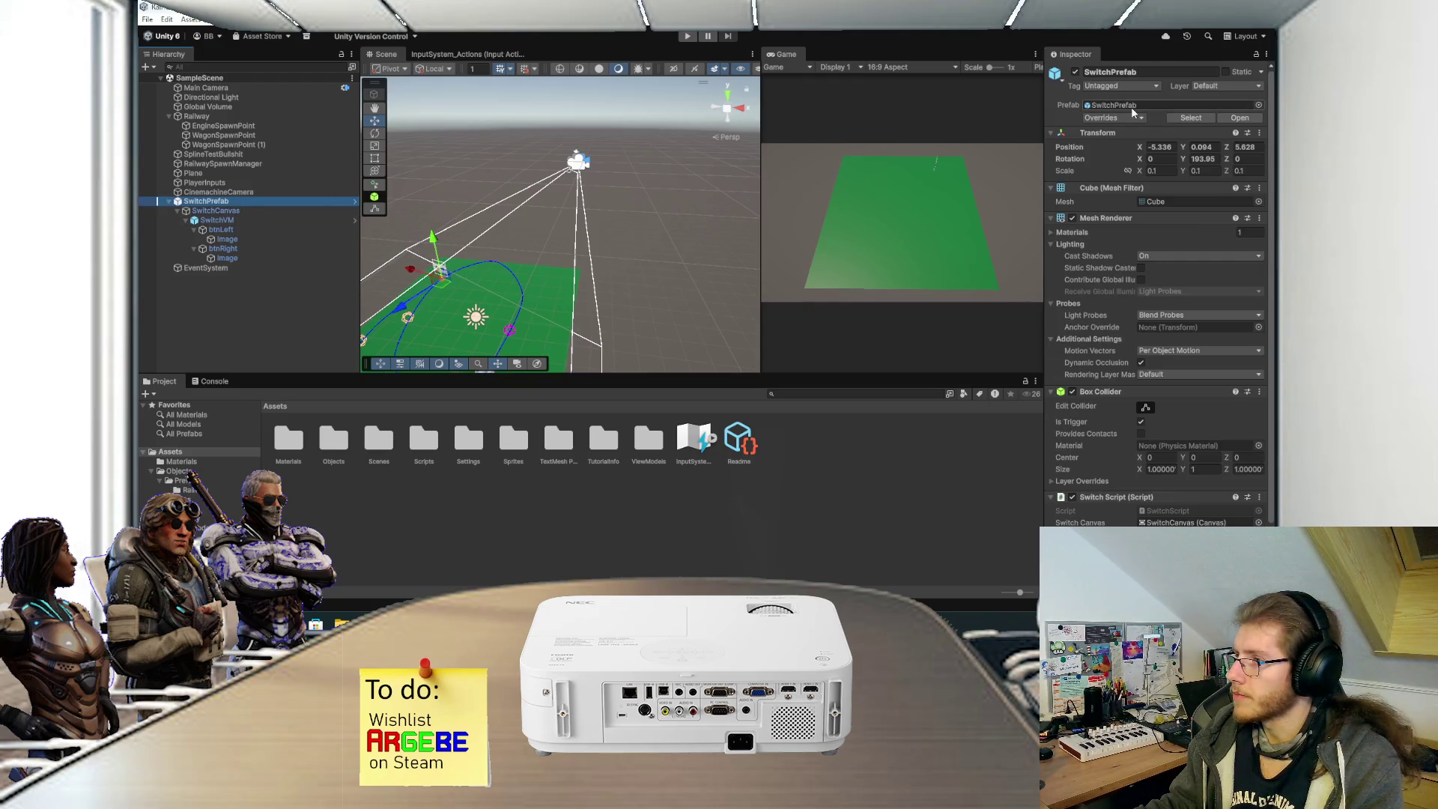
click(1133, 117)
click(1223, 216)
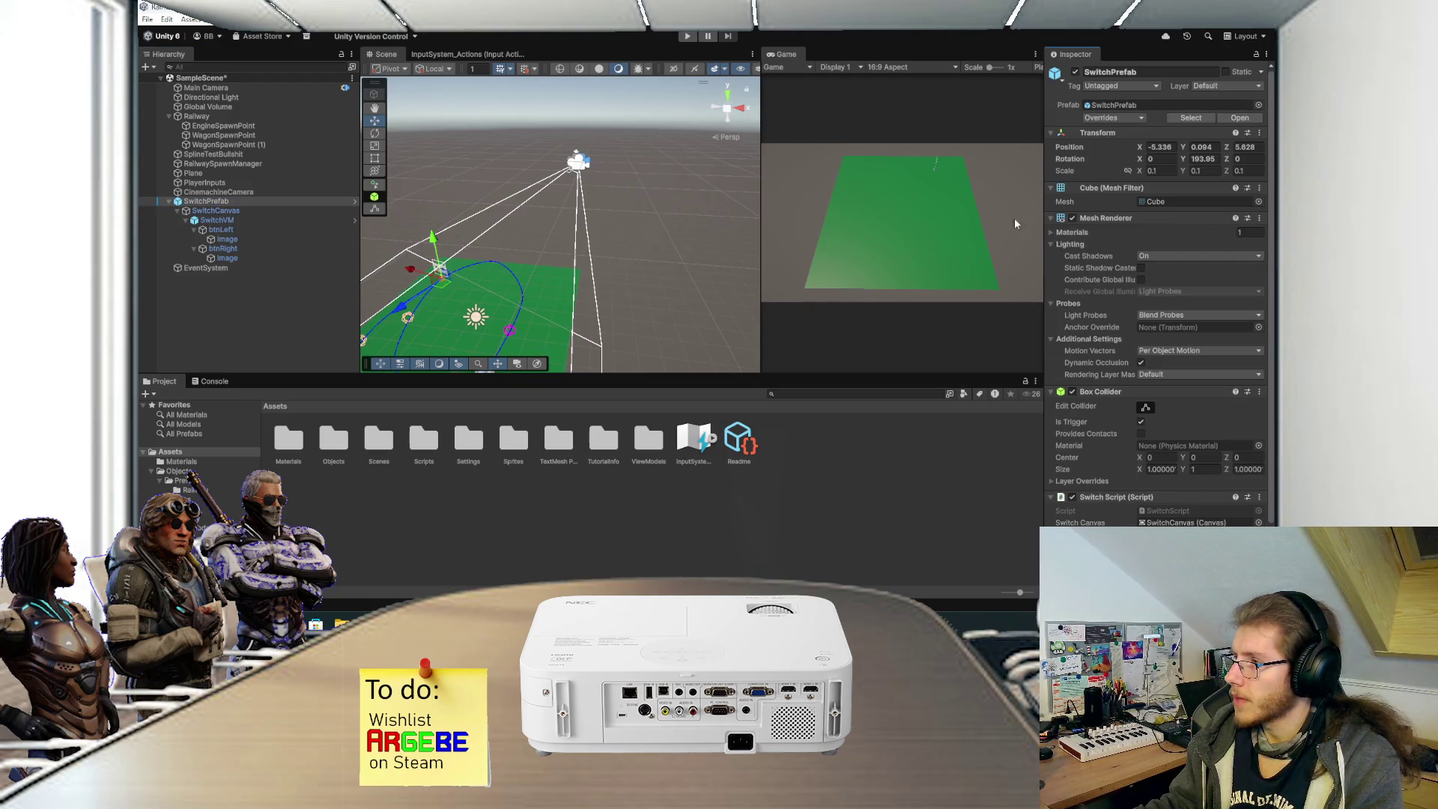
mouse_move(749, 224)
mouse_down()
mouse_move(622, 233)
mouse_move(432, 324)
mouse_move(490, 279)
mouse_up()
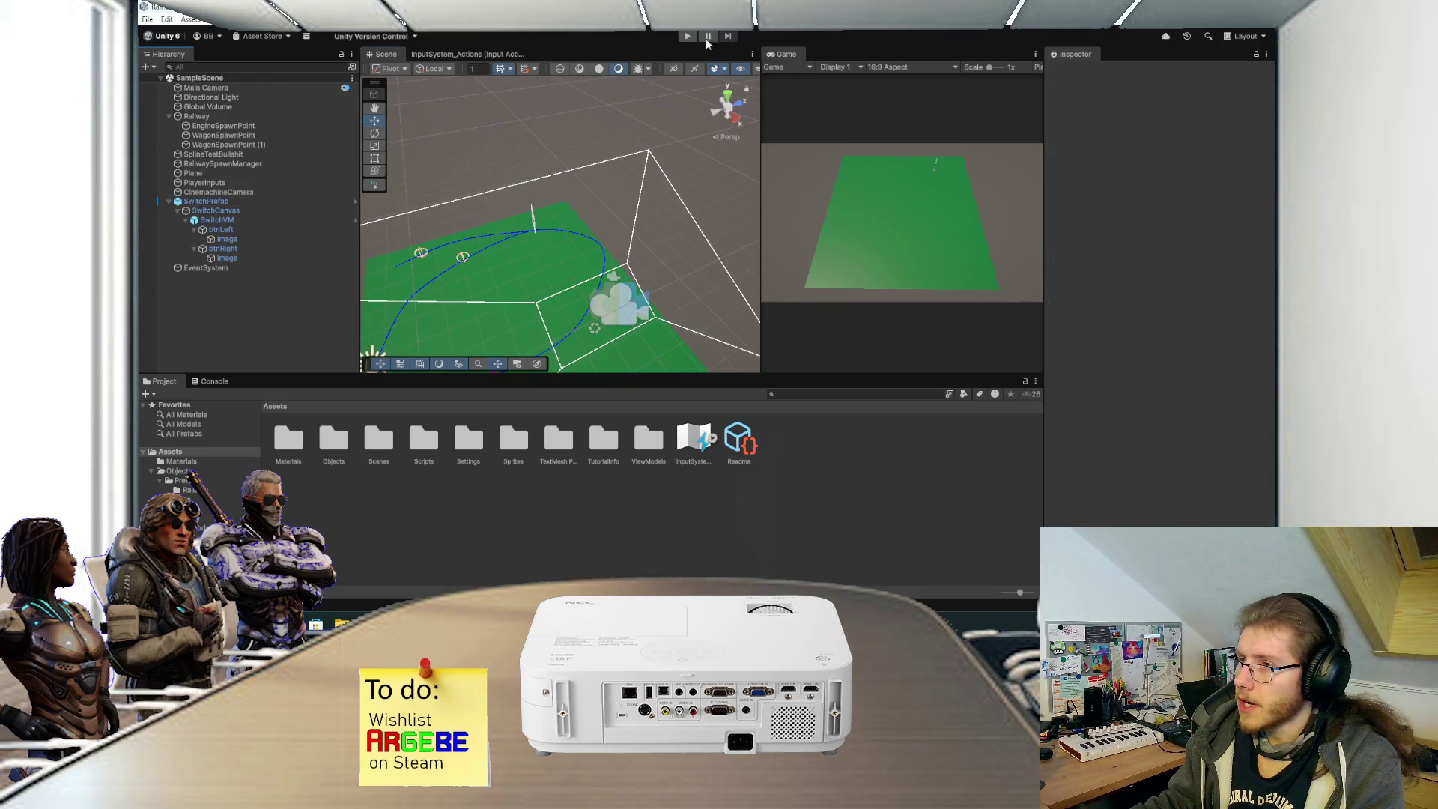
Play in a maximized Game view, driving the black car left while pushing the magenta car.
click(687, 36)
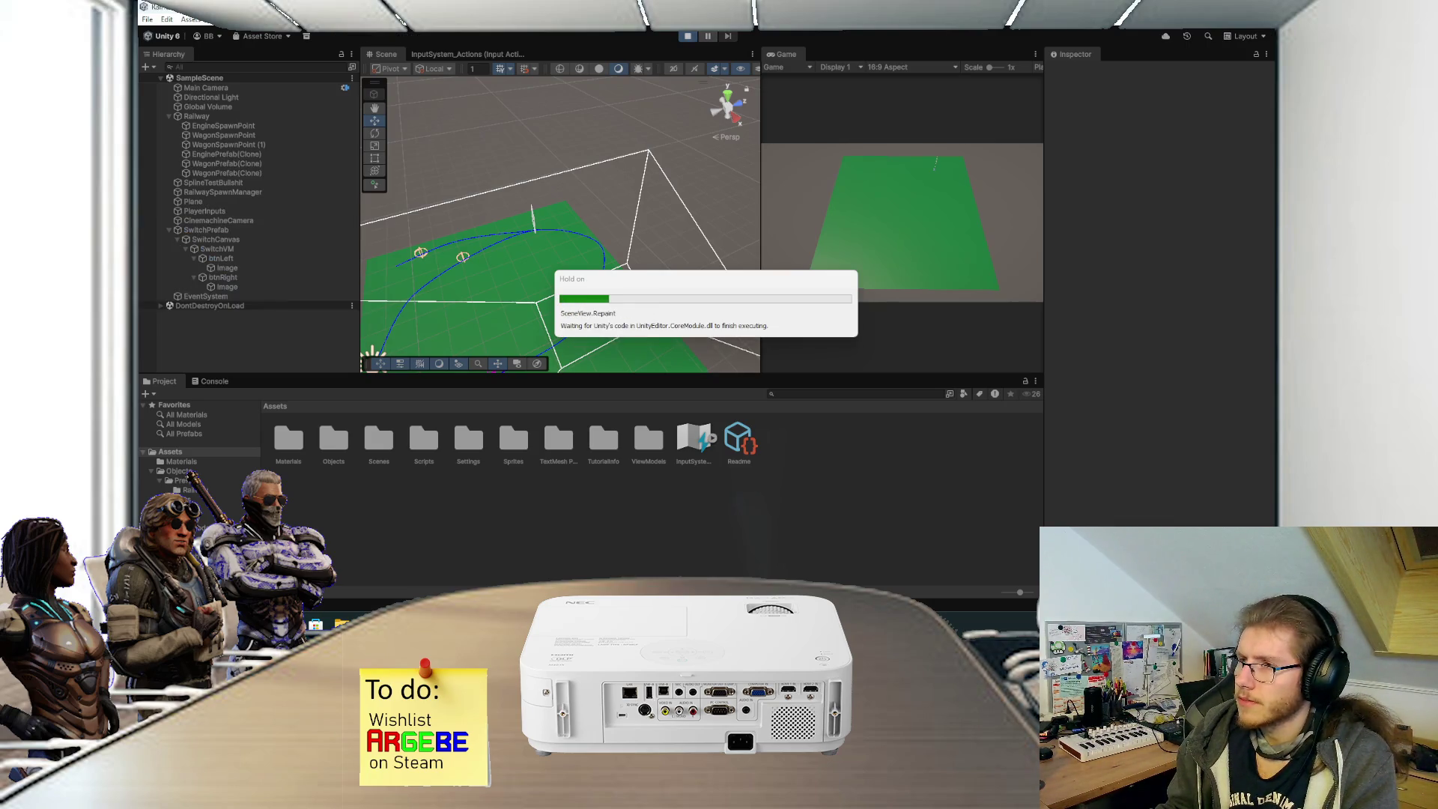
double_click(782, 52)
key(w)
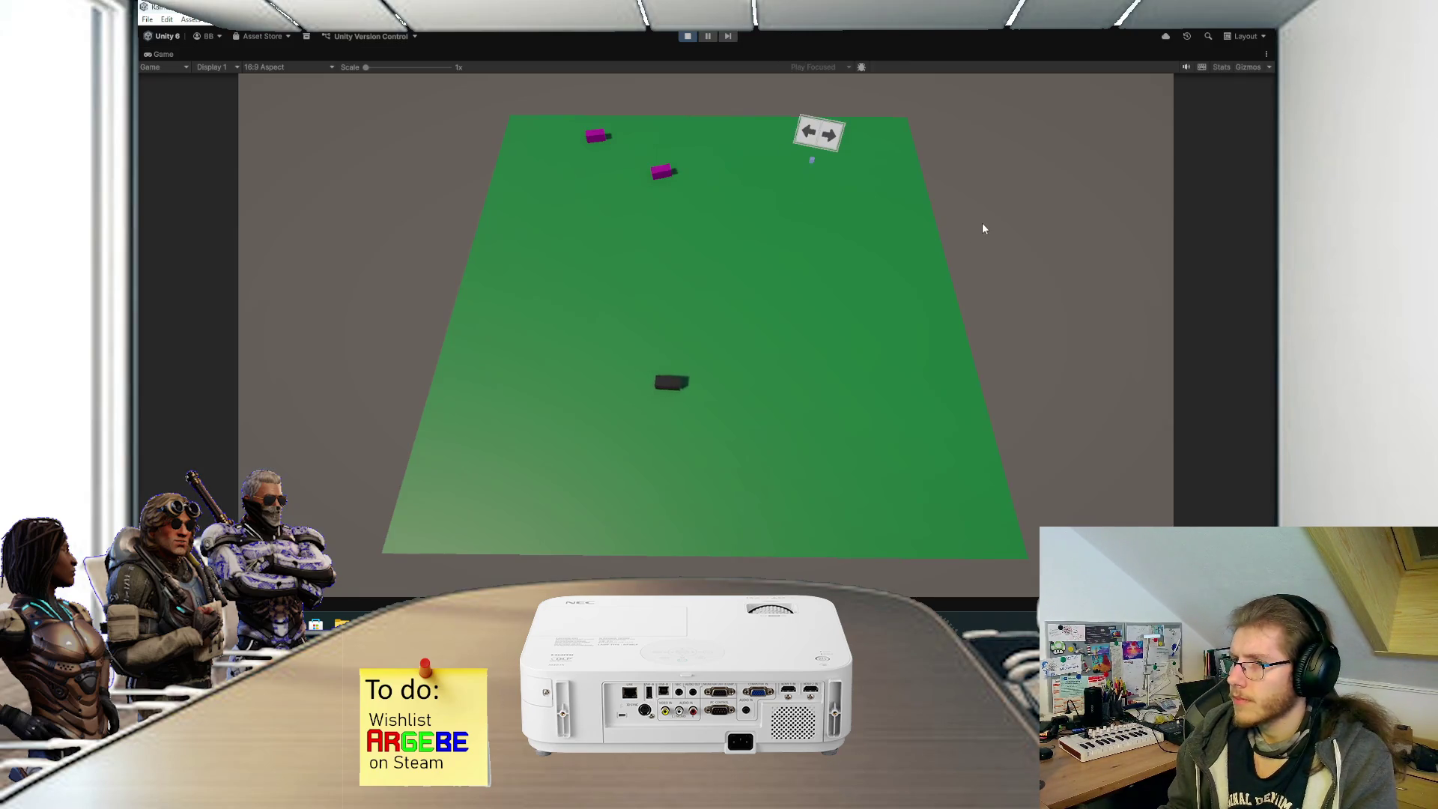
key(a)
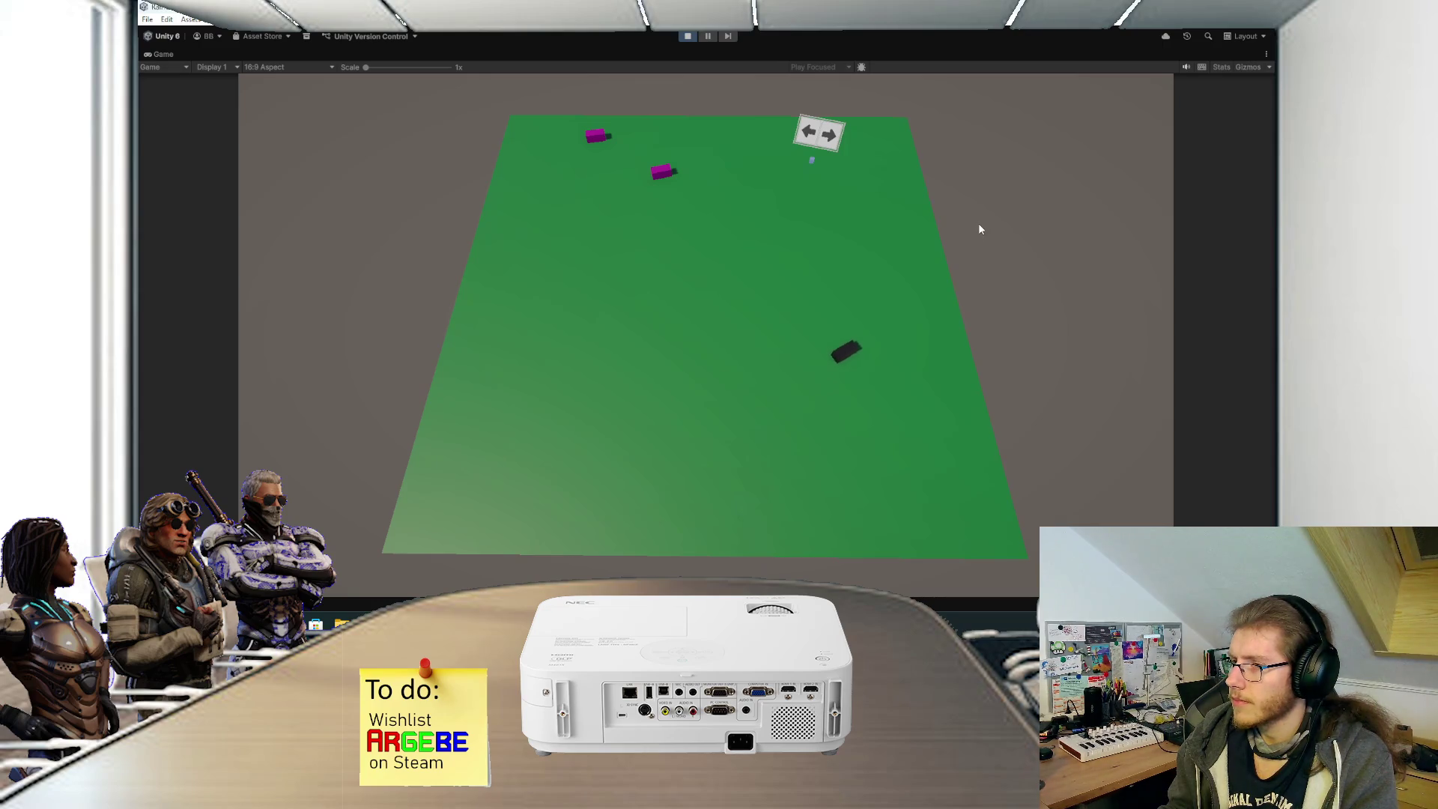
key(a)
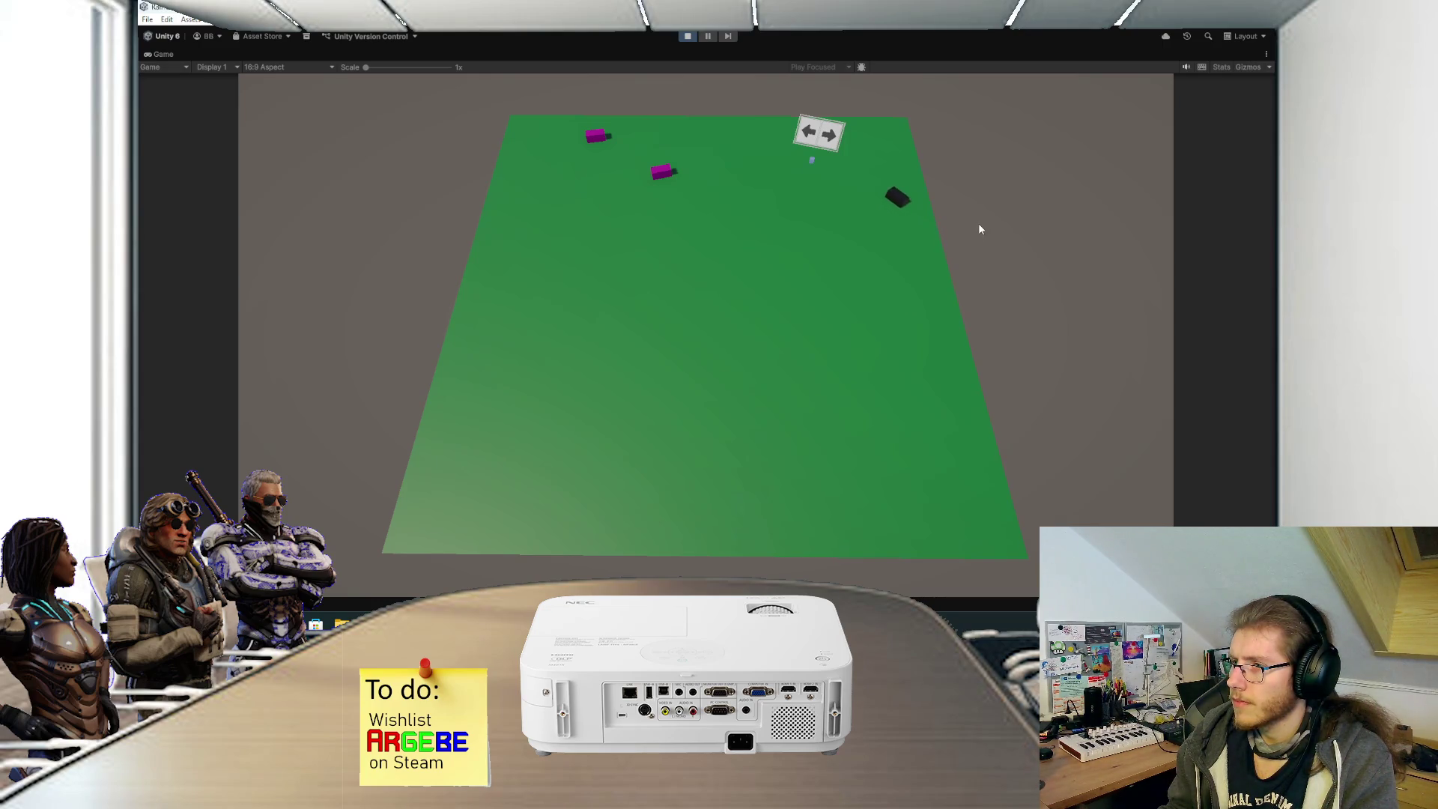
key(w)
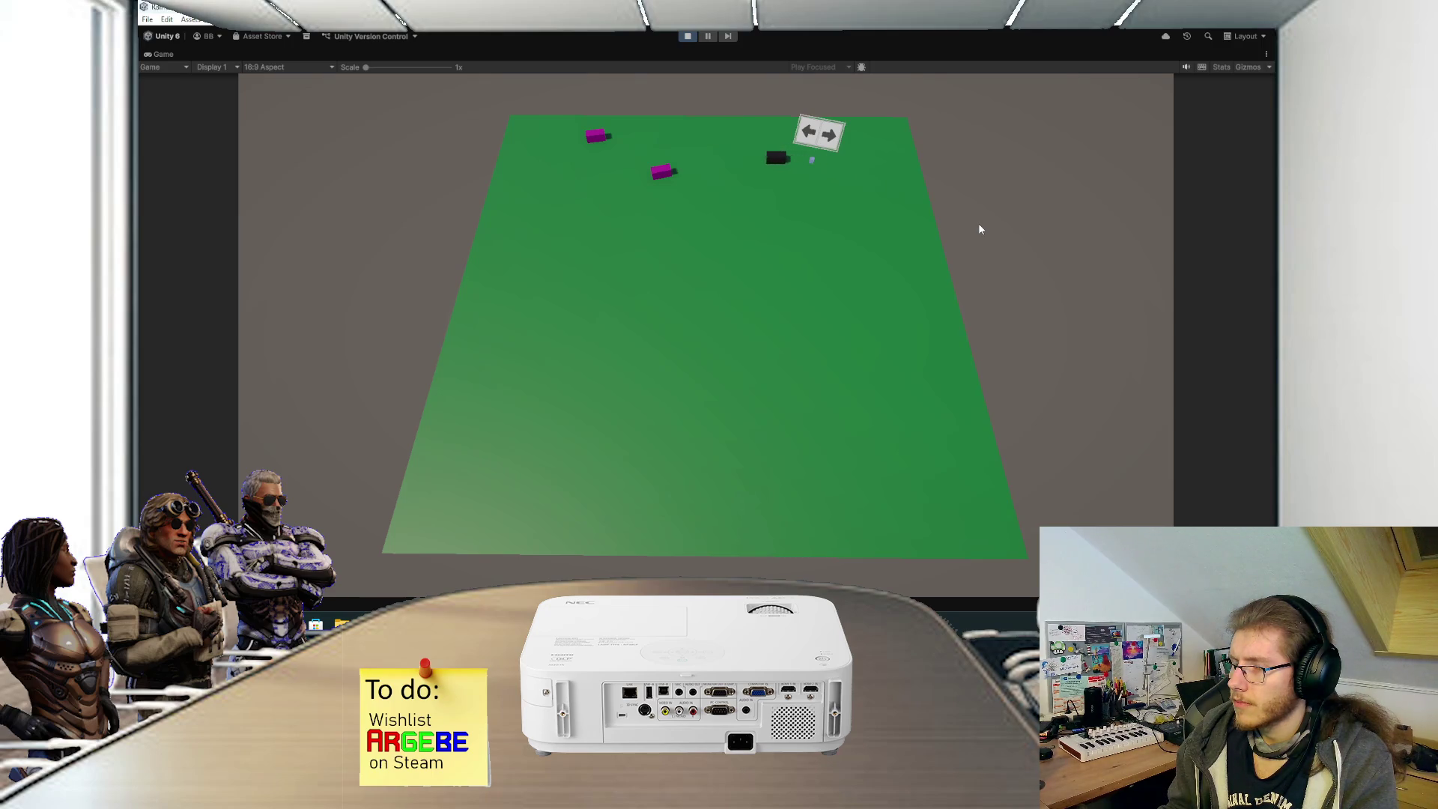
key(w)
Reverse the black car to the sign, press its left arrow, then stop Play mode.
key(s)
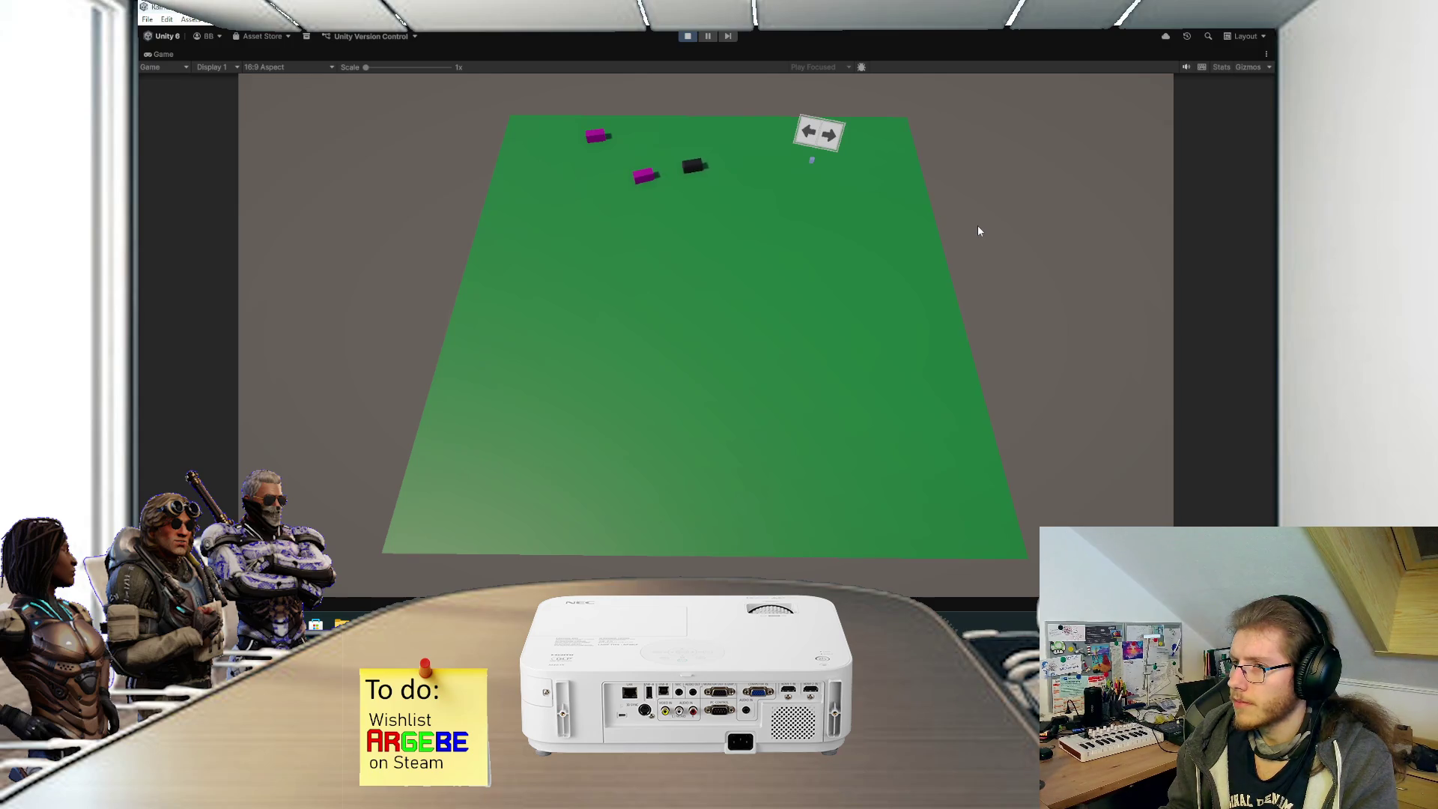
key(s)
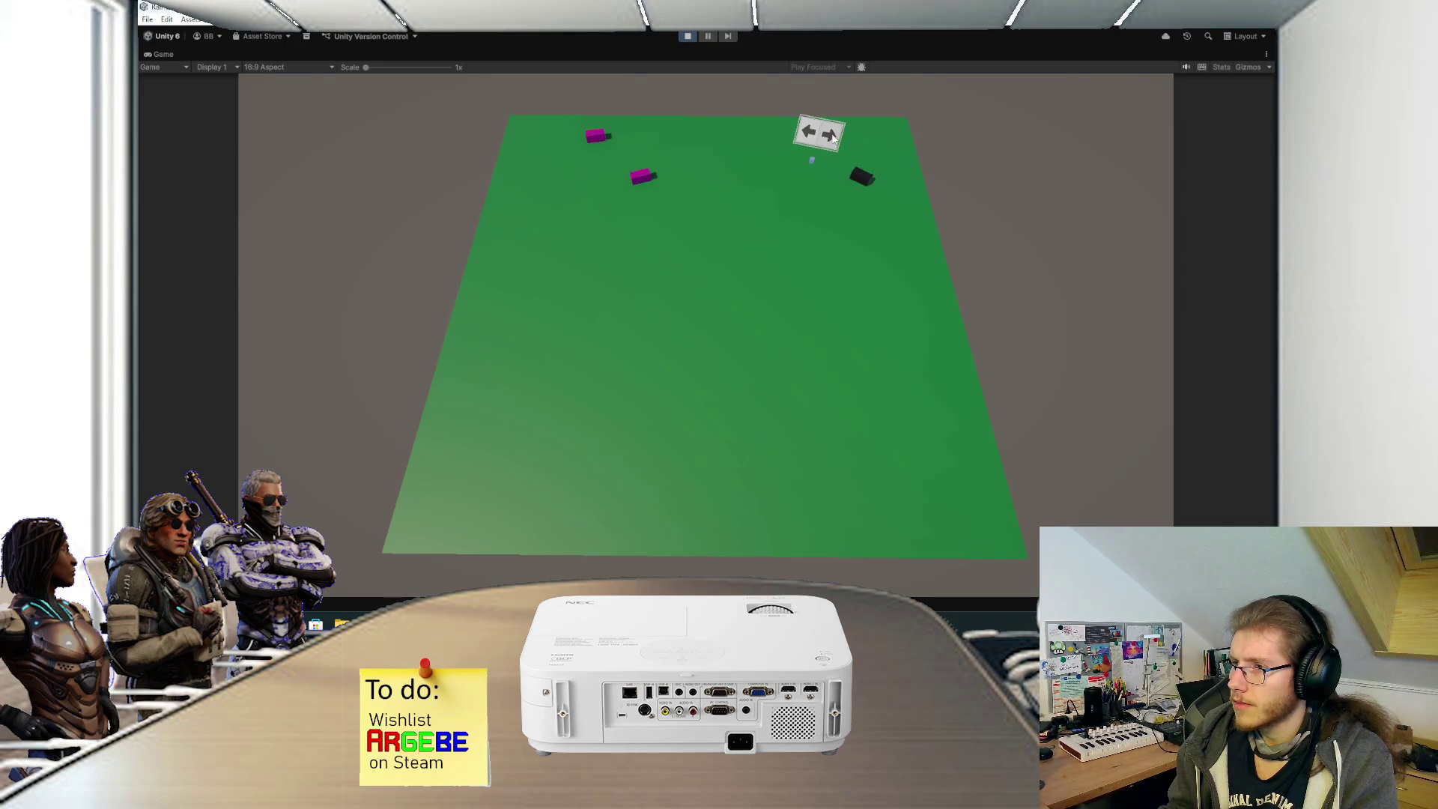
click(808, 140)
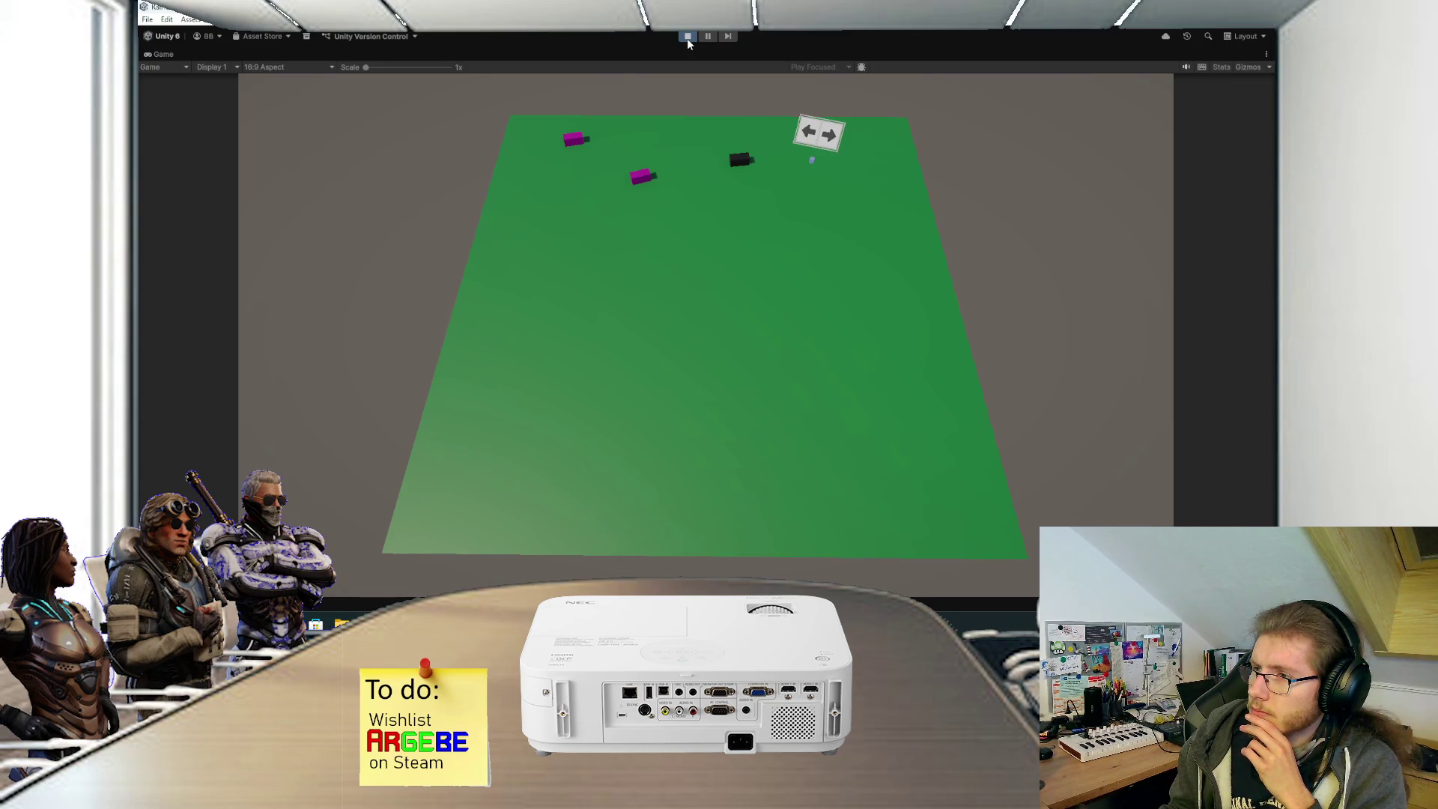
click(687, 37)
Open the SwitchVM prefab in 2D and frame it with both buttons visible.
click(297, 220)
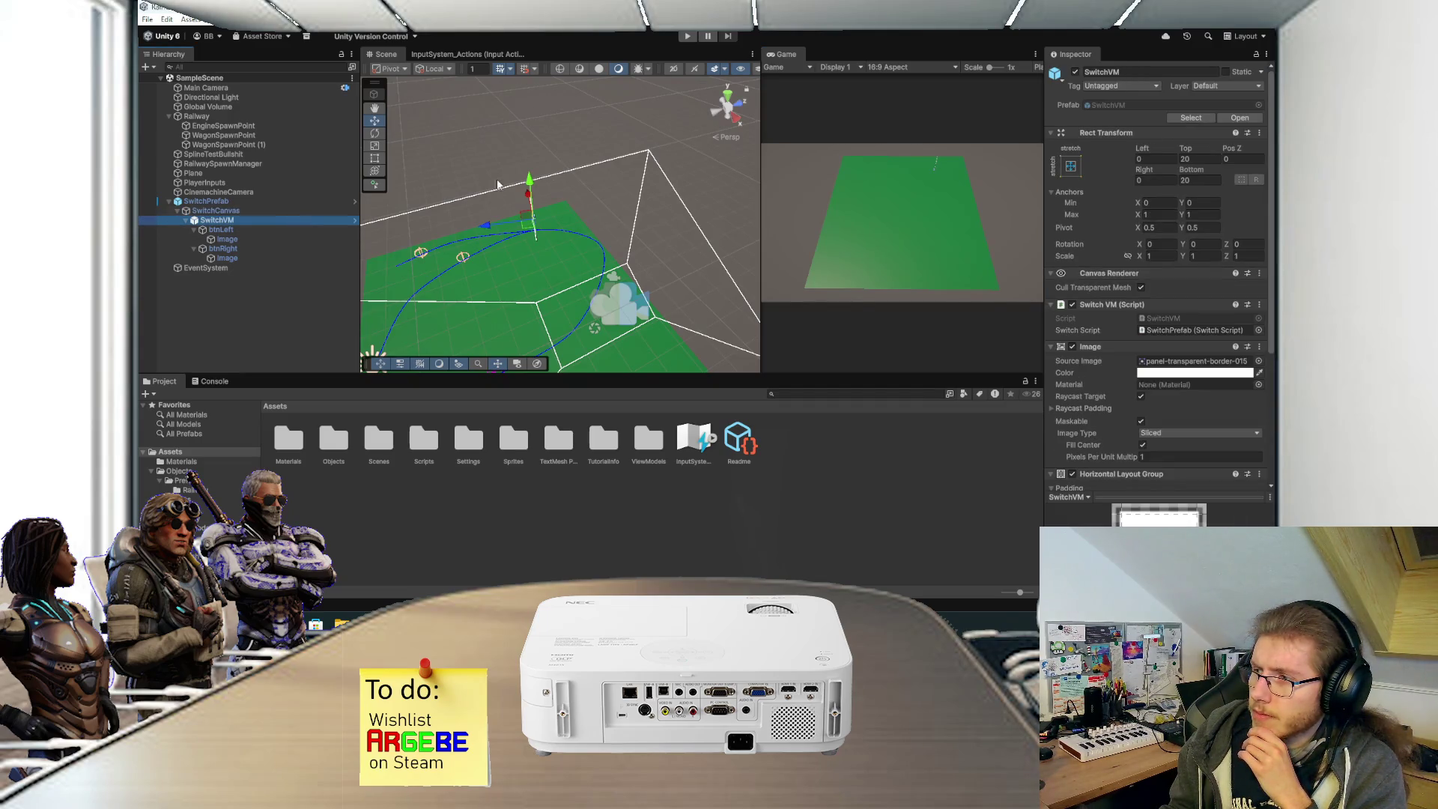
click(1235, 117)
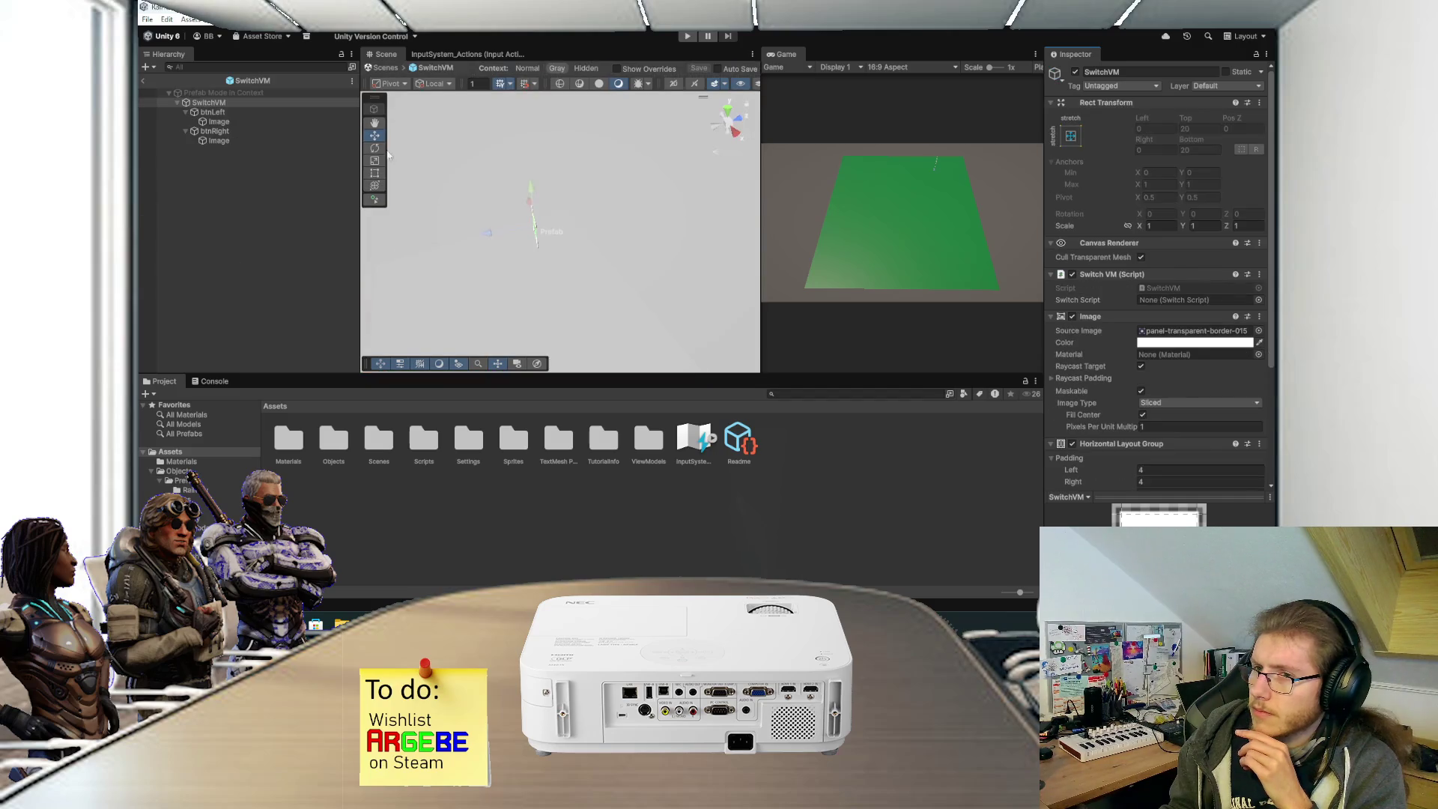
click(277, 114)
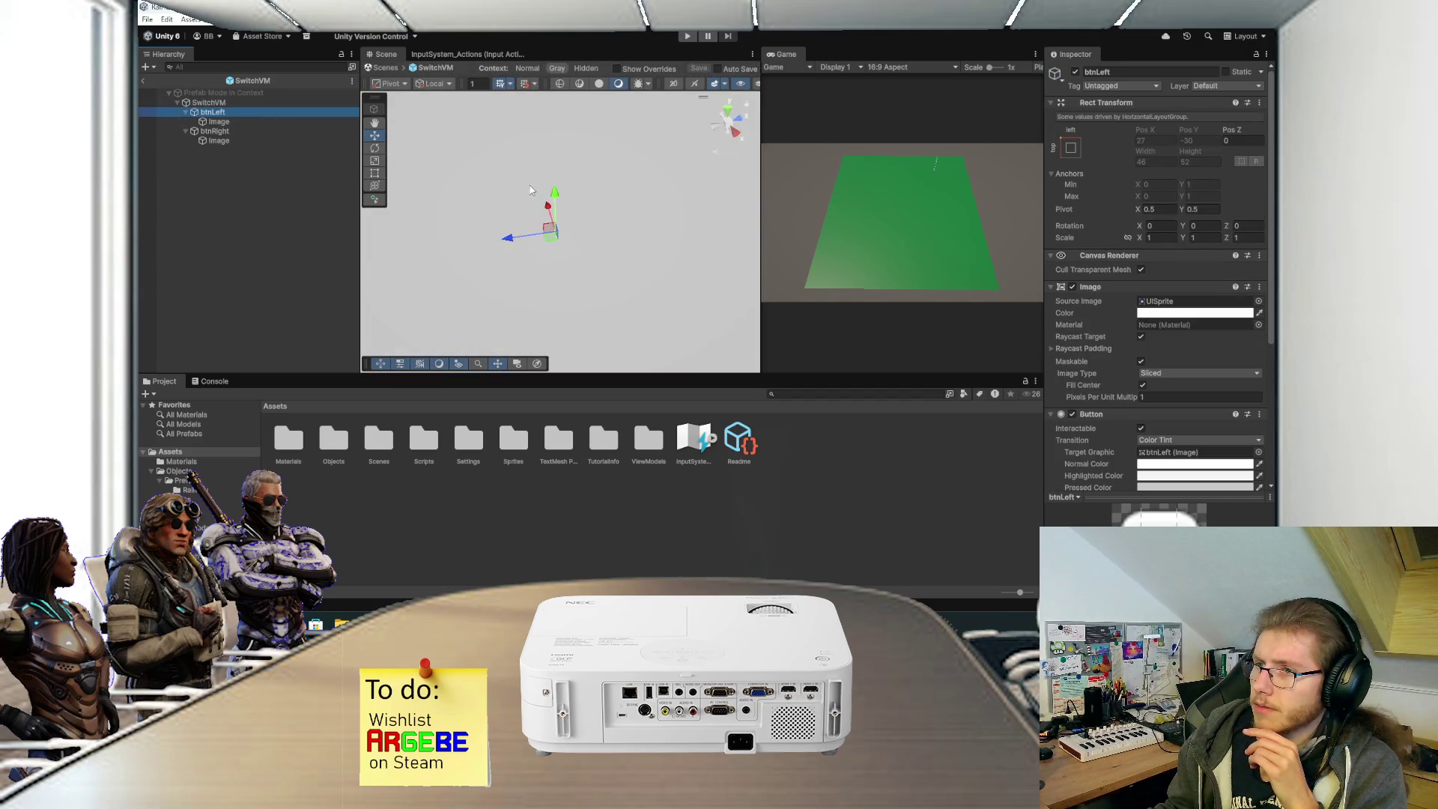
click(674, 84)
key(t)
key(f)
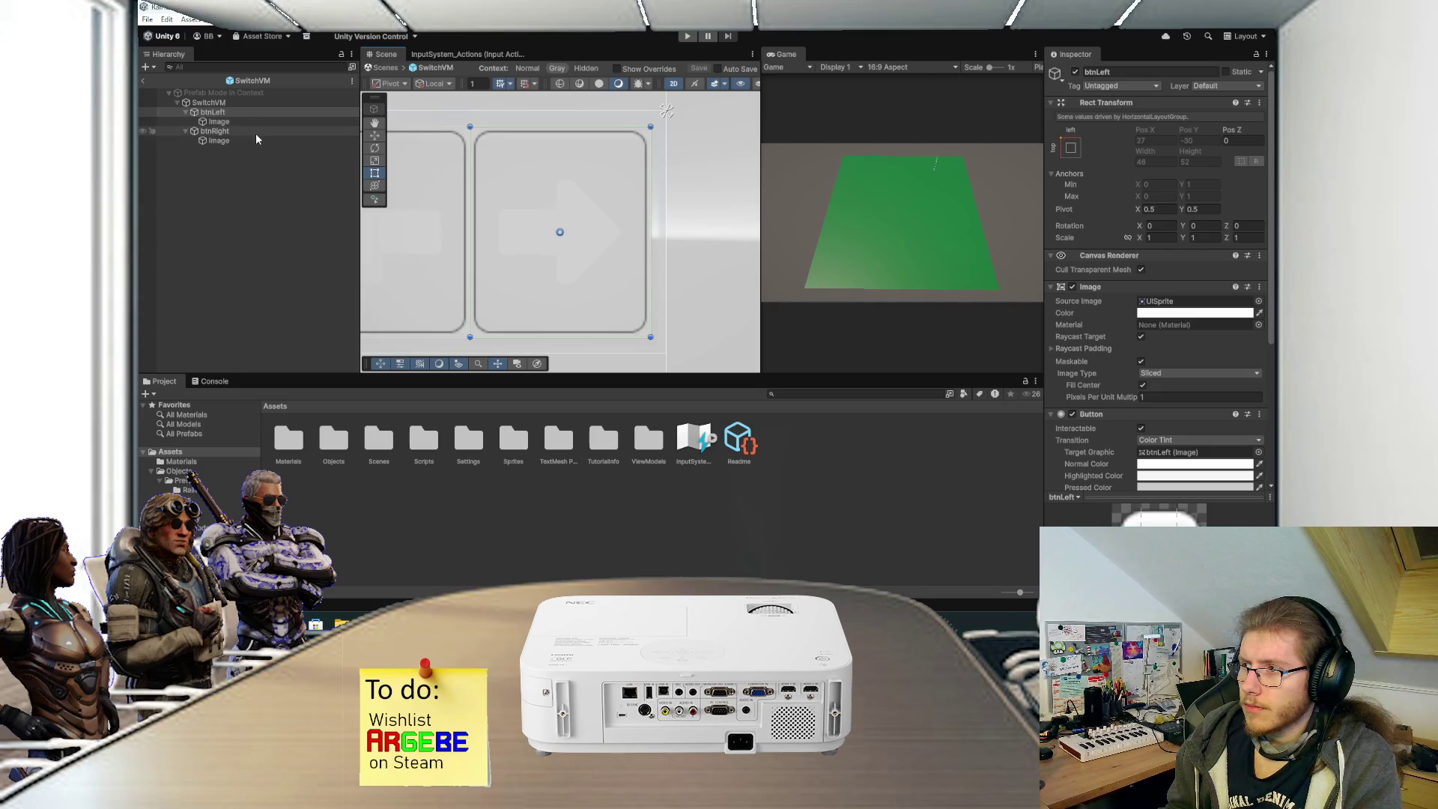
click(257, 102)
key(f)
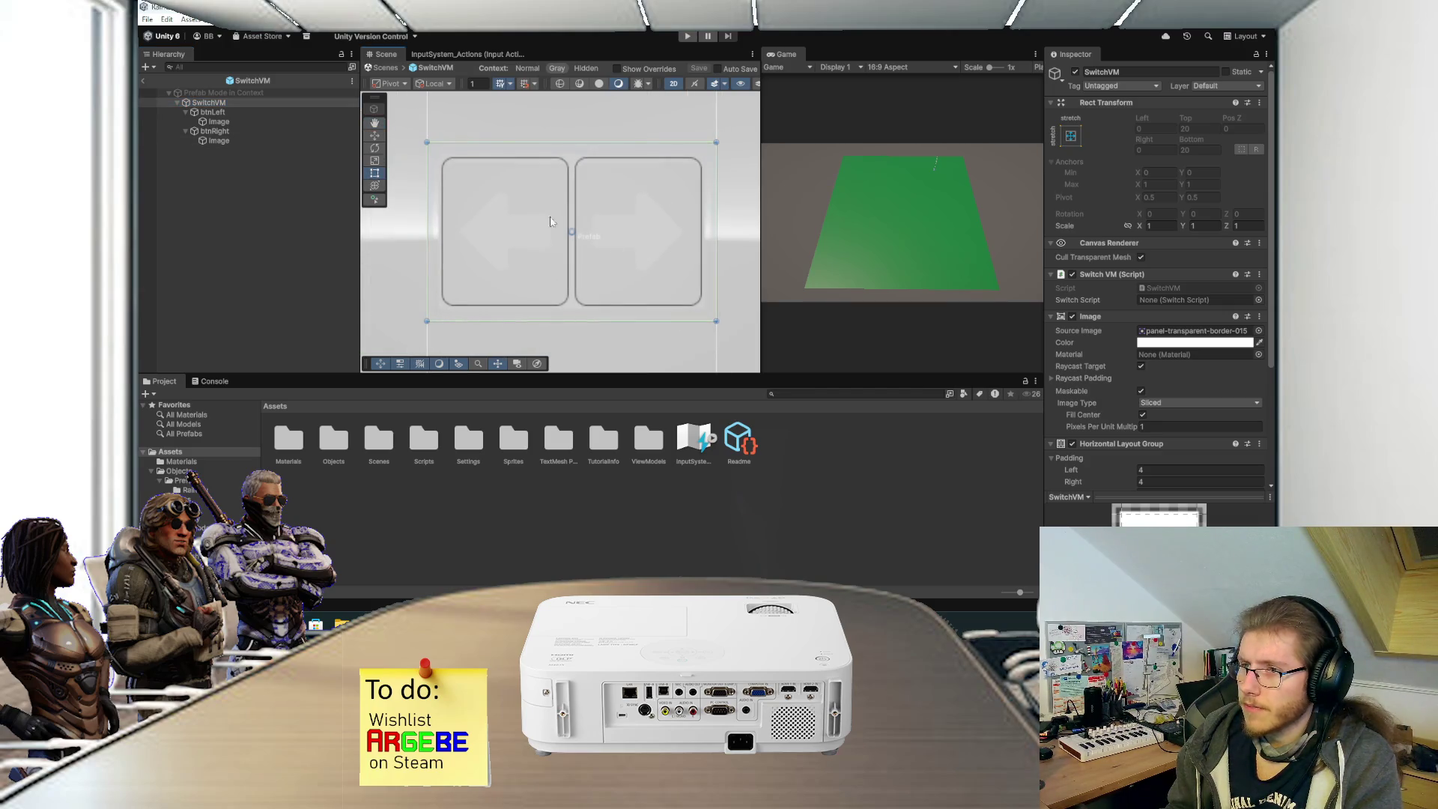
click(281, 113)
Set the SetSwitch click arguments for btnLeft and btnRight, then deselect to save.
scroll(1095, 413, down, 5)
click(1147, 398)
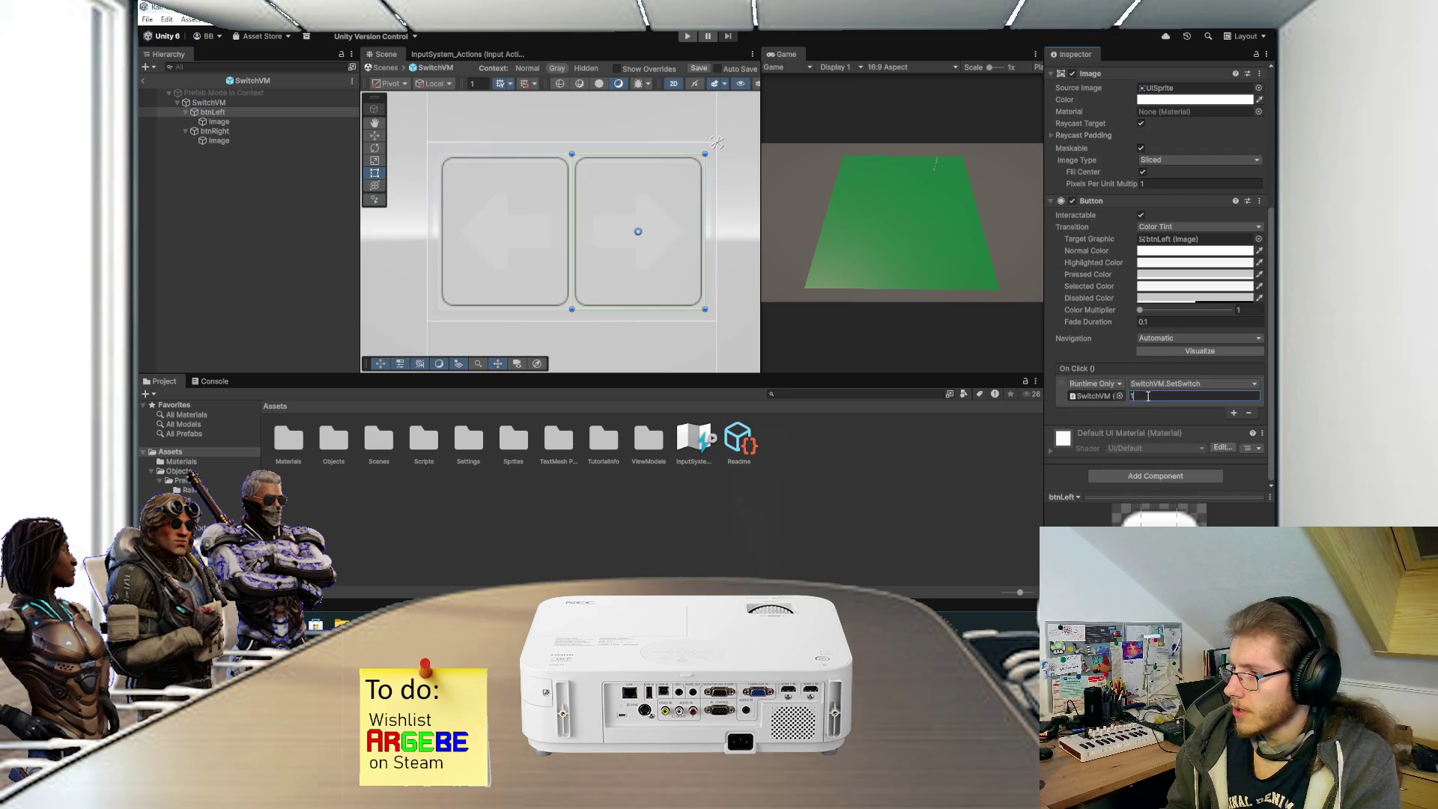
click(240, 131)
click(1152, 400)
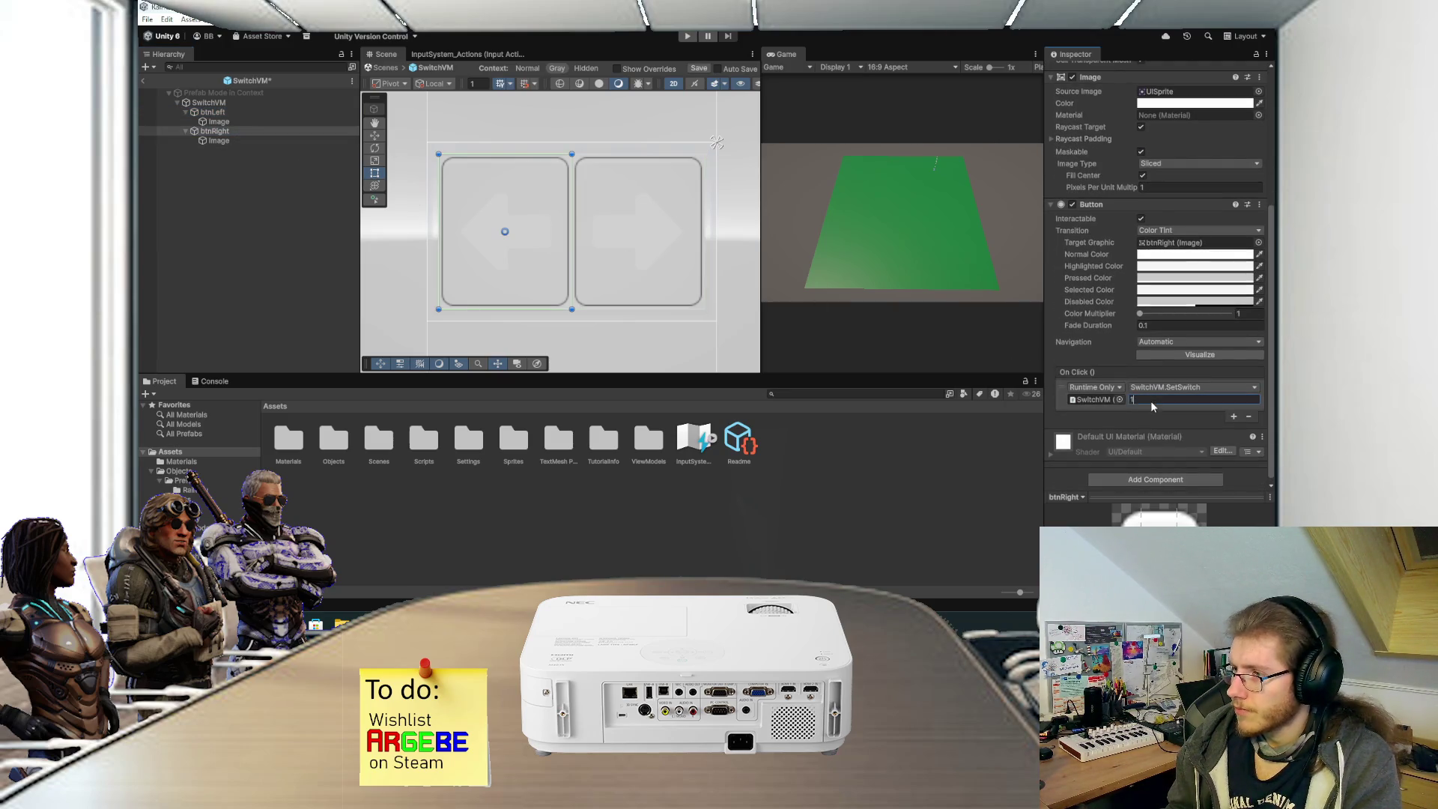
click(264, 228)
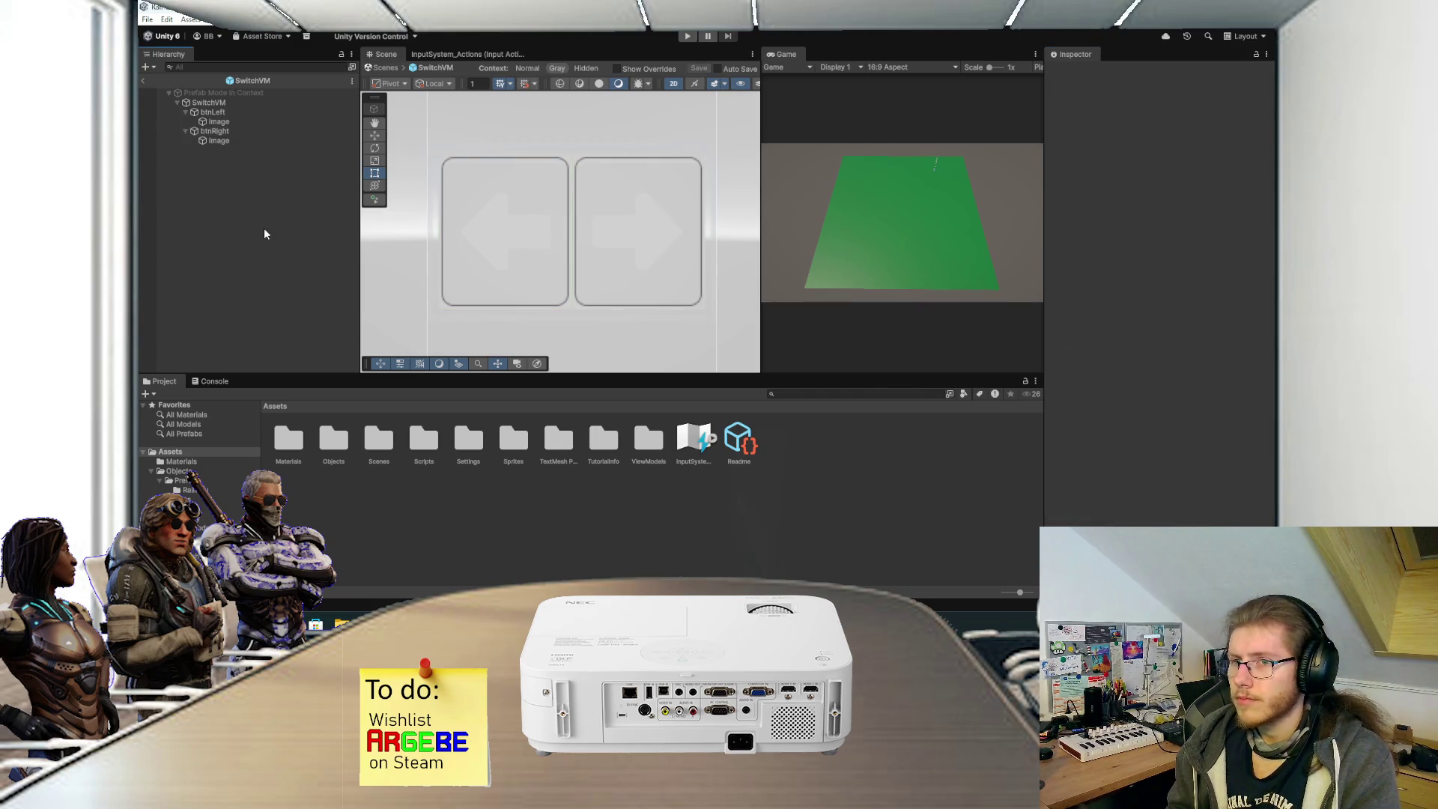
Exit Prefab mode to SampleScene in 3D and frame SwitchPrefab.
click(144, 83)
click(308, 286)
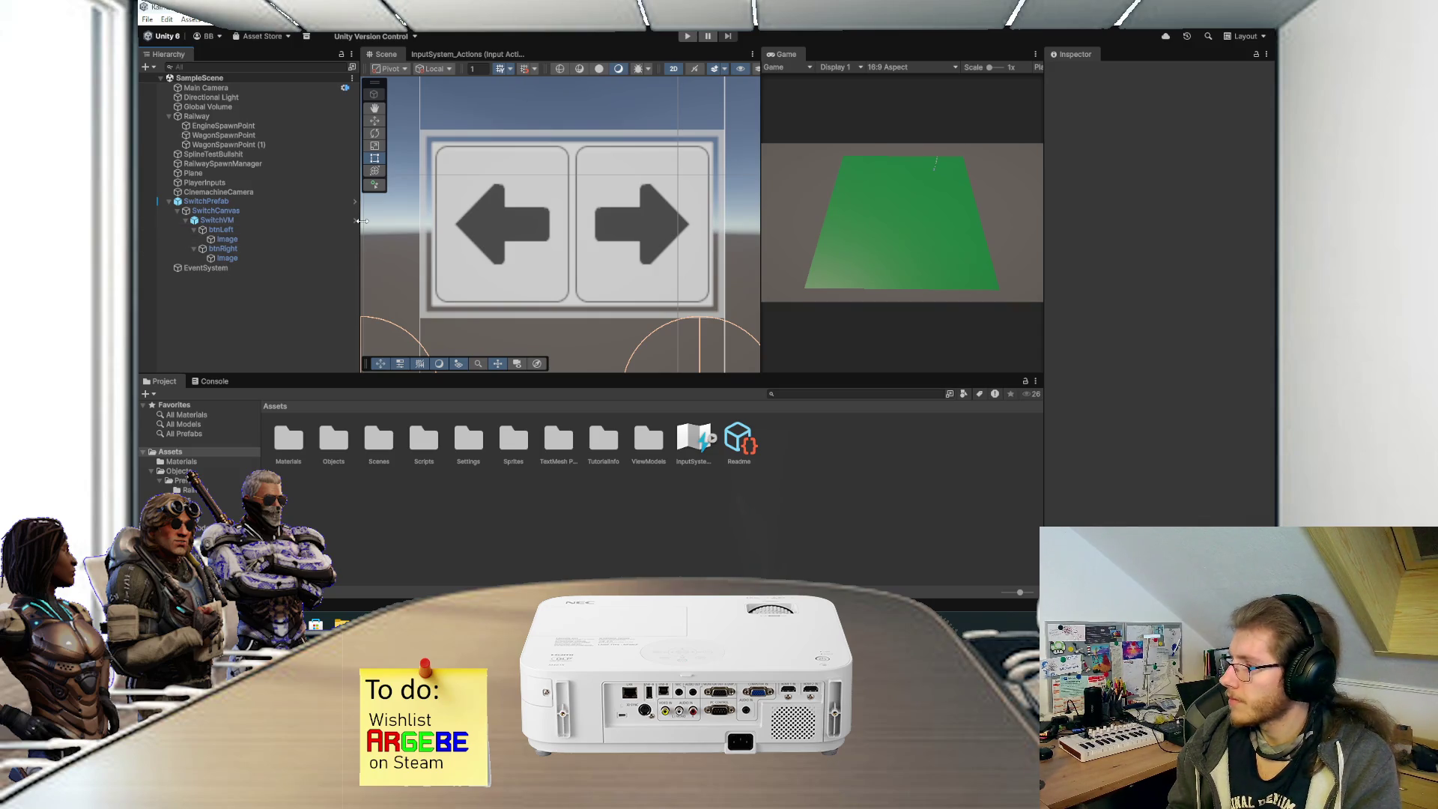
scroll(641, 88, down, 5)
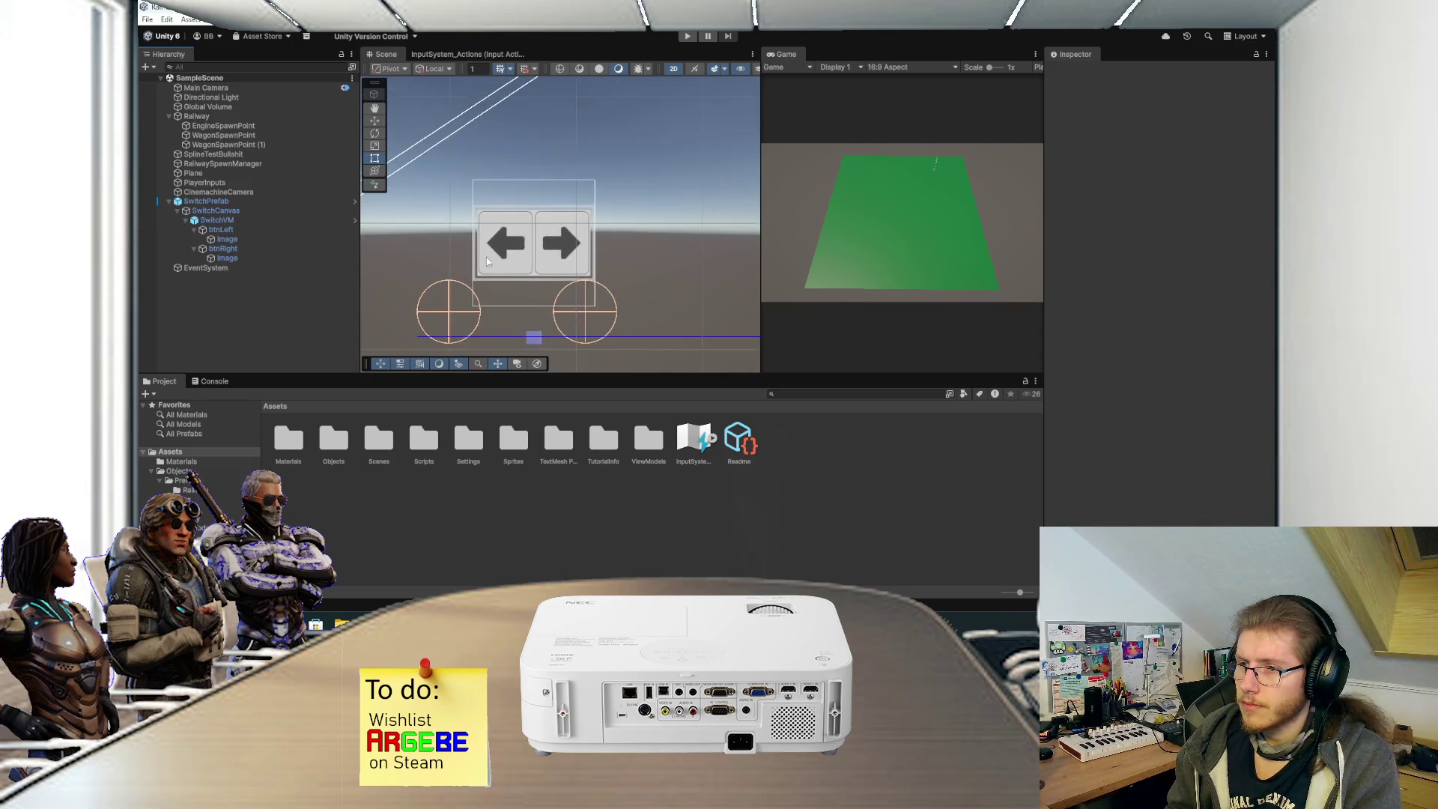
click(672, 69)
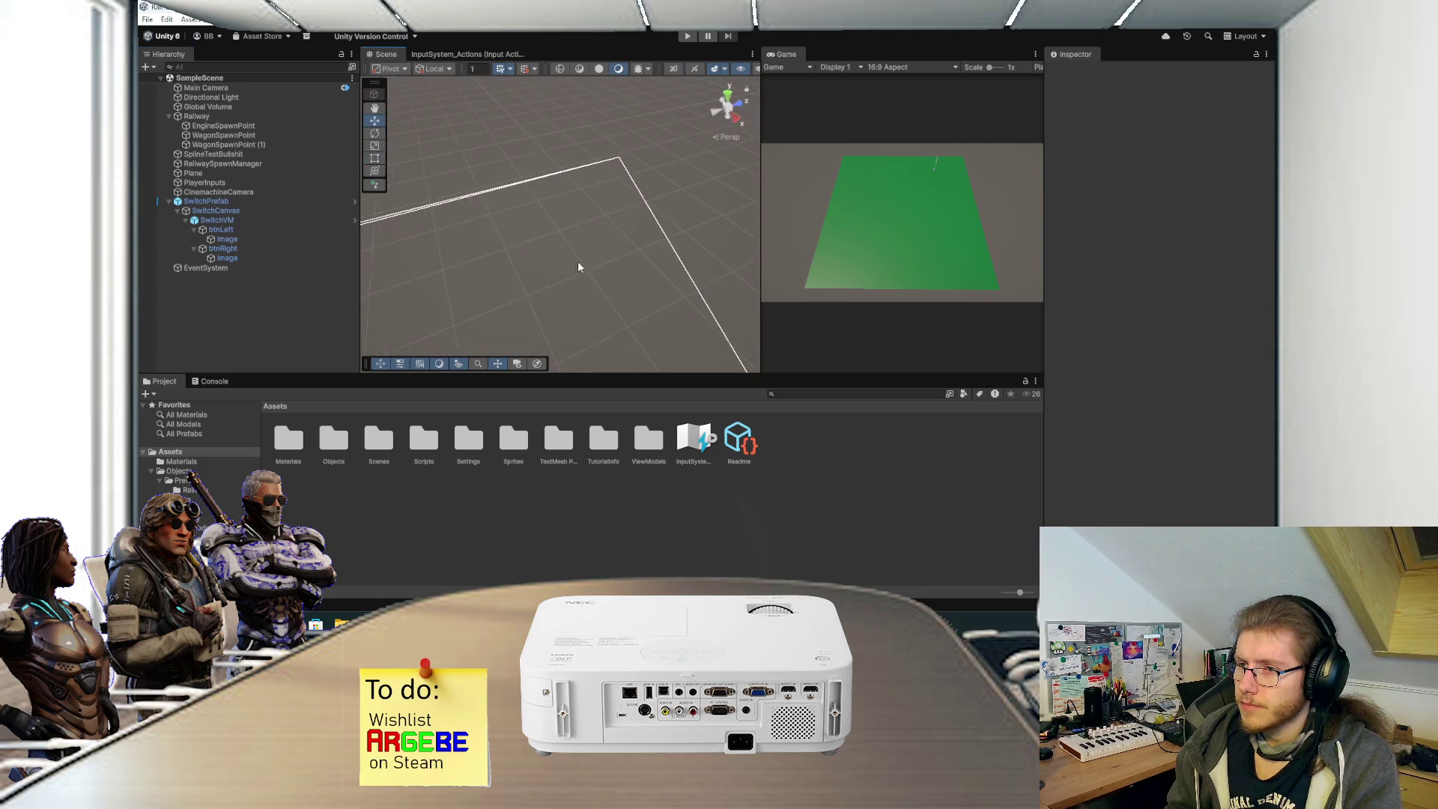
double_click(250, 201)
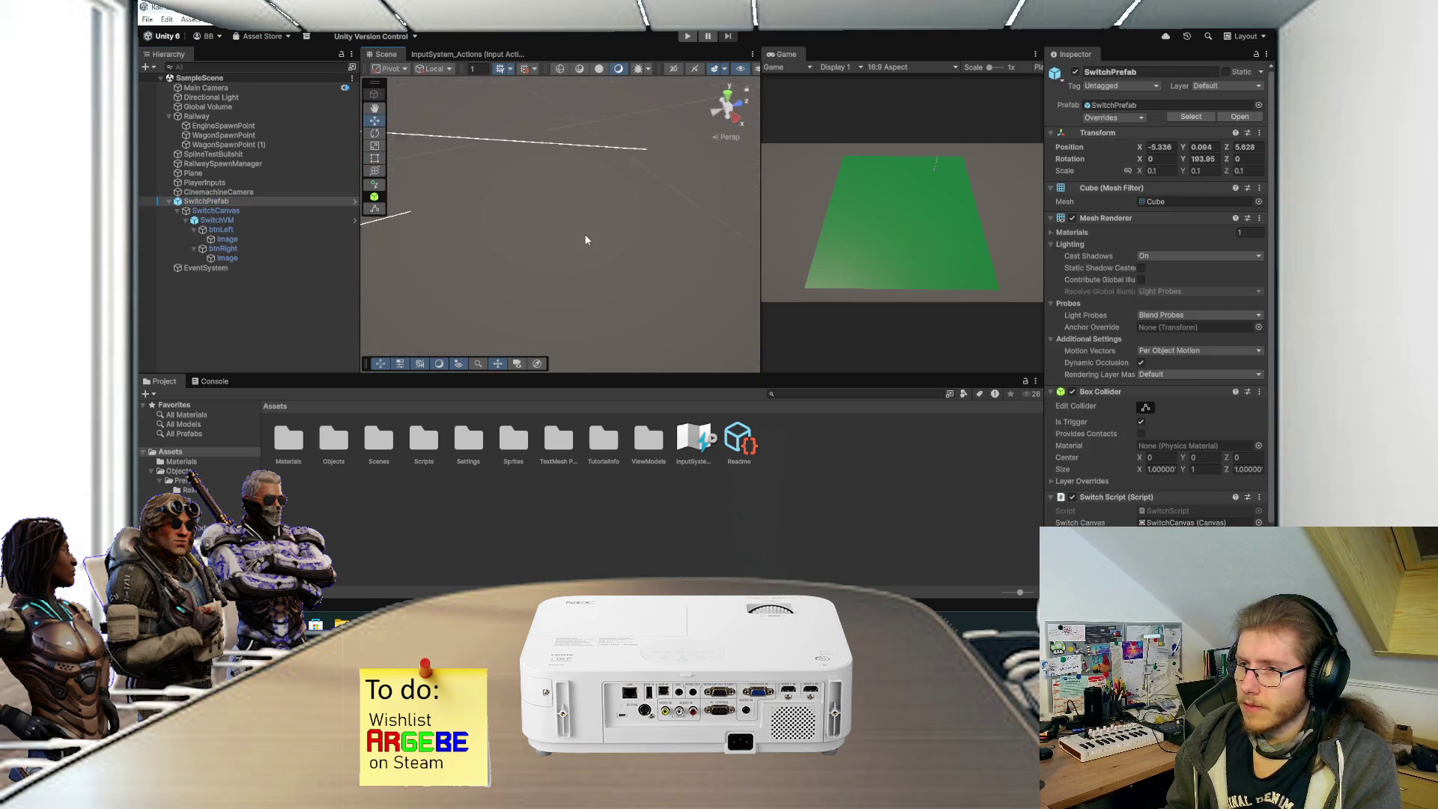
scroll(586, 235, down, 8)
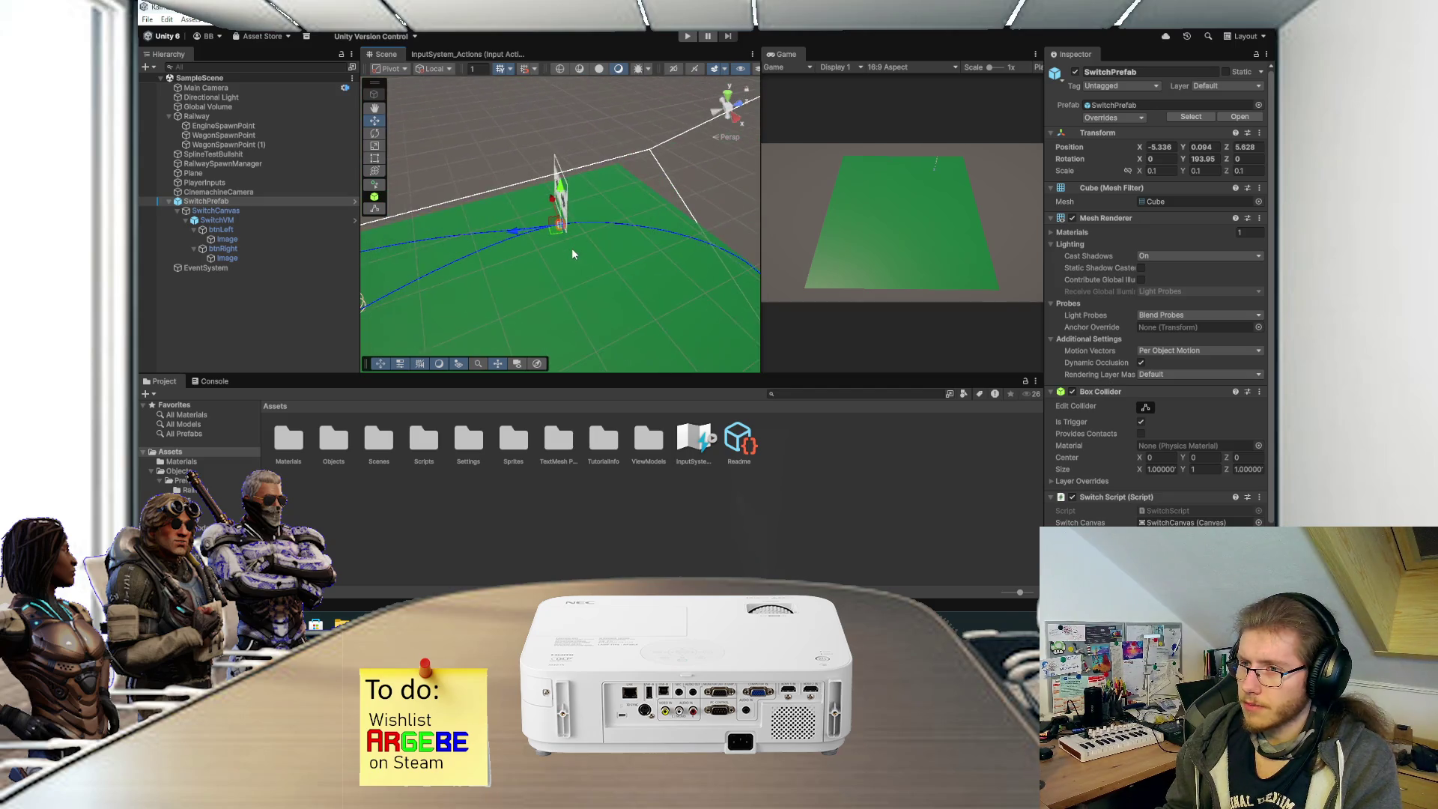
click(278, 327)
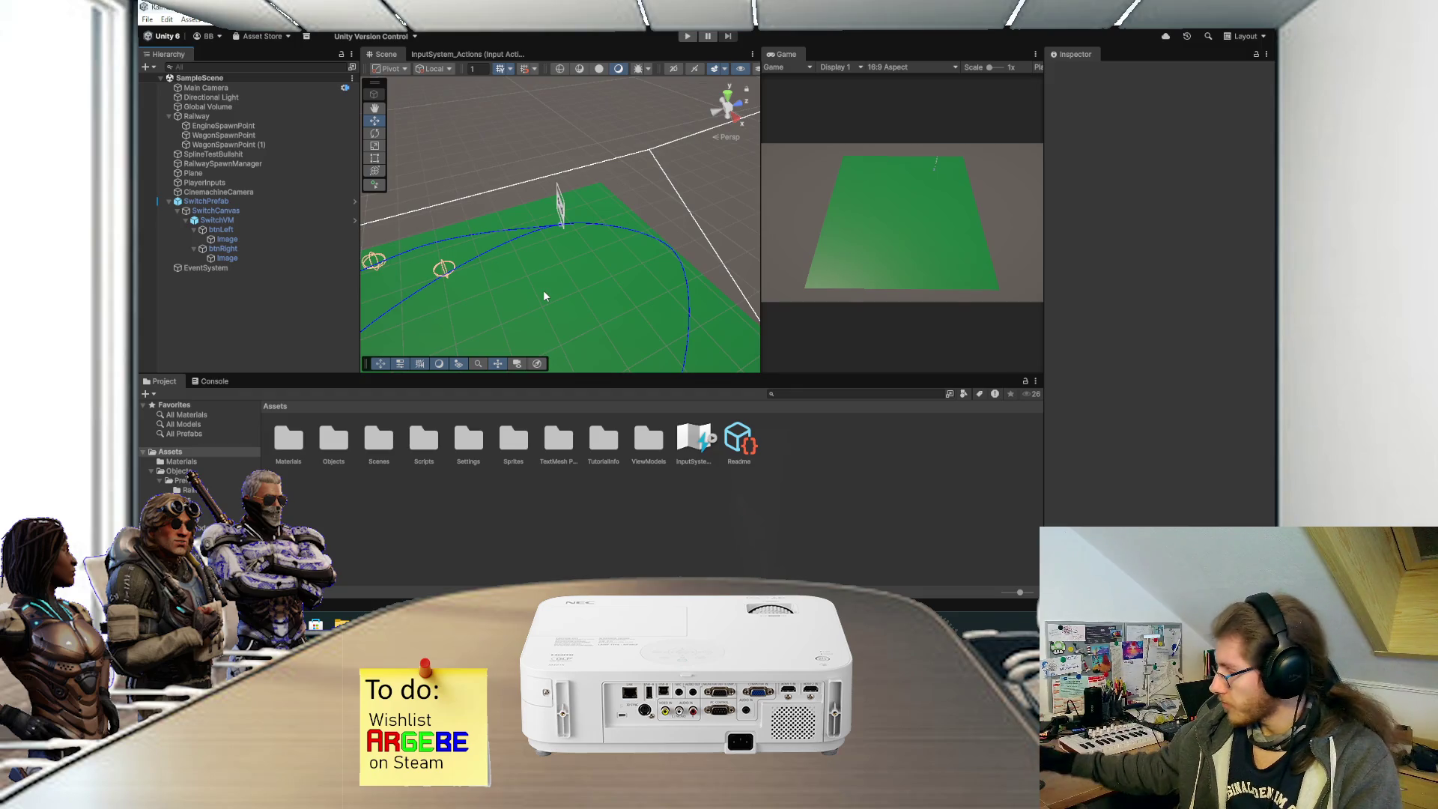
Orbit and zoom around the switch sign and the curved railway spline.
mouse_move(564, 250)
mouse_down()
mouse_move(577, 241)
mouse_move(577, 276)
mouse_up()
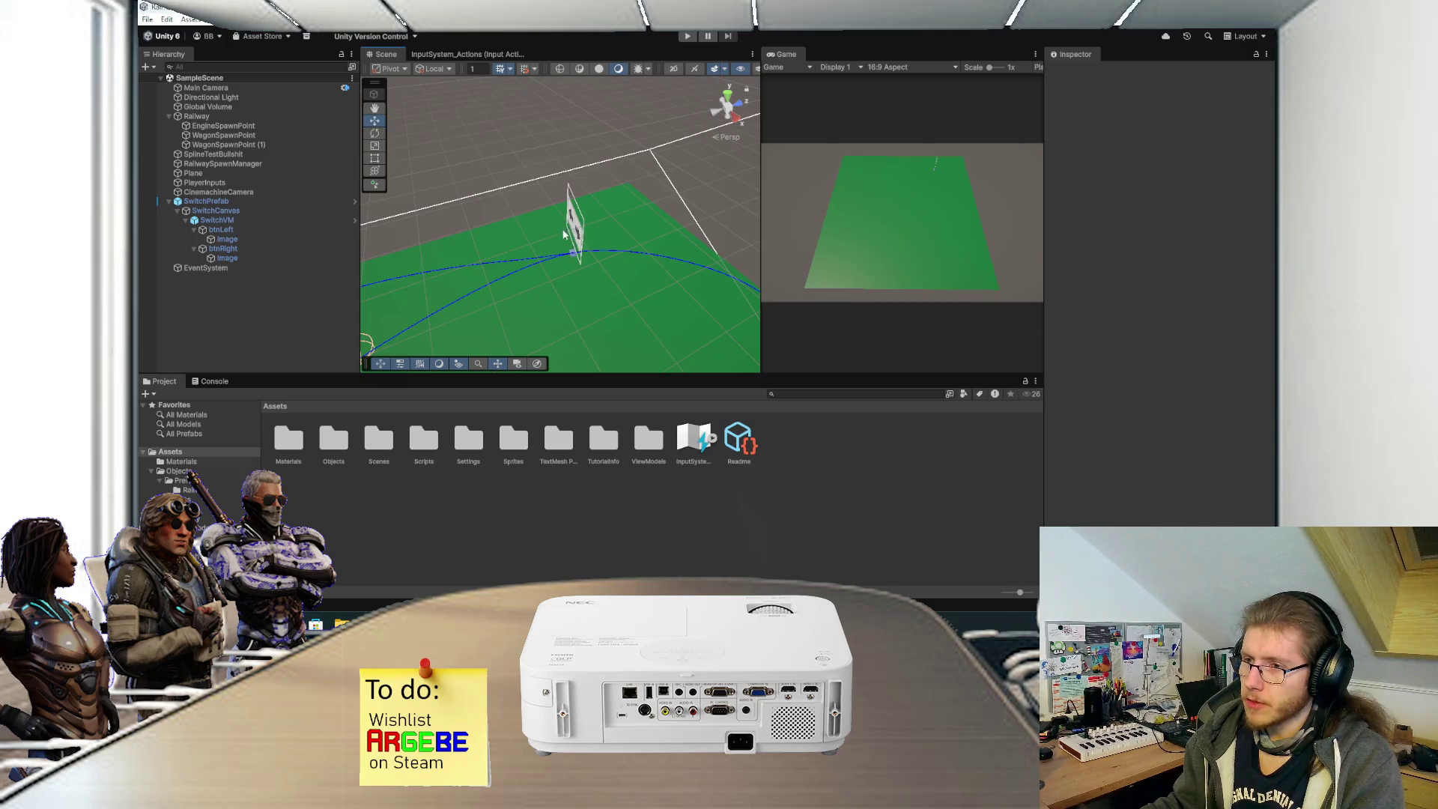
scroll(563, 255, up, 2)
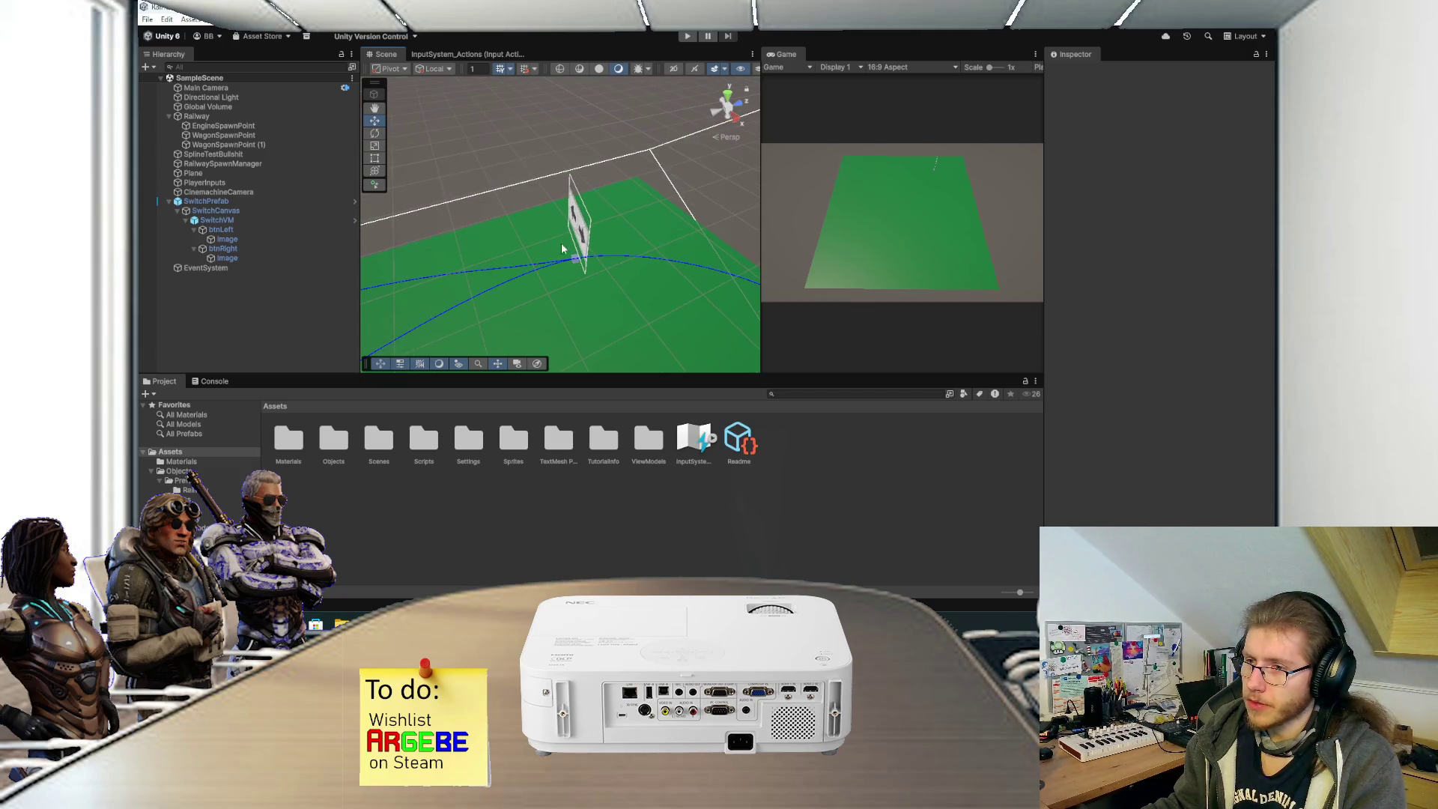
scroll(599, 233, down, 3)
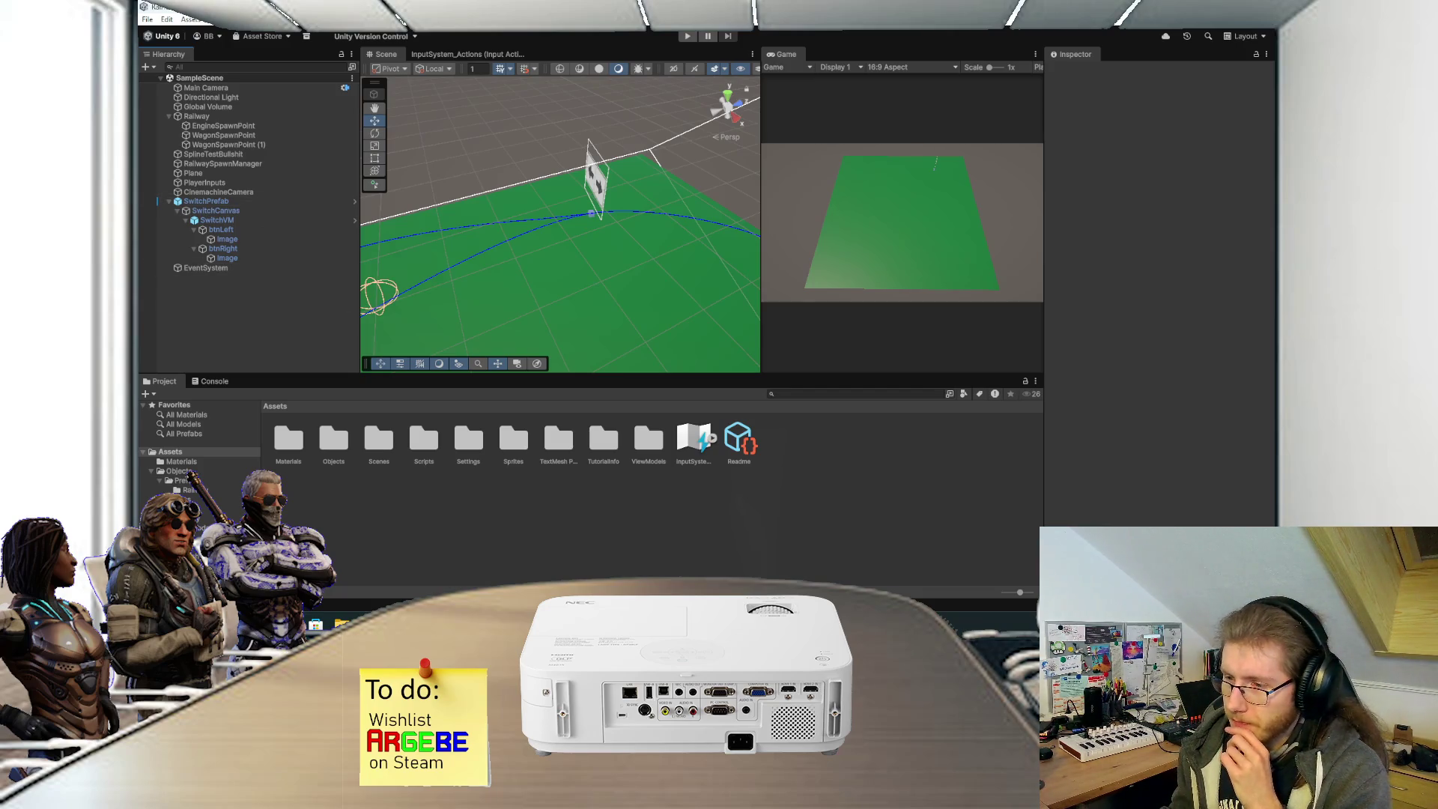
mouse_move(591, 344)
mouse_down()
mouse_move(629, 248)
mouse_move(621, 200)
mouse_move(645, 188)
mouse_move(632, 245)
mouse_move(642, 221)
mouse_move(590, 270)
mouse_move(600, 279)
mouse_move(616, 253)
mouse_move(529, 204)
mouse_up()
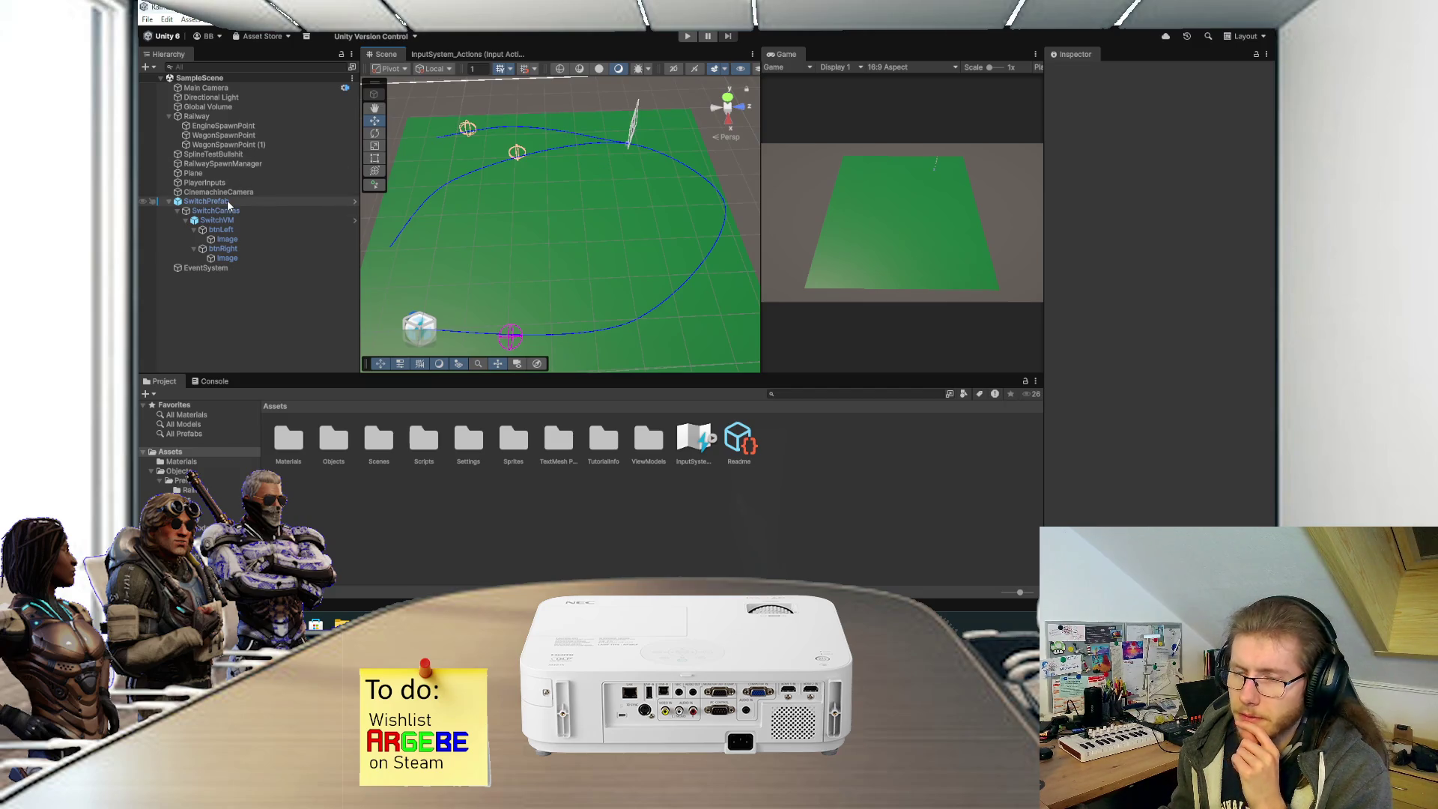
Parent the collapsed SwitchPrefab under Railway and select Railway.
click(168, 202)
drag(210, 206, 217, 153)
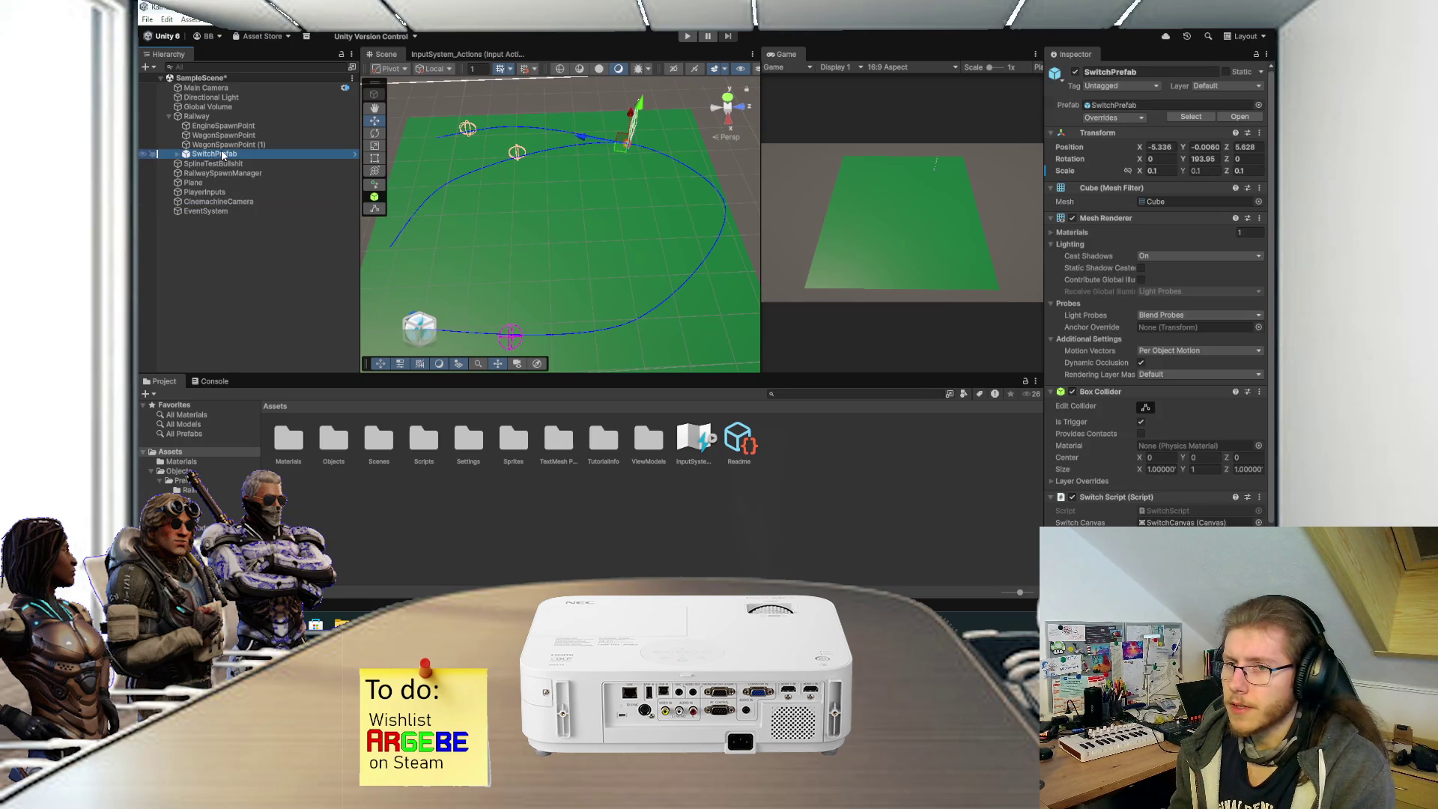
click(255, 118)
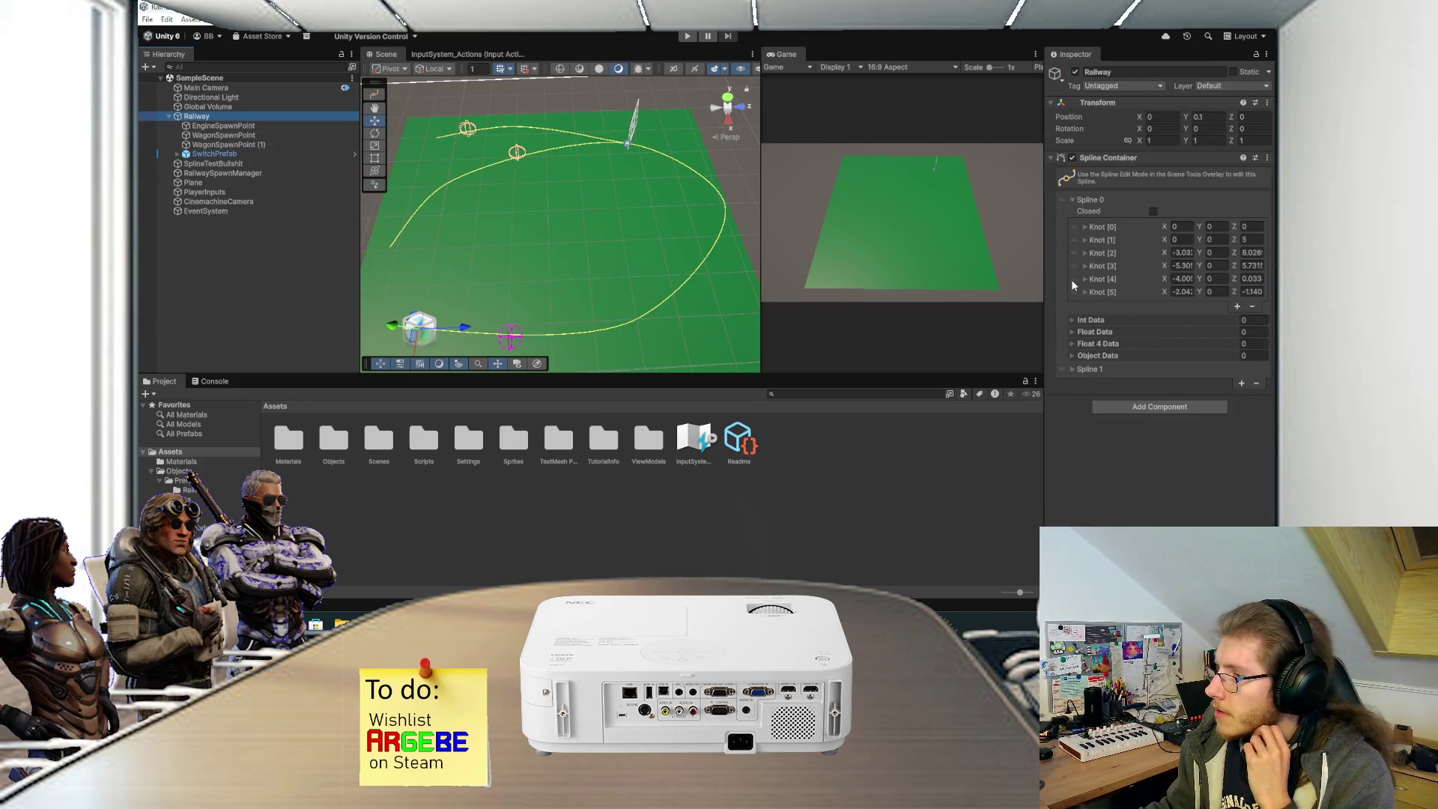
Browse Railway's Add Component Splines list and close it without adding anything.
click(1136, 408)
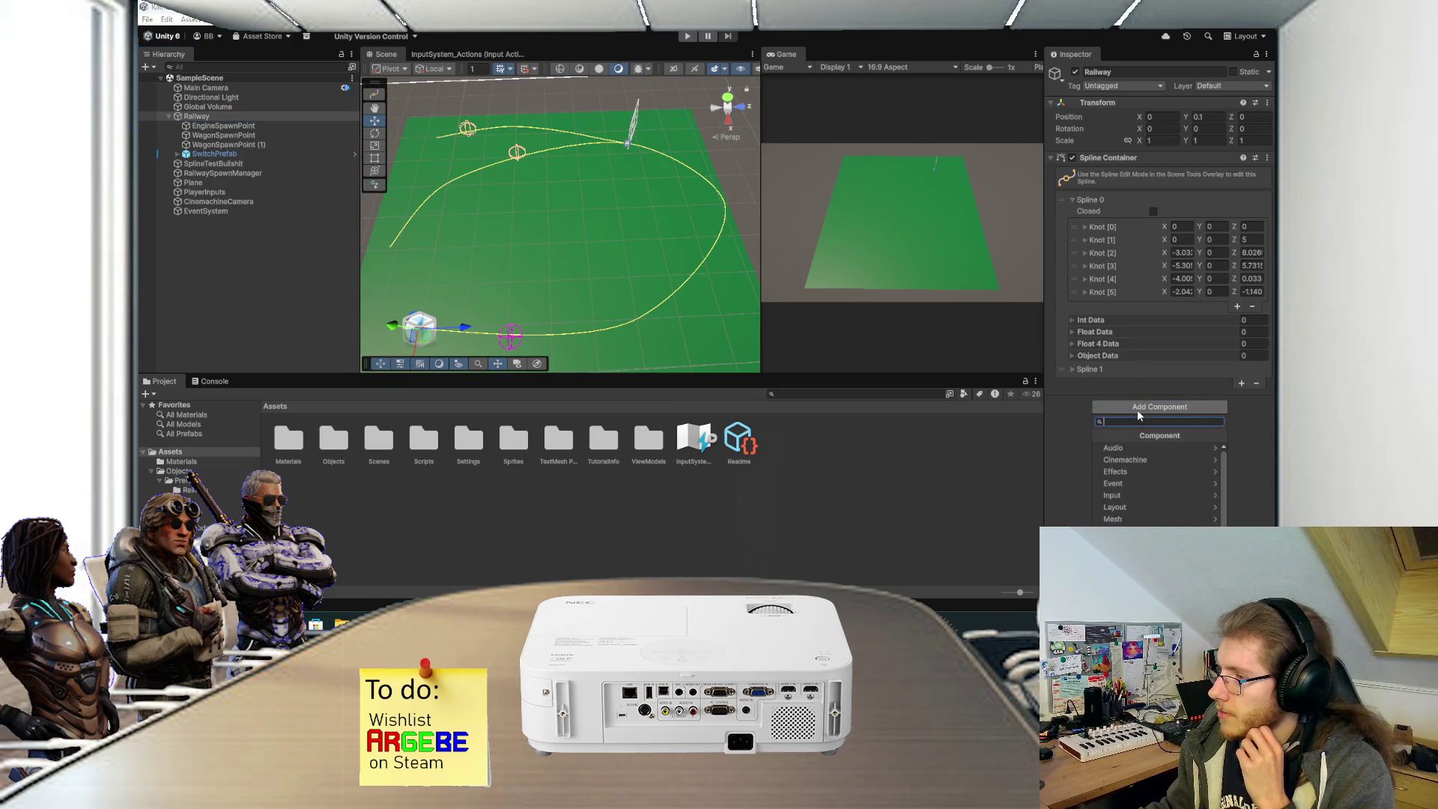
scroll(1136, 501, down, 2)
click(1126, 510)
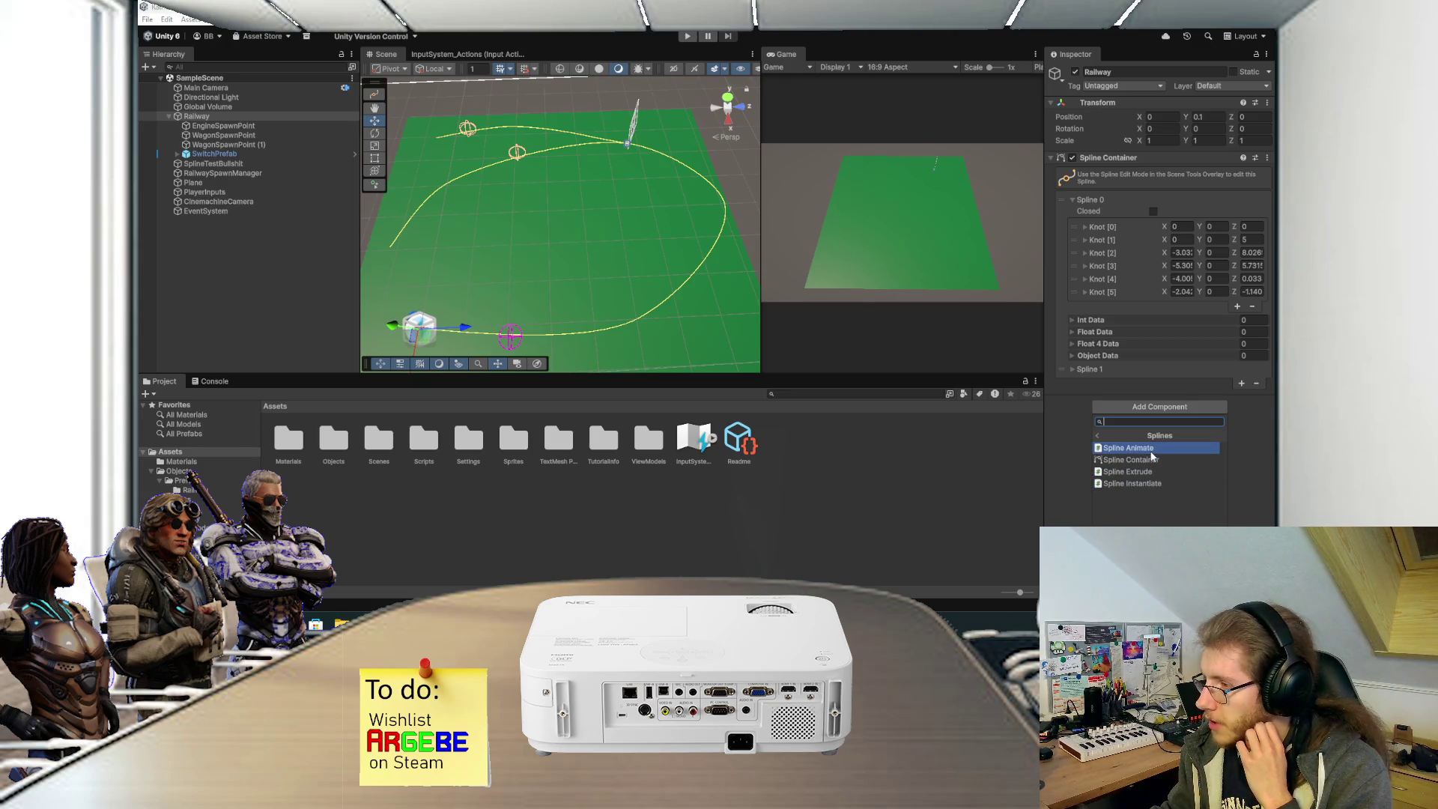
click(1070, 420)
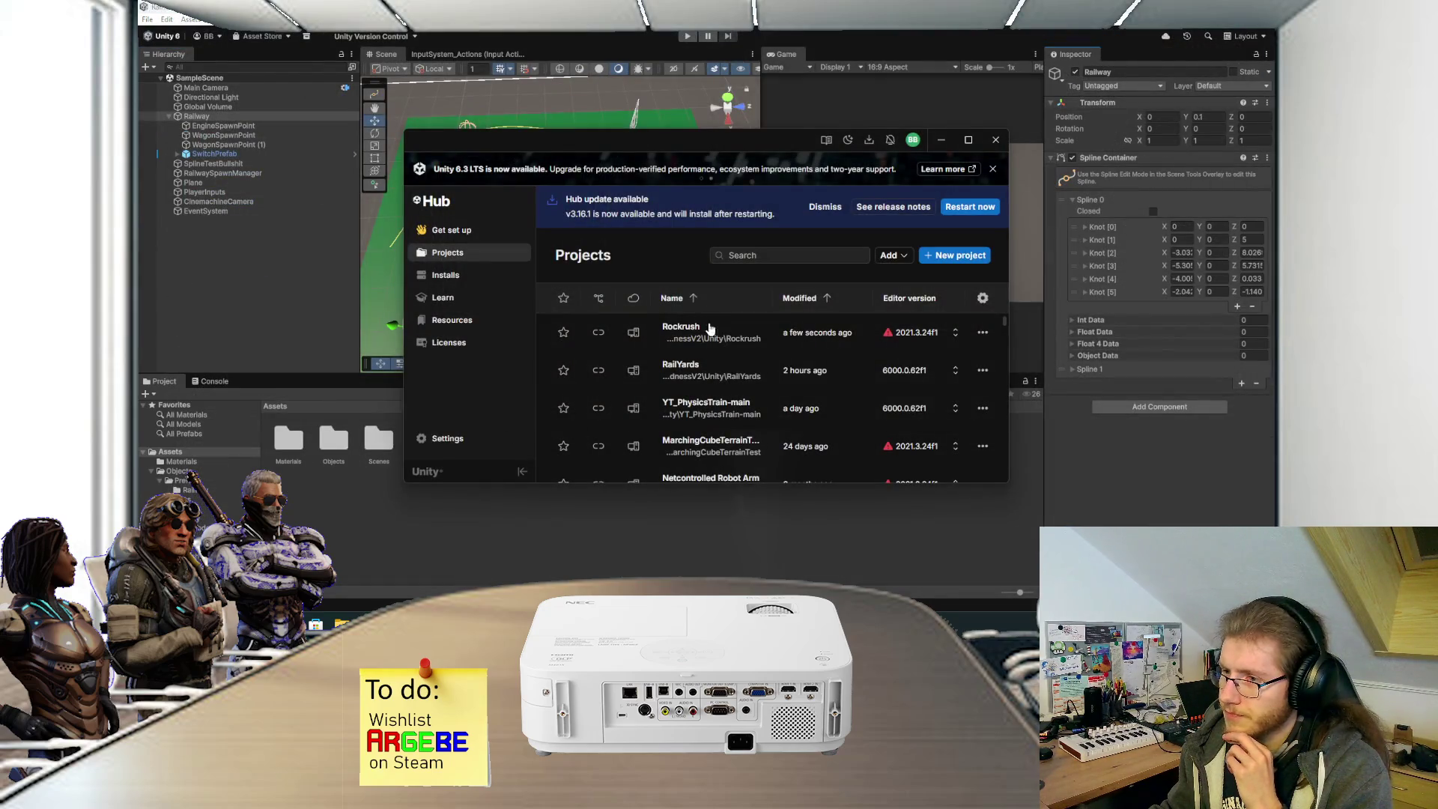
Launch the YT_PhysicsTrain-main project from Unity Hub's Projects list.
click(704, 406)
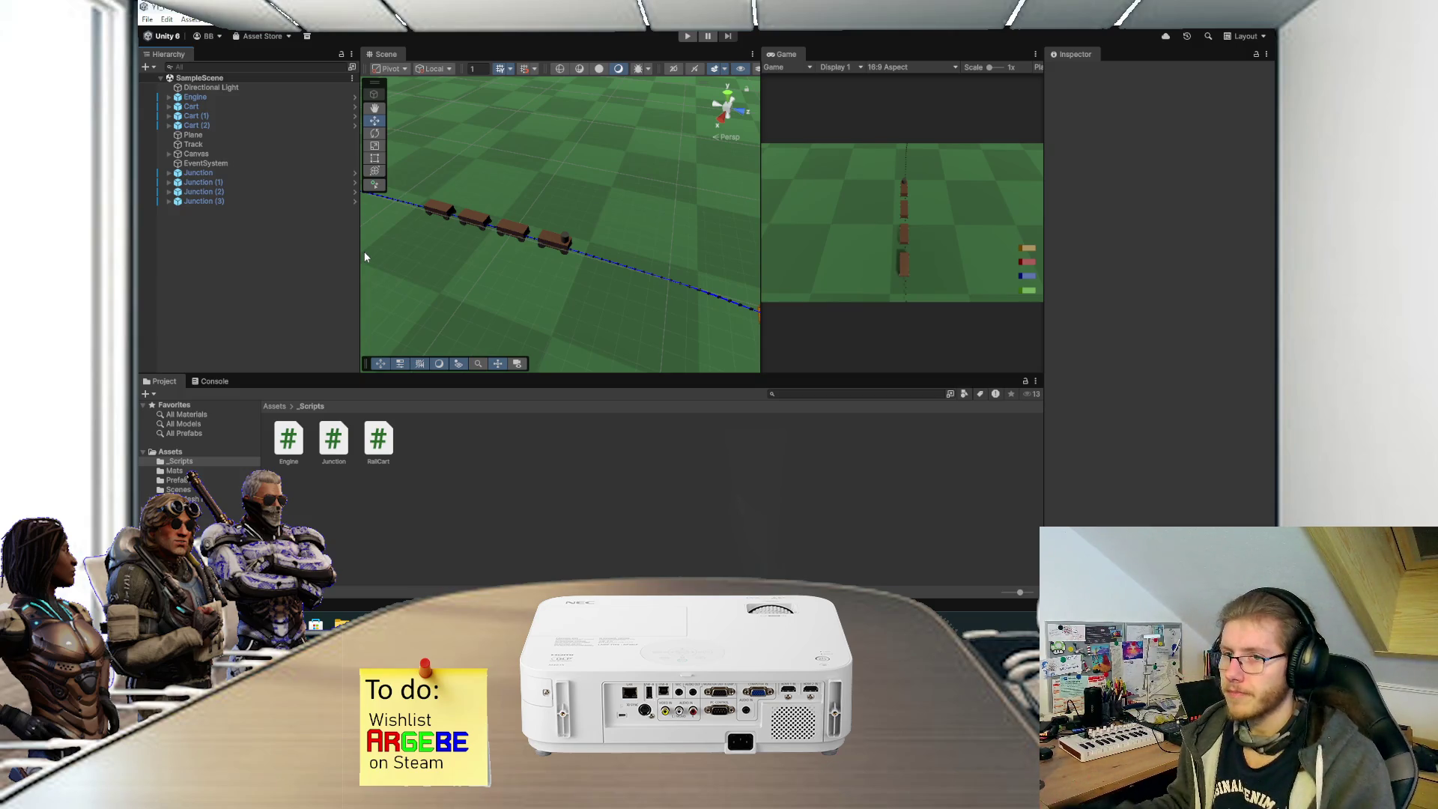
Select Track and ping the Rail prefab from its Spline Instantiate Items To Instantiate list.
click(235, 145)
right_click(636, 235)
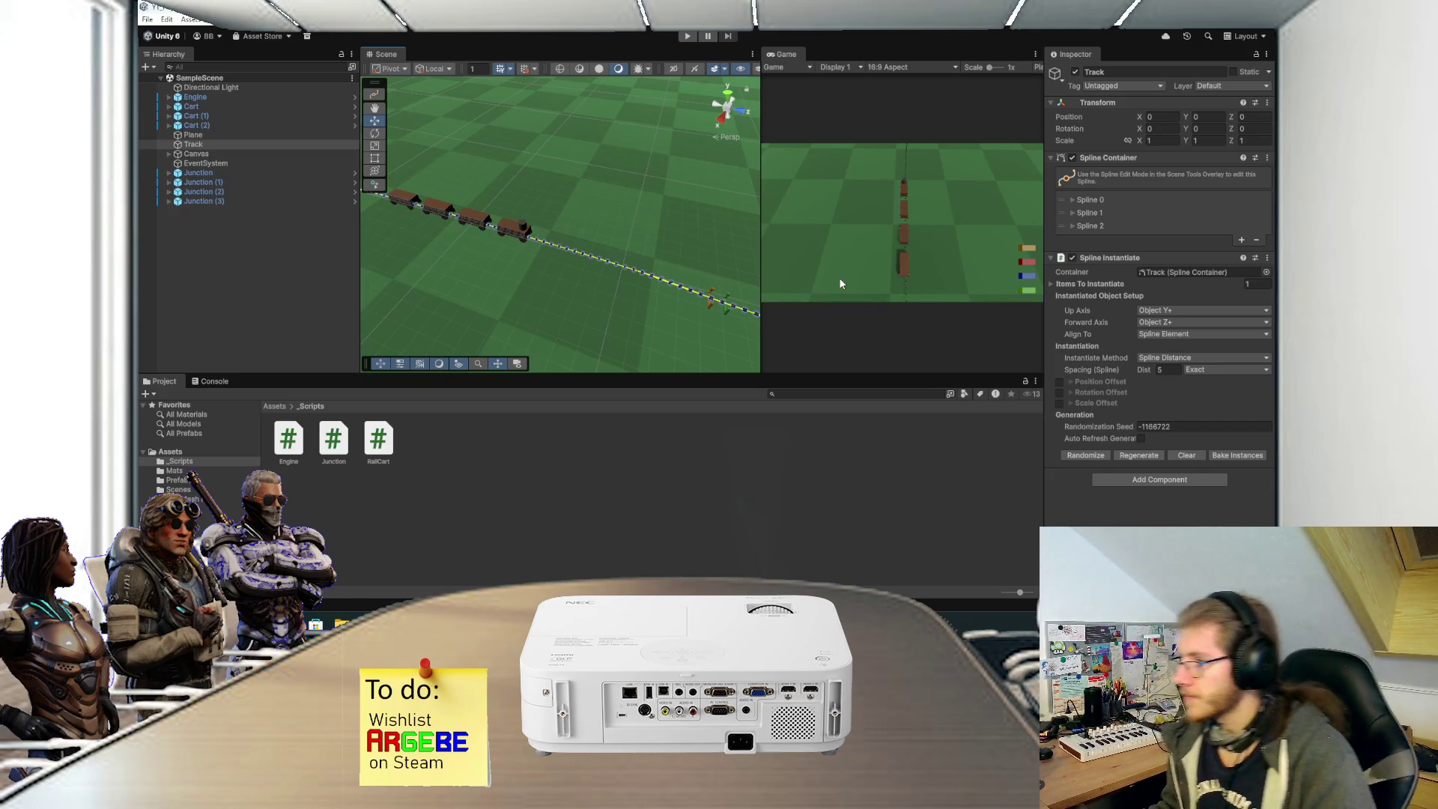
click(1061, 285)
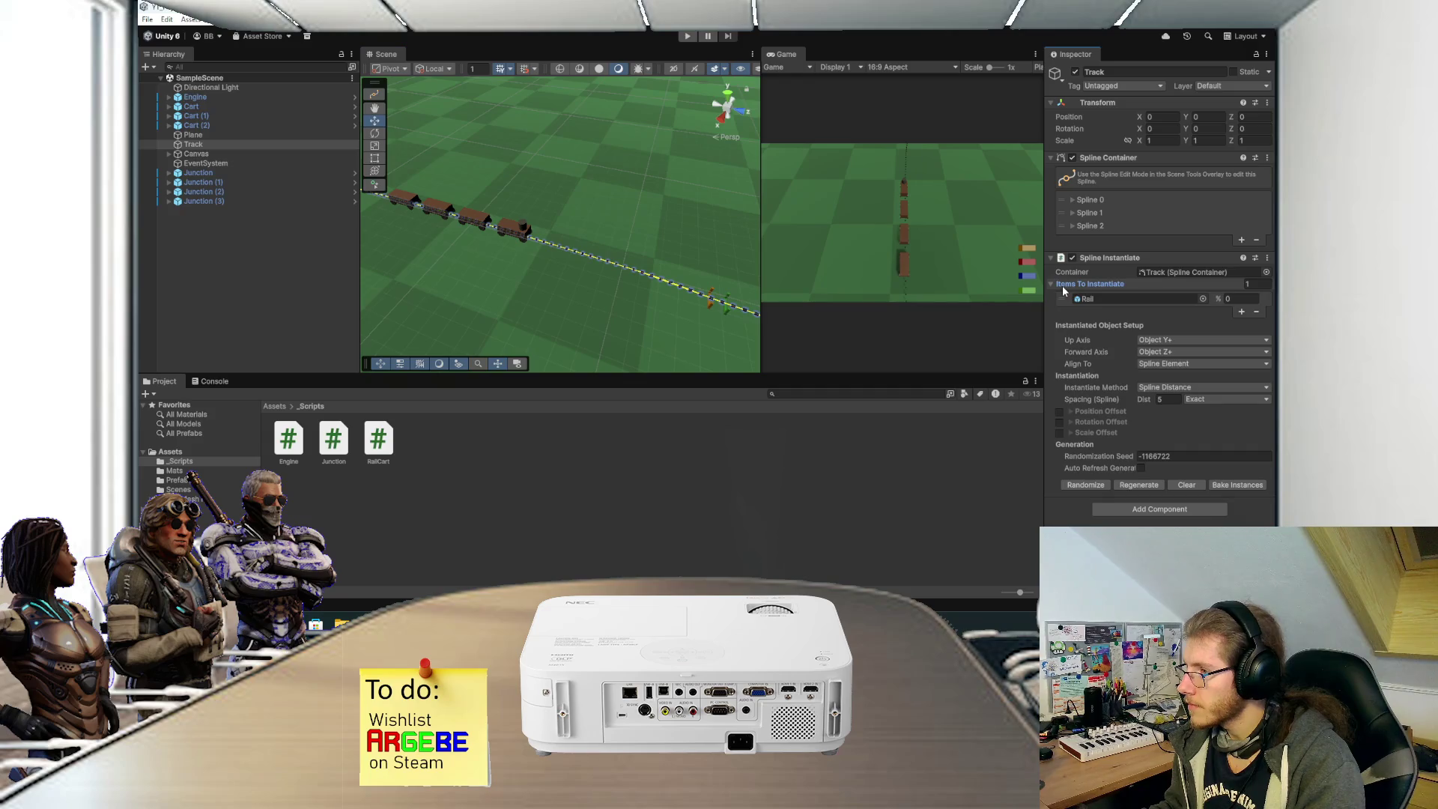
click(1061, 286)
click(1061, 287)
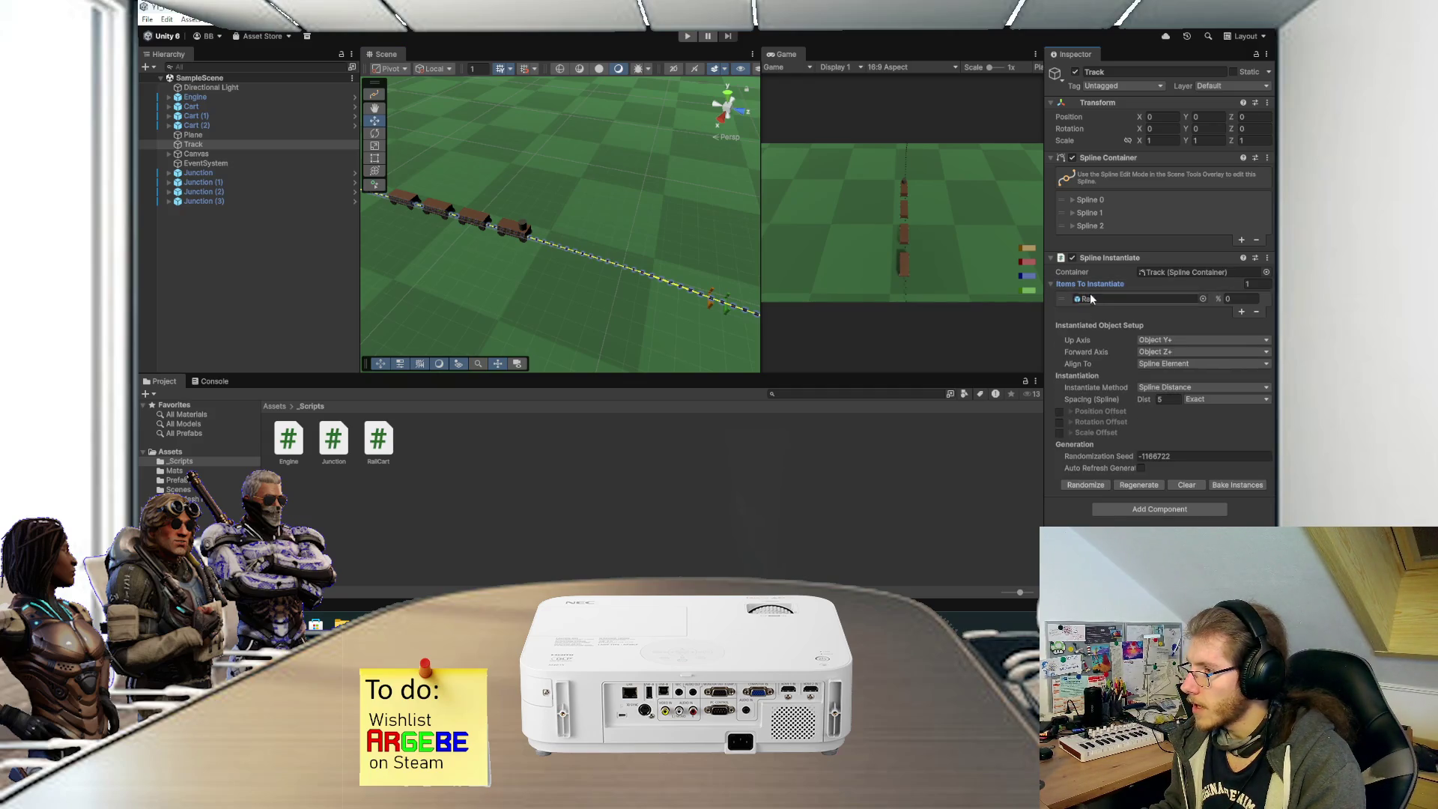
click(1098, 298)
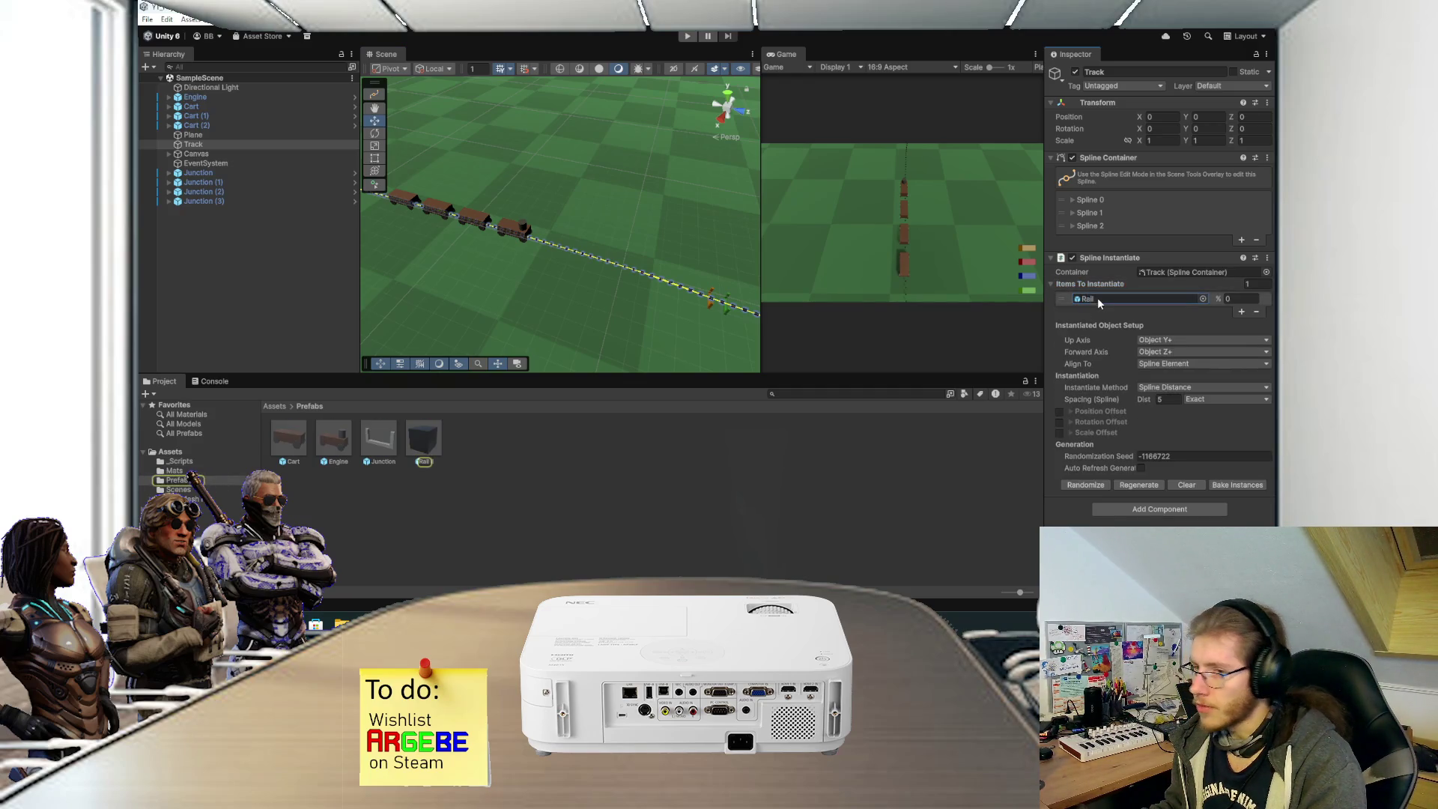
Reselect Track and pan the Scene view along its Rail-lined splines.
click(491, 442)
scroll(532, 277, down, 5)
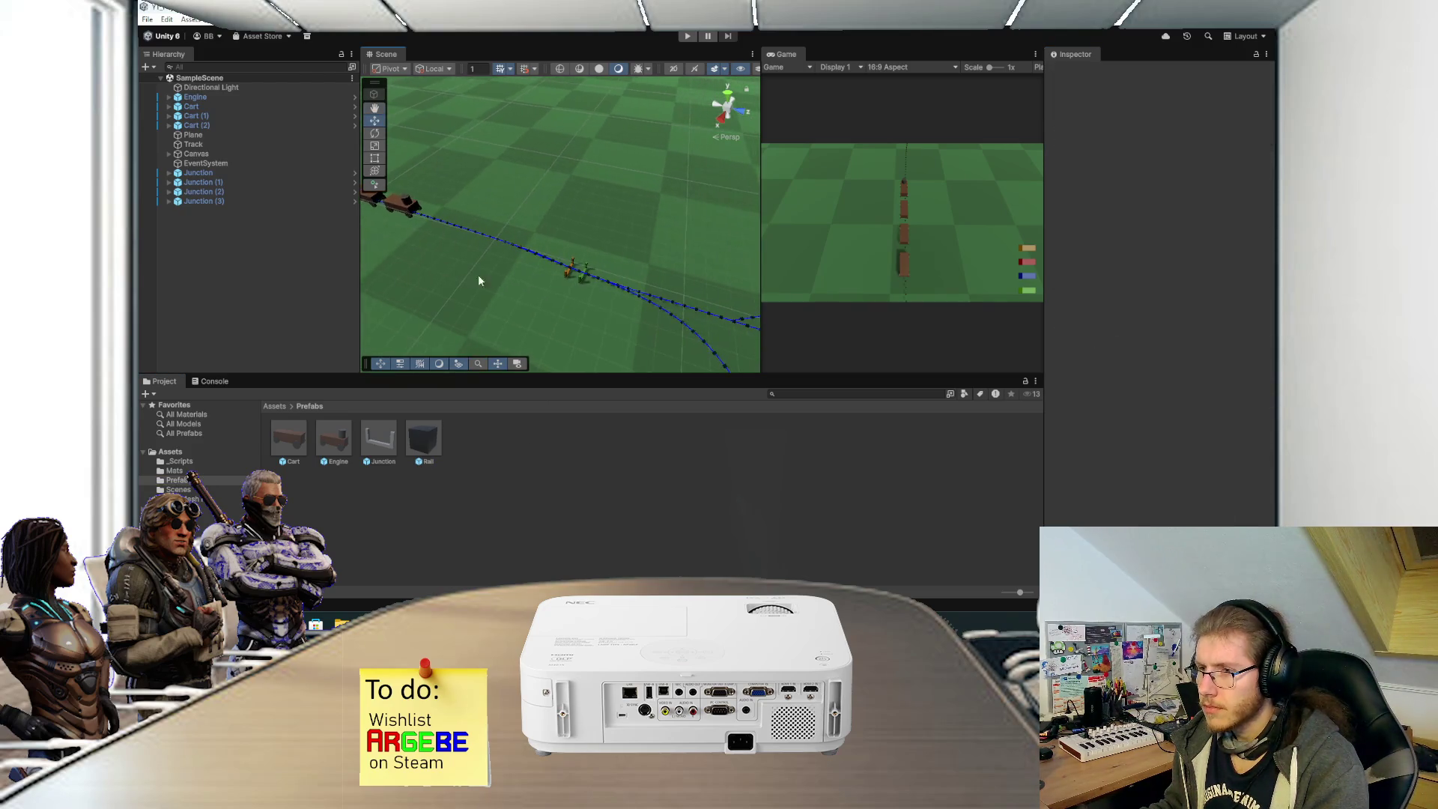
scroll(539, 224, up, 2)
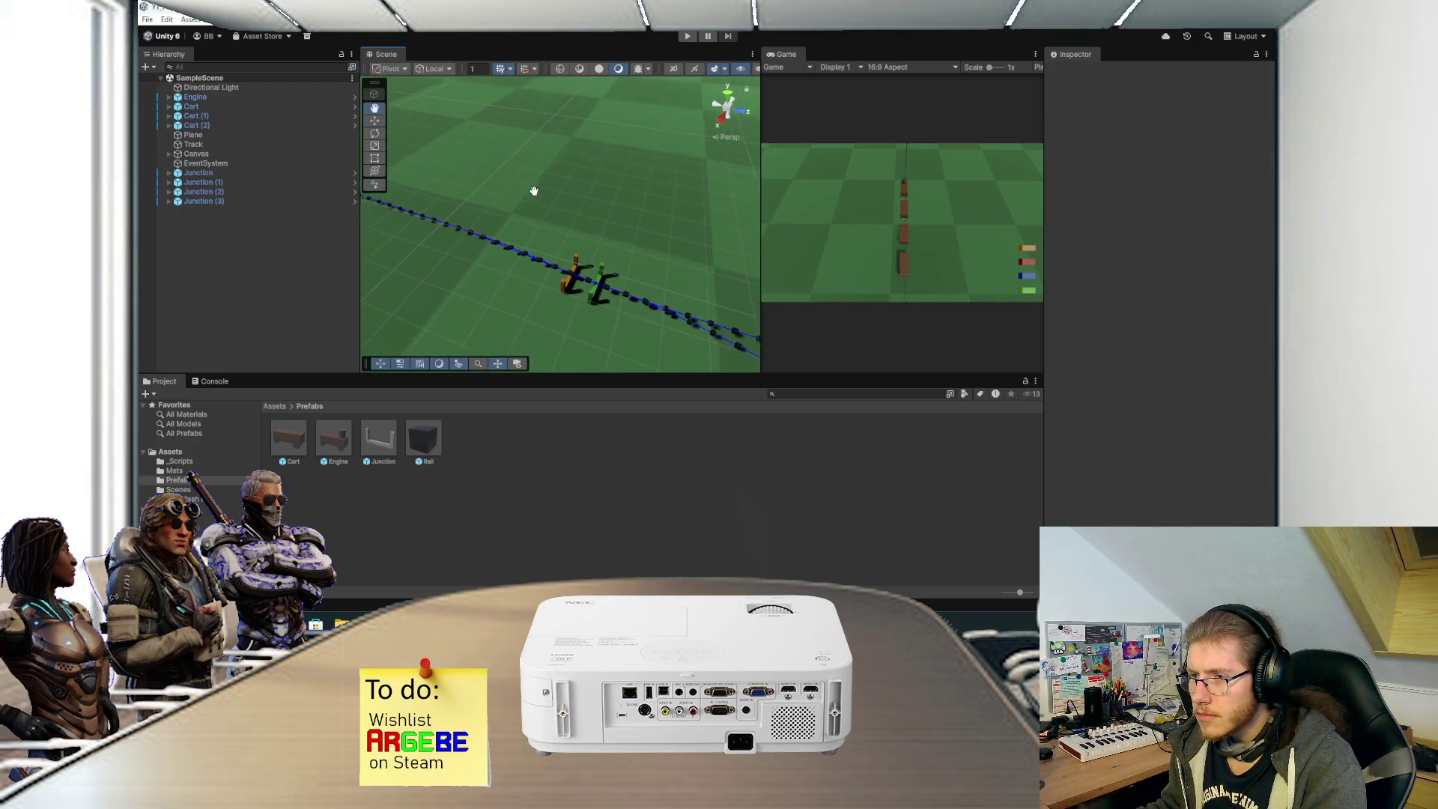
click(246, 147)
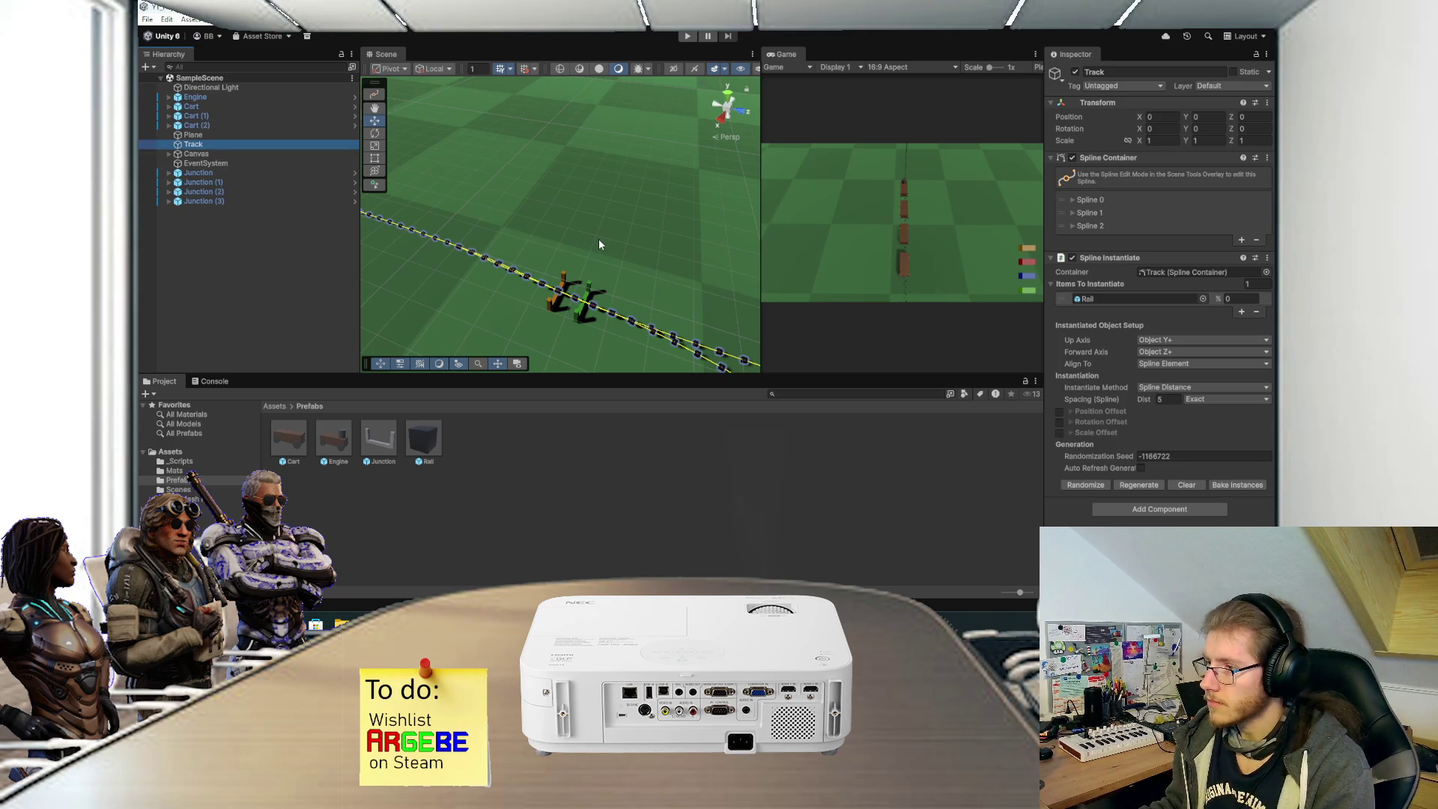
scroll(590, 246, down, 4)
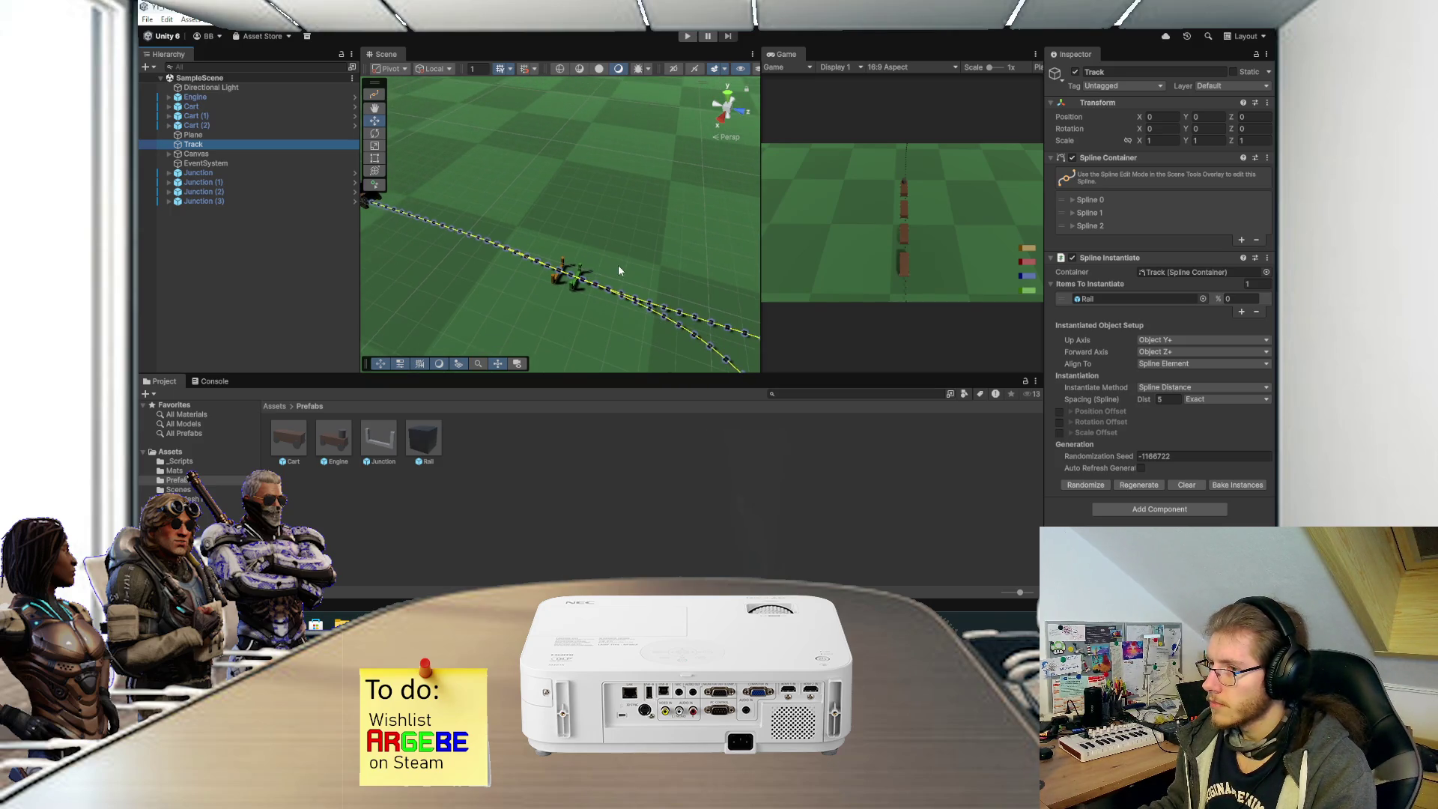
drag(618, 269, 629, 226)
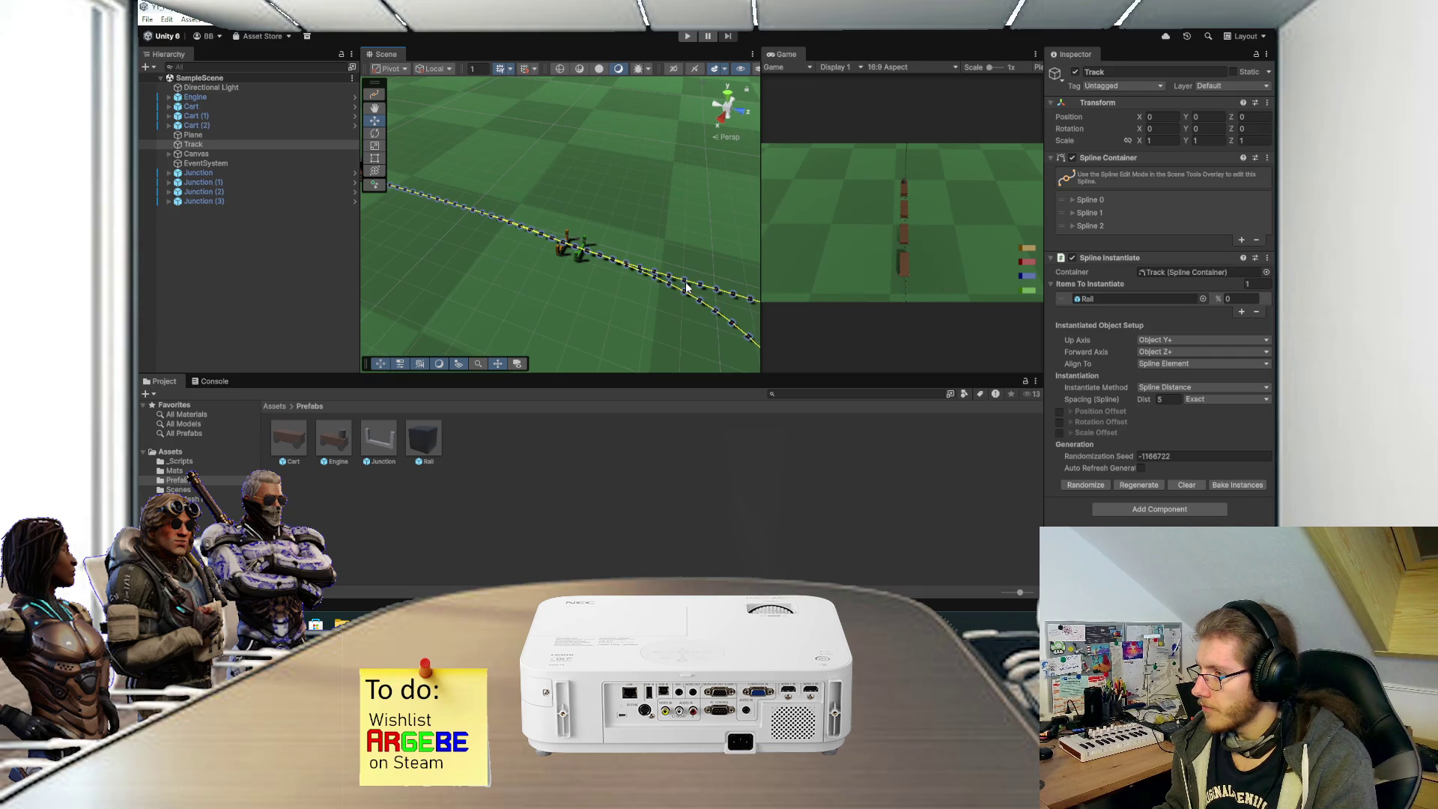
click(328, 298)
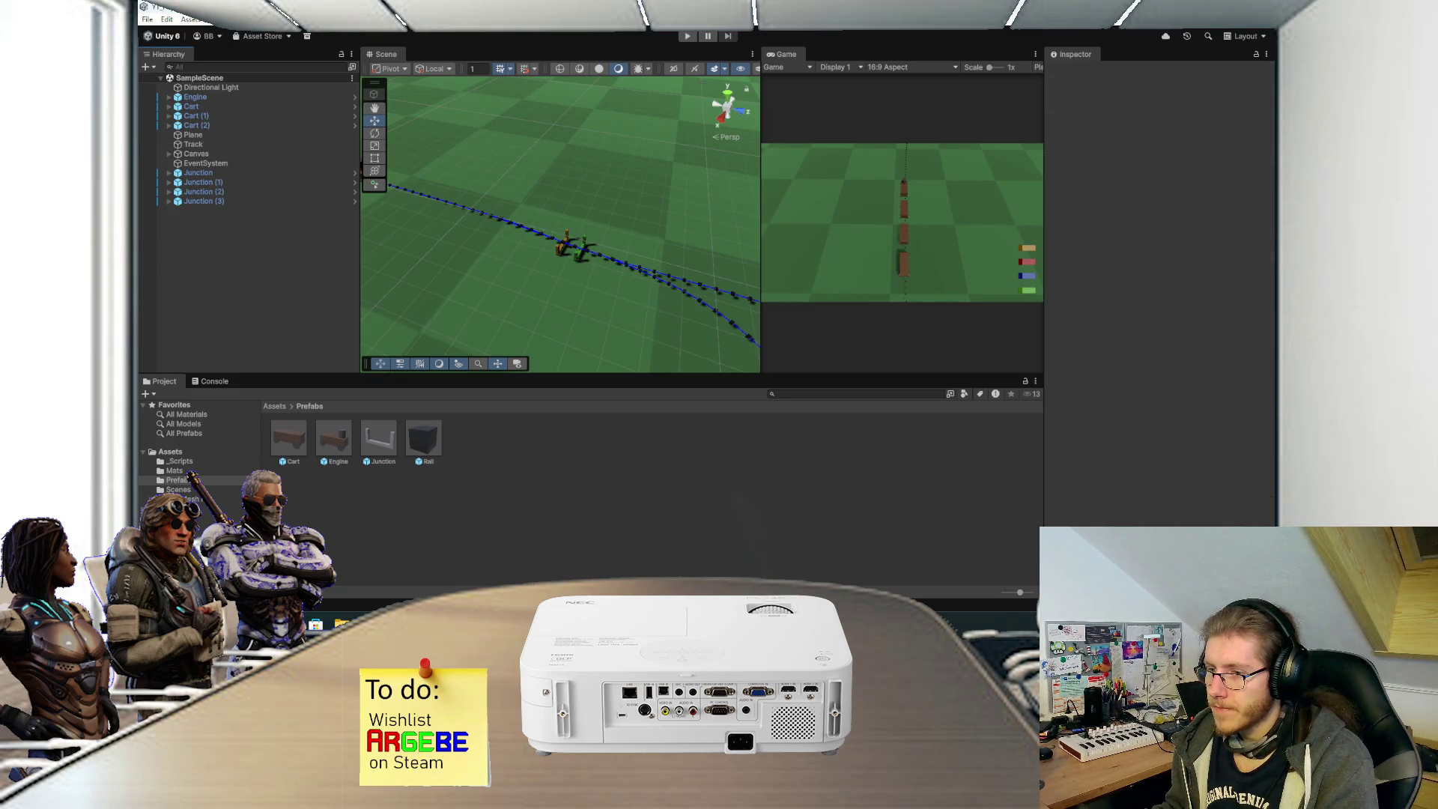
Back in the railway project, add a Spline Animate component to Railway.
click(534, 569)
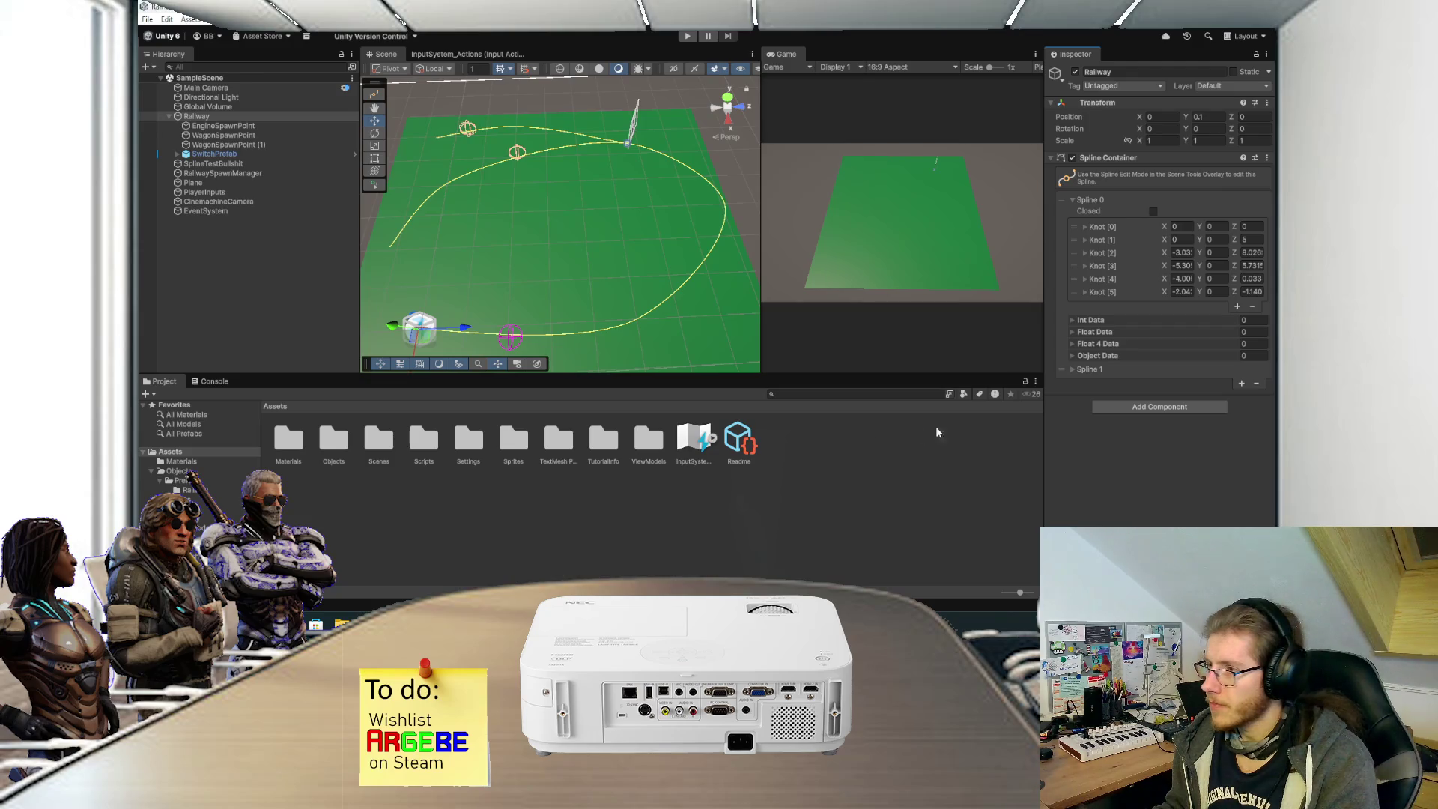
click(1109, 406)
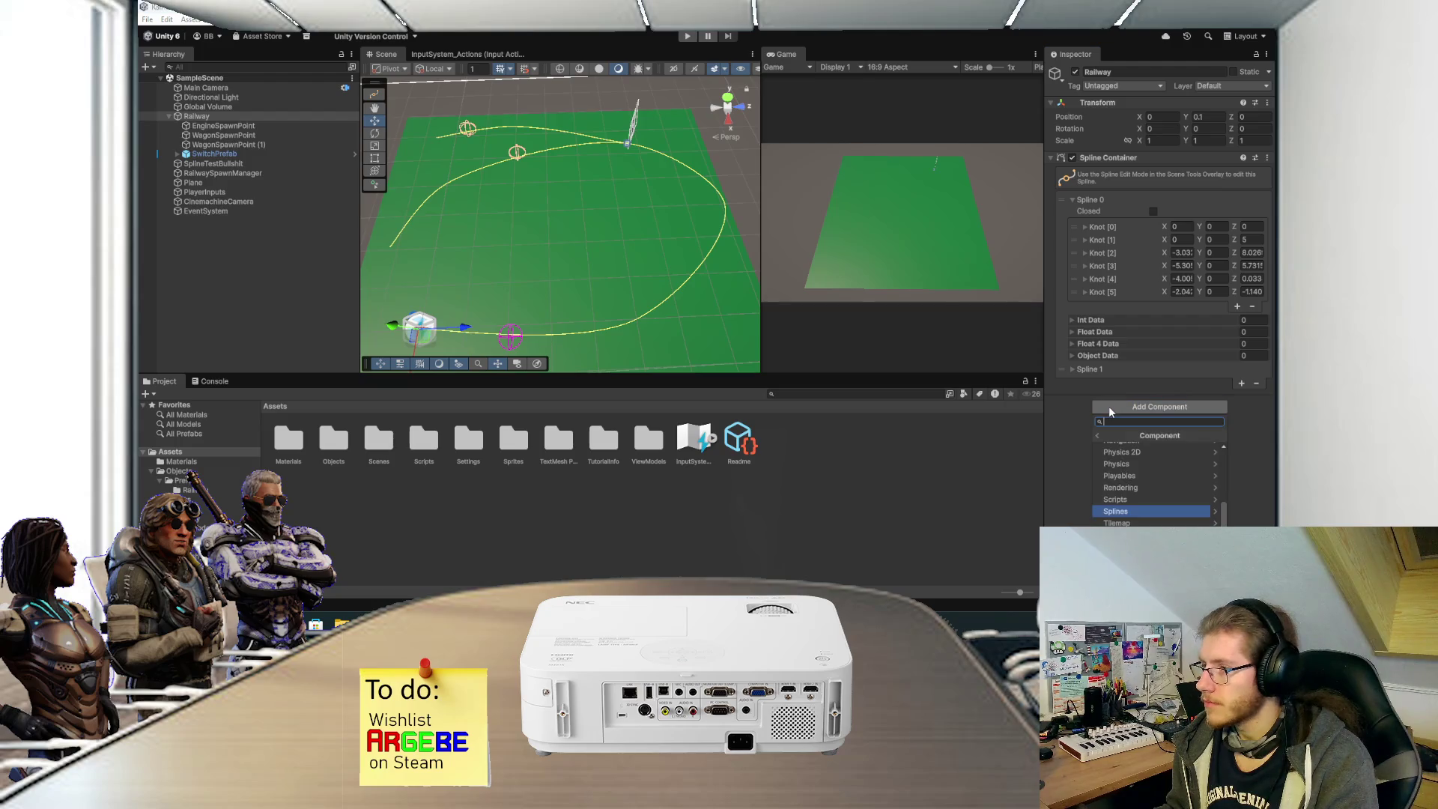
click(1135, 483)
click(1140, 449)
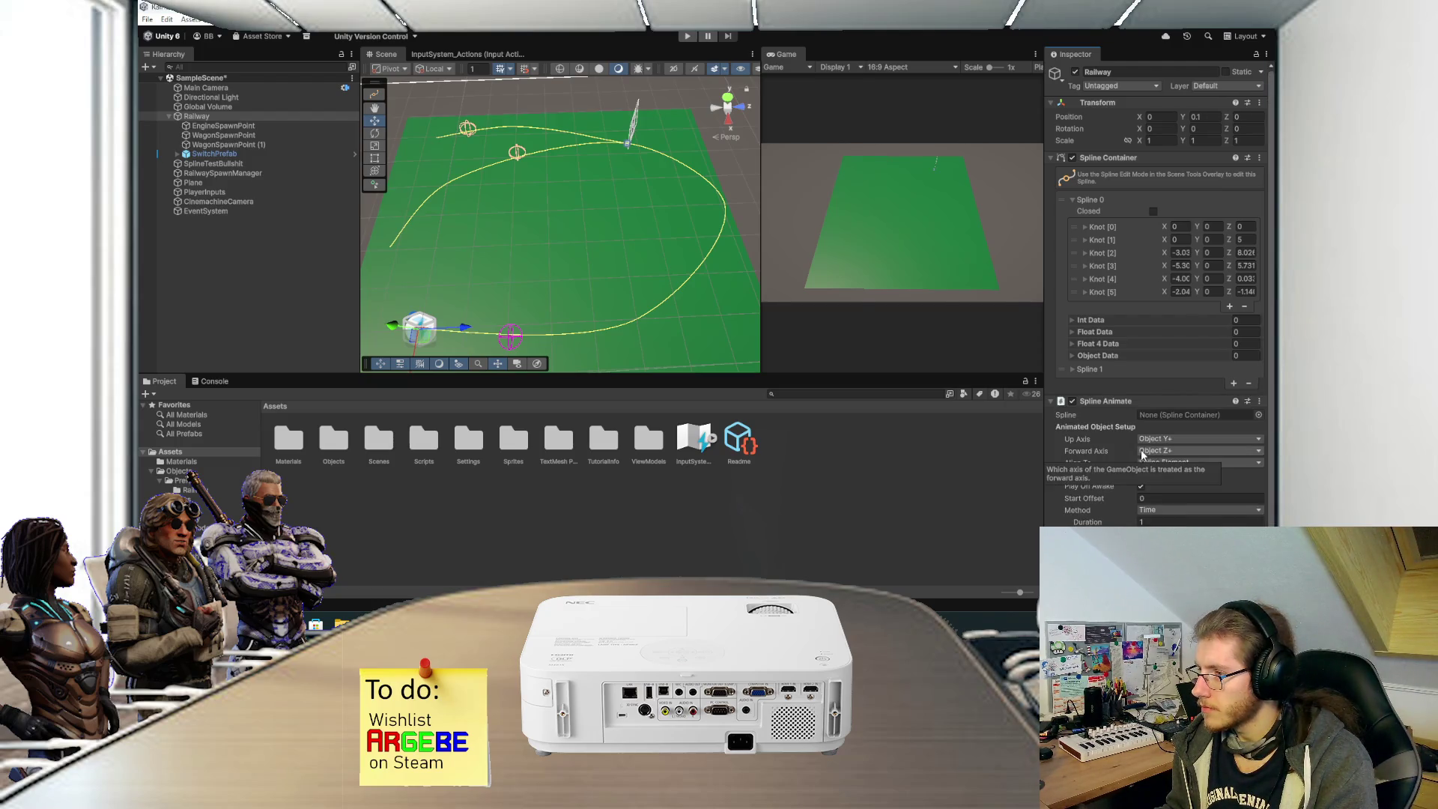
scroll(1099, 427, down, 1)
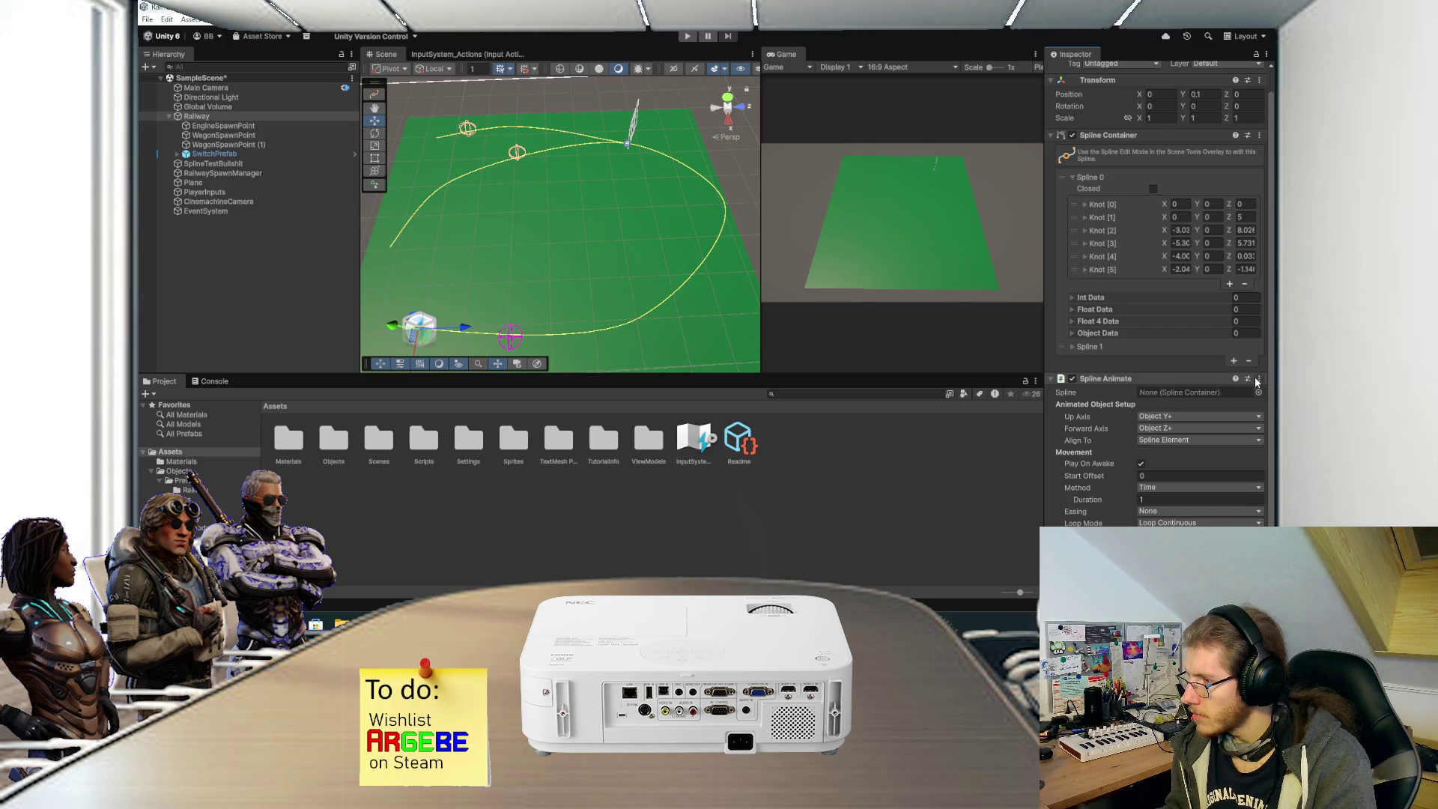
Remove Railway's Spline Animate component and bring up the Add Component list.
click(1256, 381)
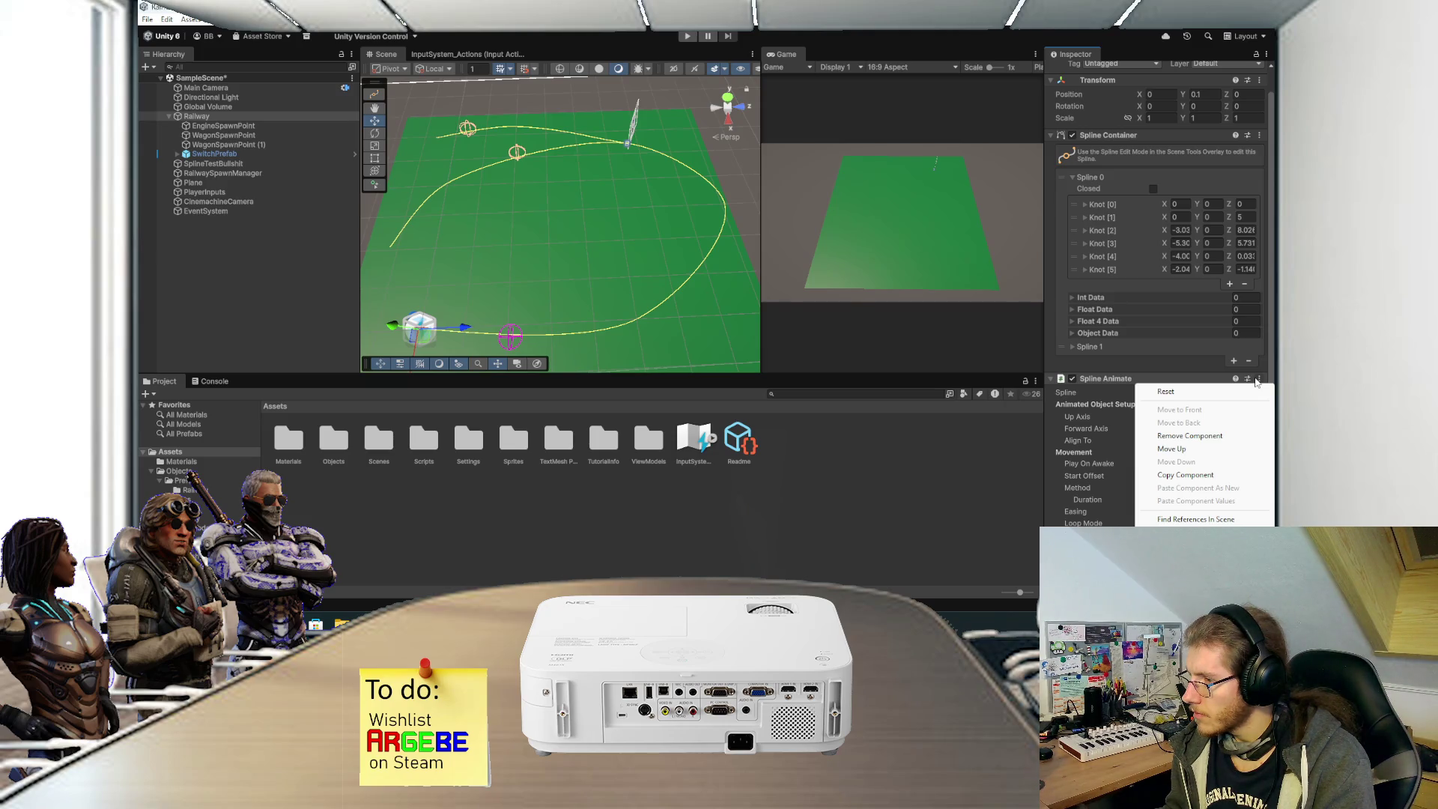
click(1189, 435)
click(1156, 407)
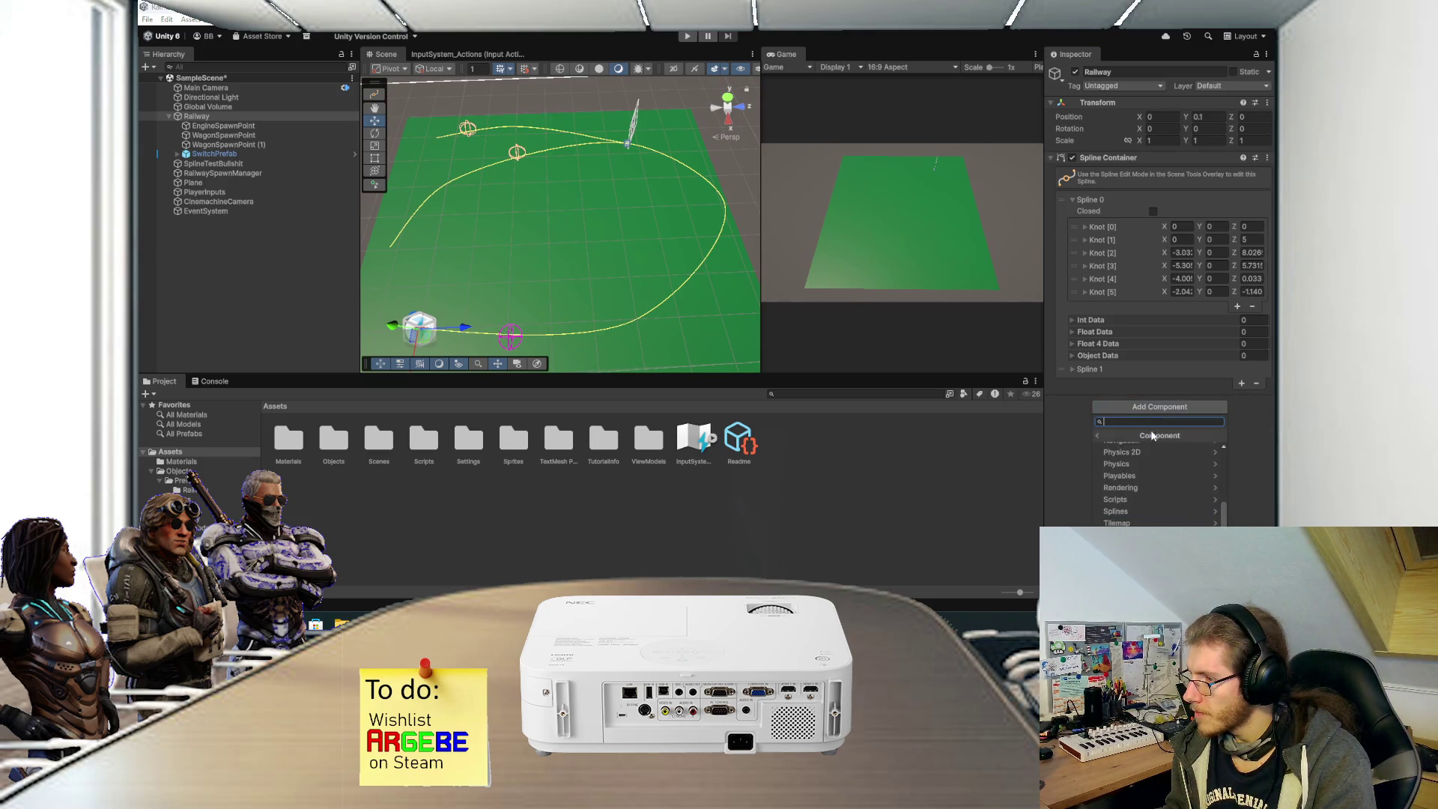
Add Spline Extrude to Railway and set its Shape Extrude type to Road.
click(1141, 510)
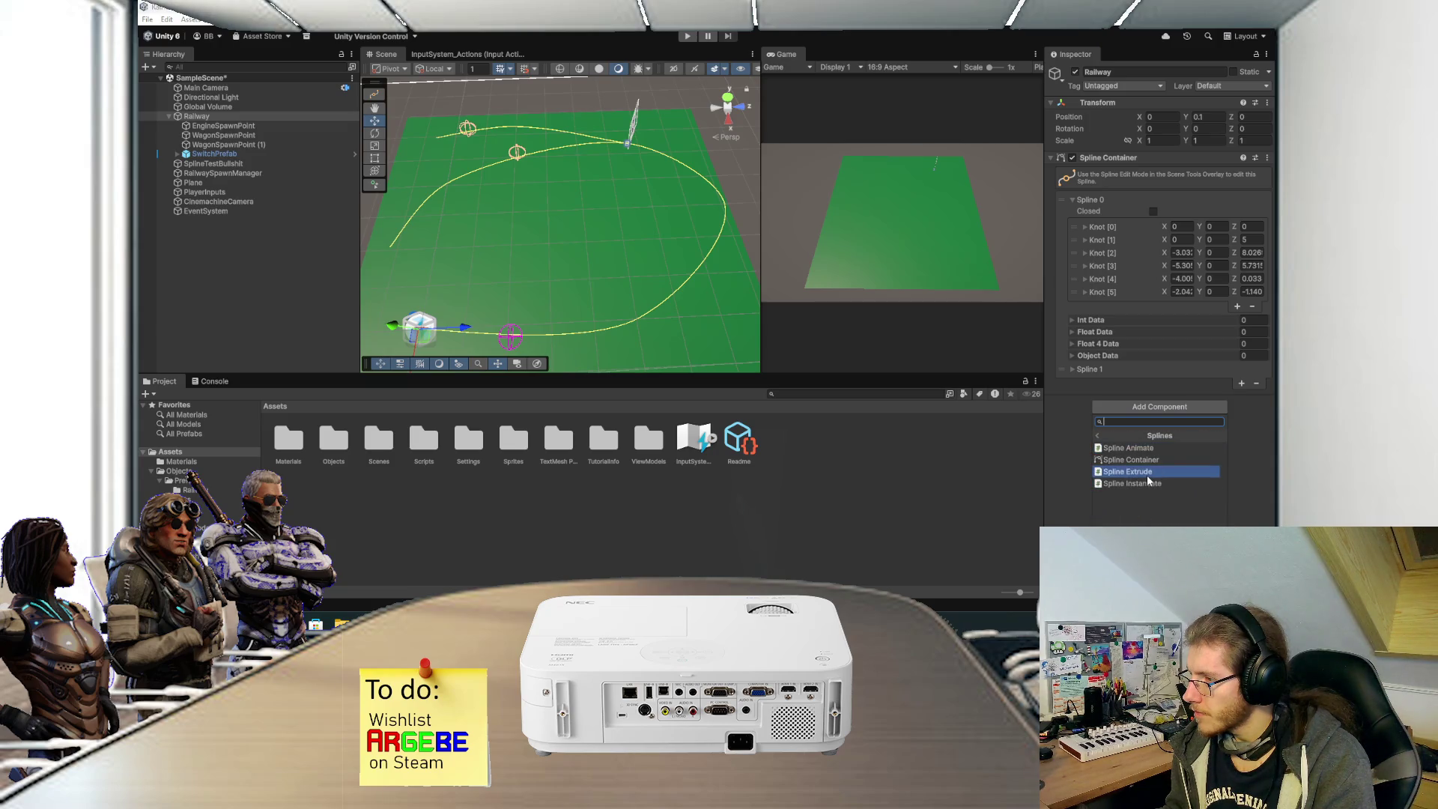
click(1147, 476)
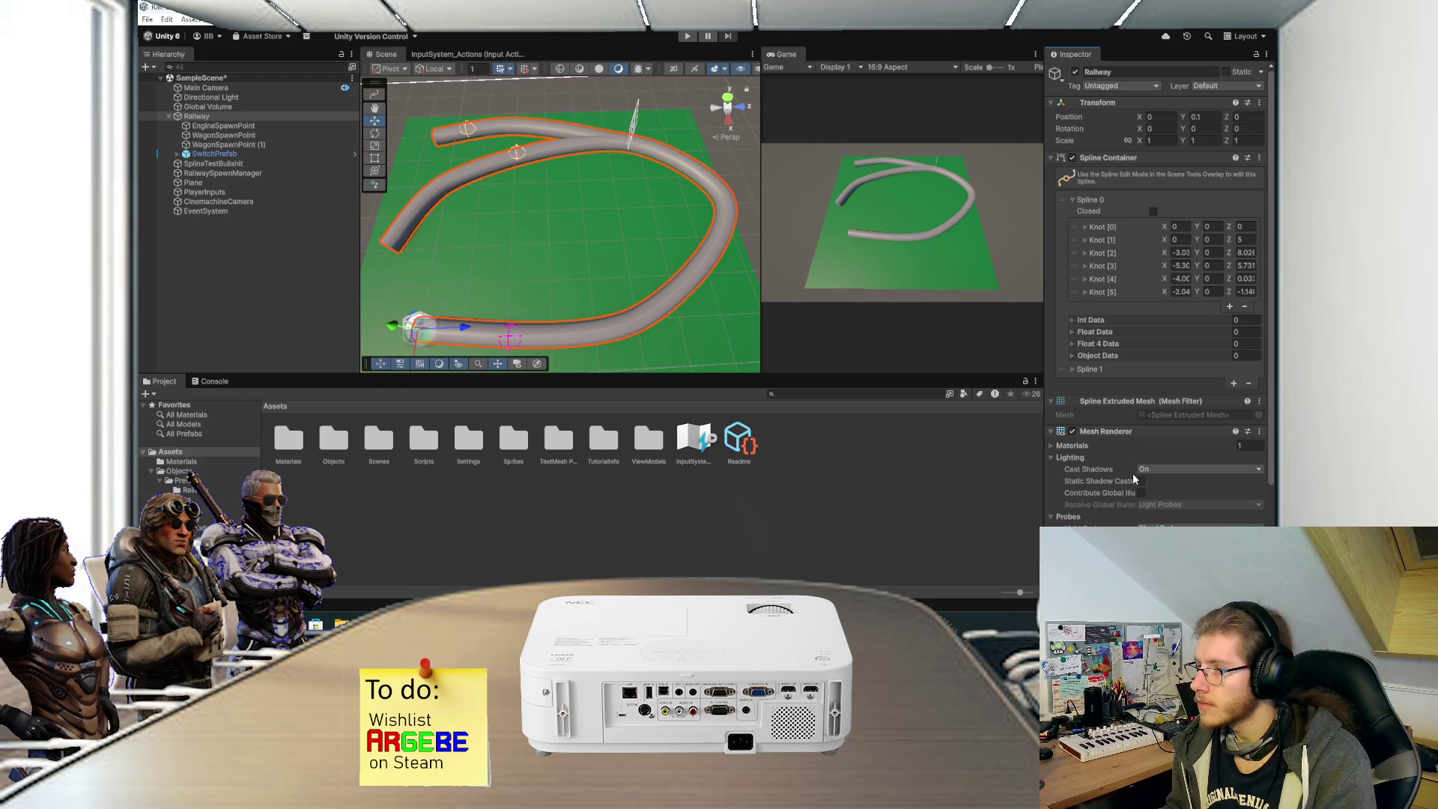
scroll(1127, 477, down, 3)
scroll(1126, 478, down, 1)
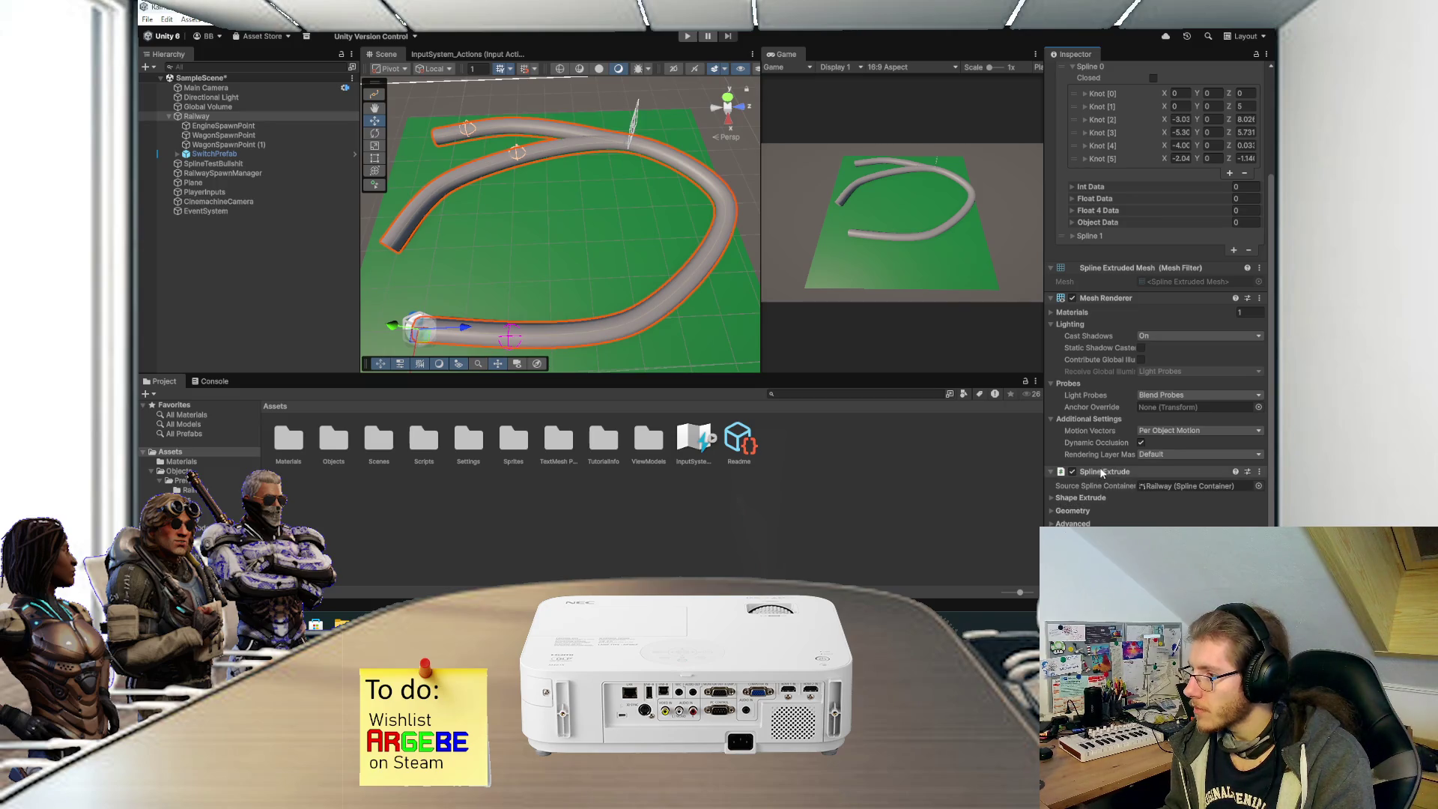
click(1072, 510)
scroll(1071, 506, down, 1)
scroll(1071, 506, down, 1)
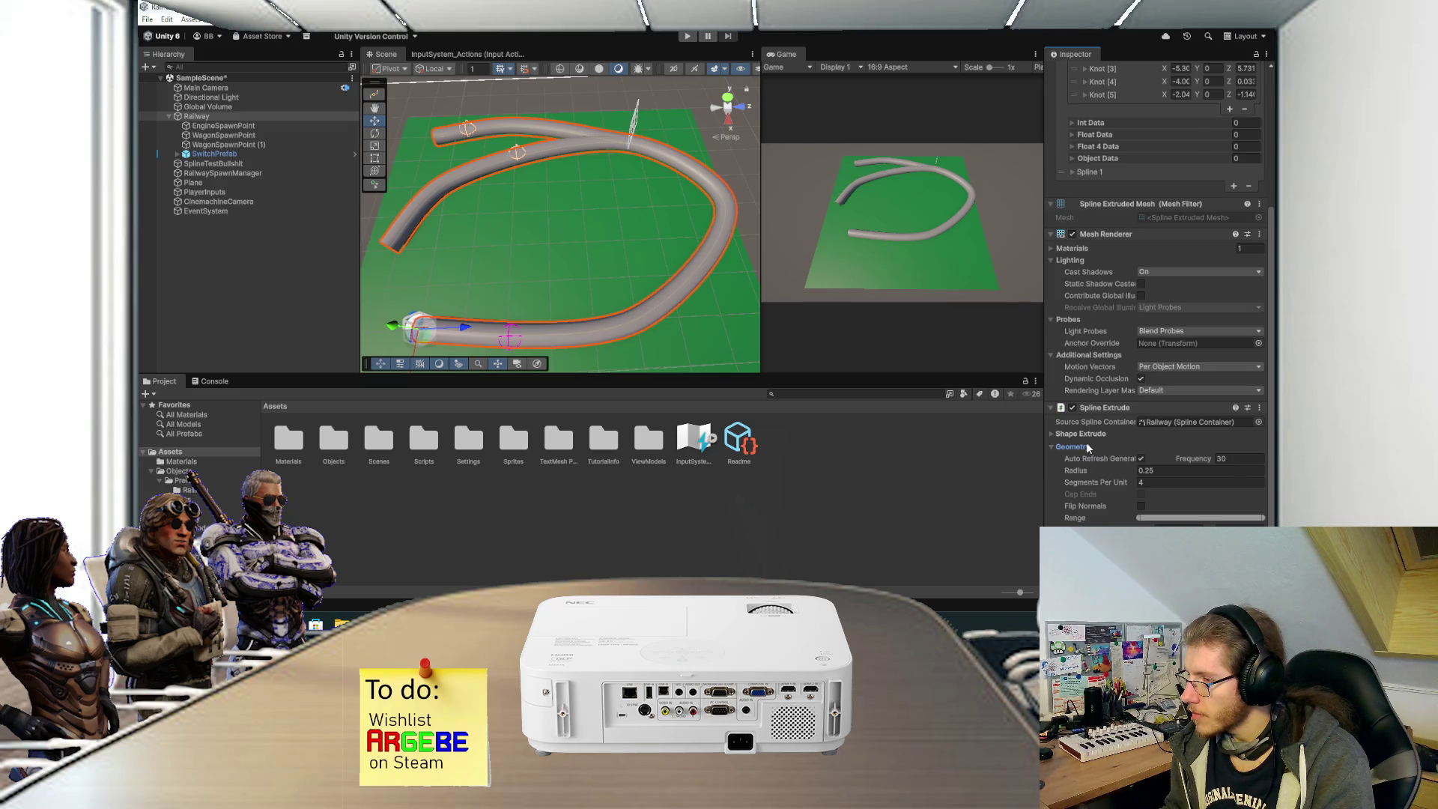
scroll(1088, 448, up, 2)
click(1076, 498)
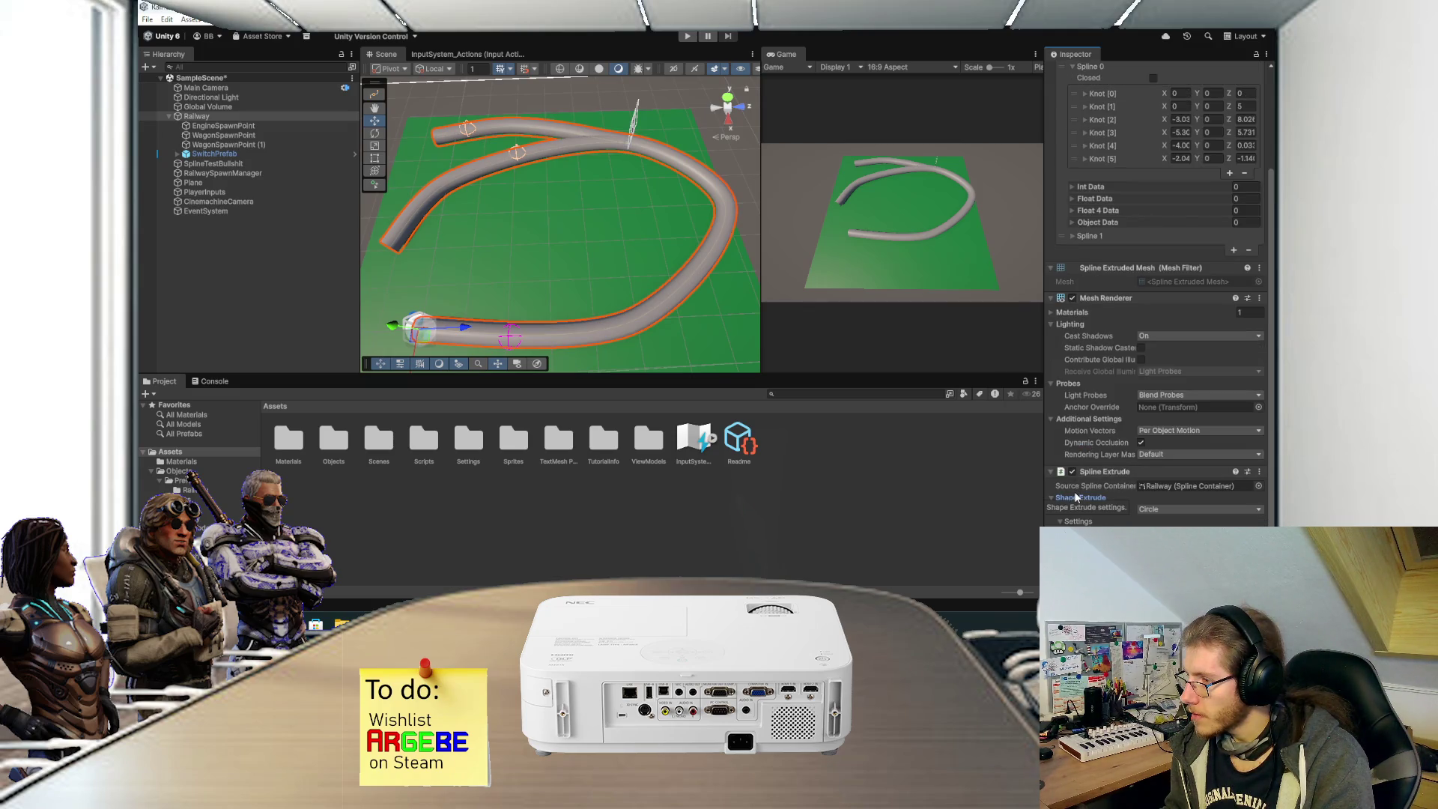
click(1159, 510)
click(1168, 546)
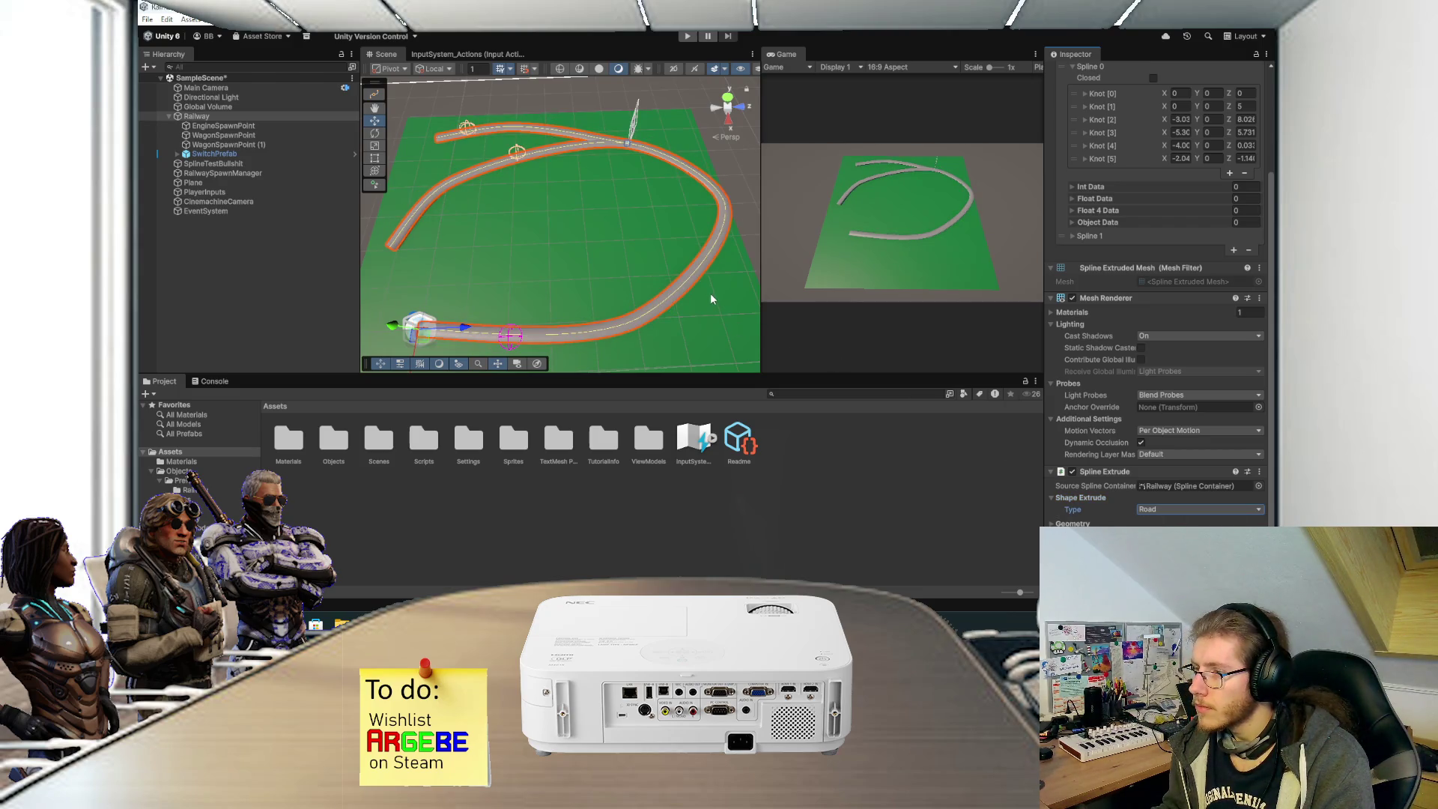
Frame and pan the Scene view to inspect the curved road mesh.
key(f)
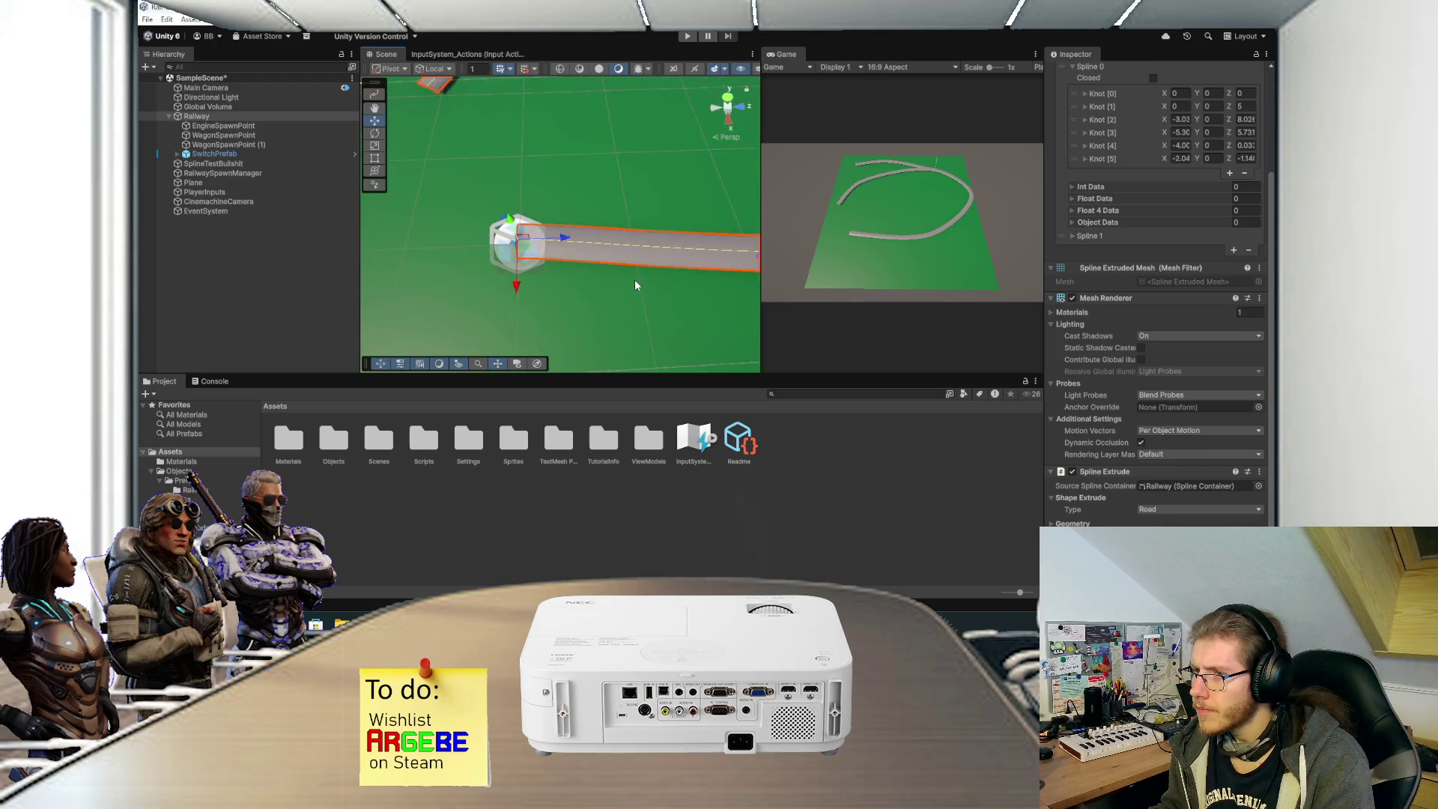
scroll(650, 264, up, 3)
mouse_move(649, 263)
mouse_down()
mouse_move(671, 214)
mouse_move(669, 240)
mouse_move(616, 250)
mouse_move(719, 98)
mouse_move(683, 134)
mouse_up()
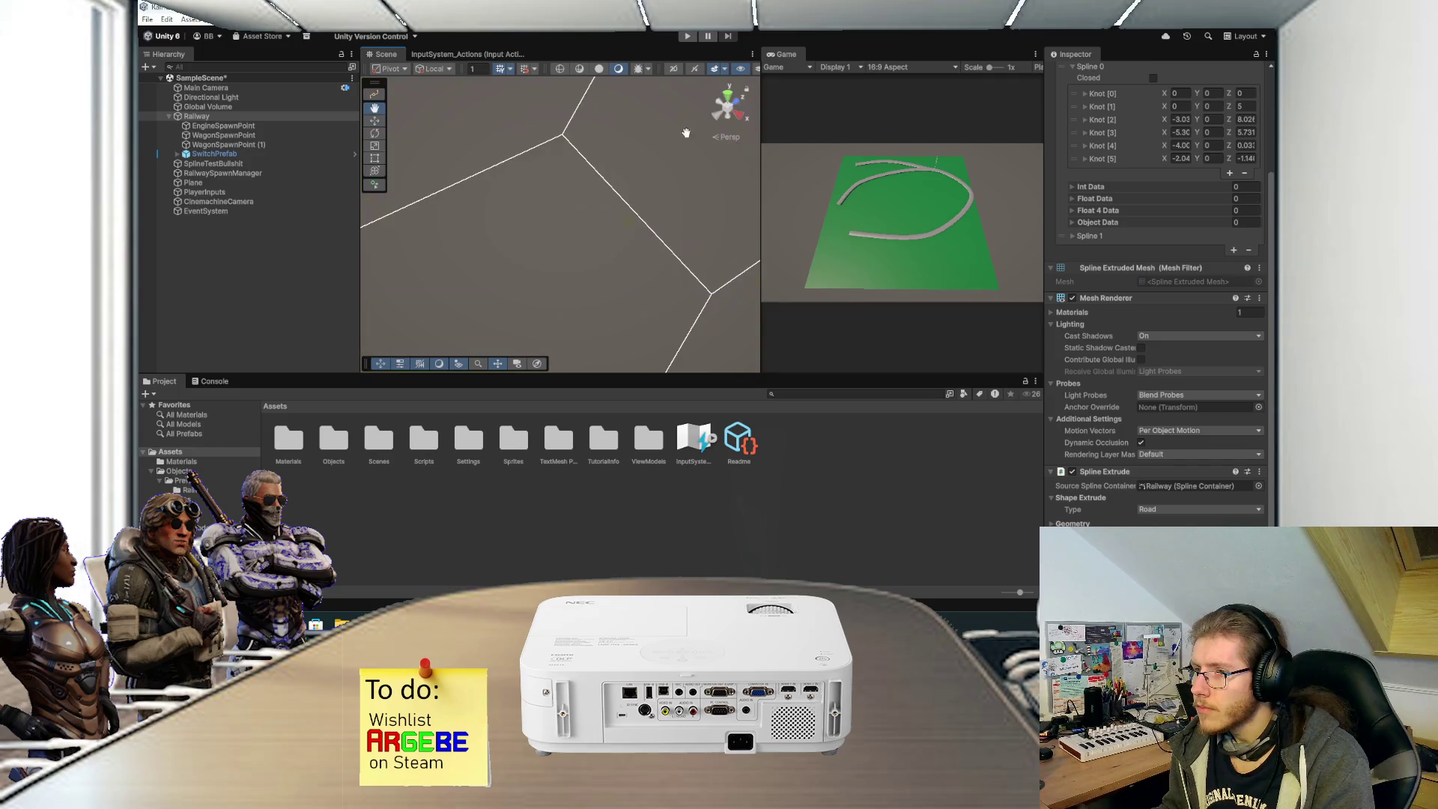
key(f)
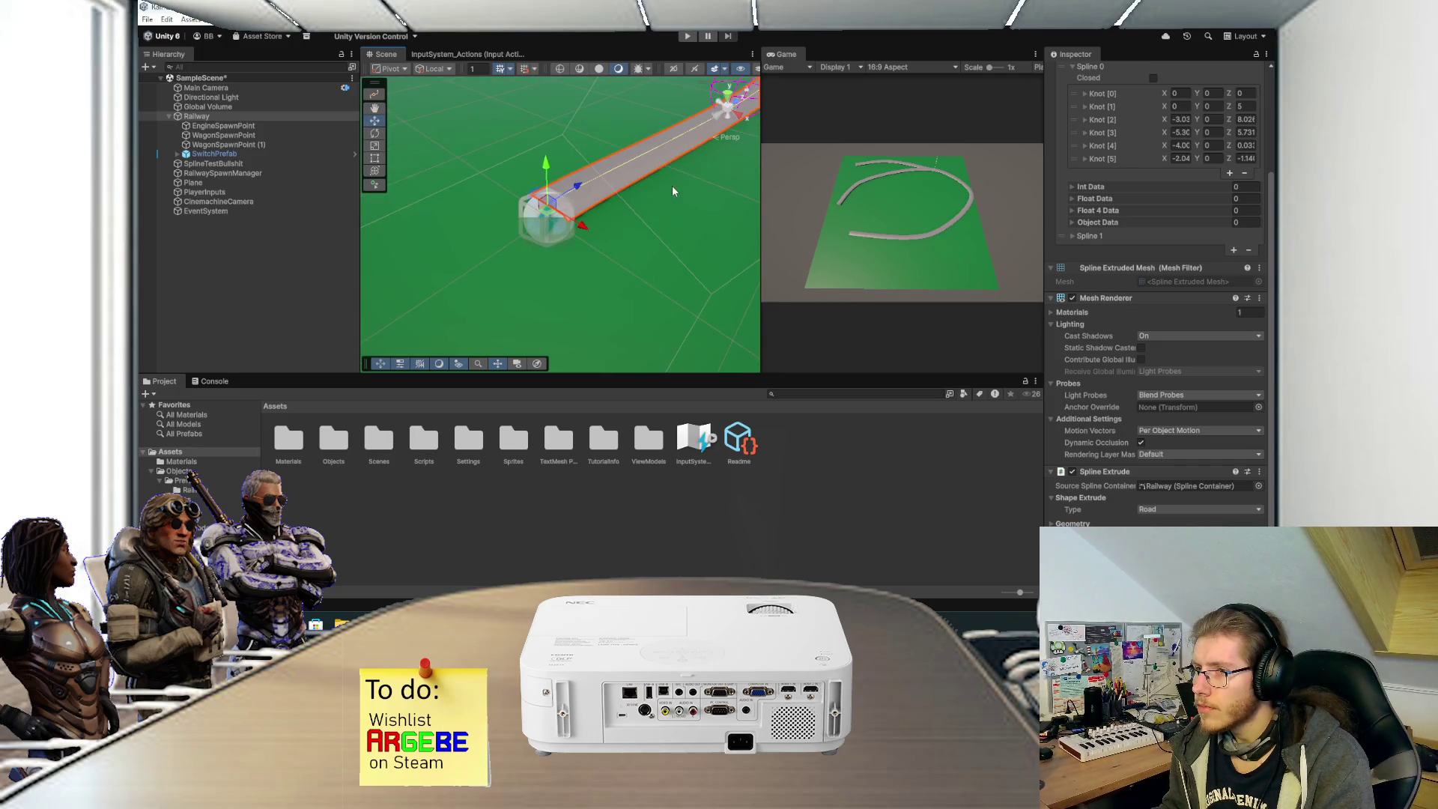
scroll(644, 205, down, 5)
mouse_move(608, 227)
mouse_down()
mouse_move(621, 231)
mouse_move(594, 298)
mouse_up()
scroll(641, 228, down, 2)
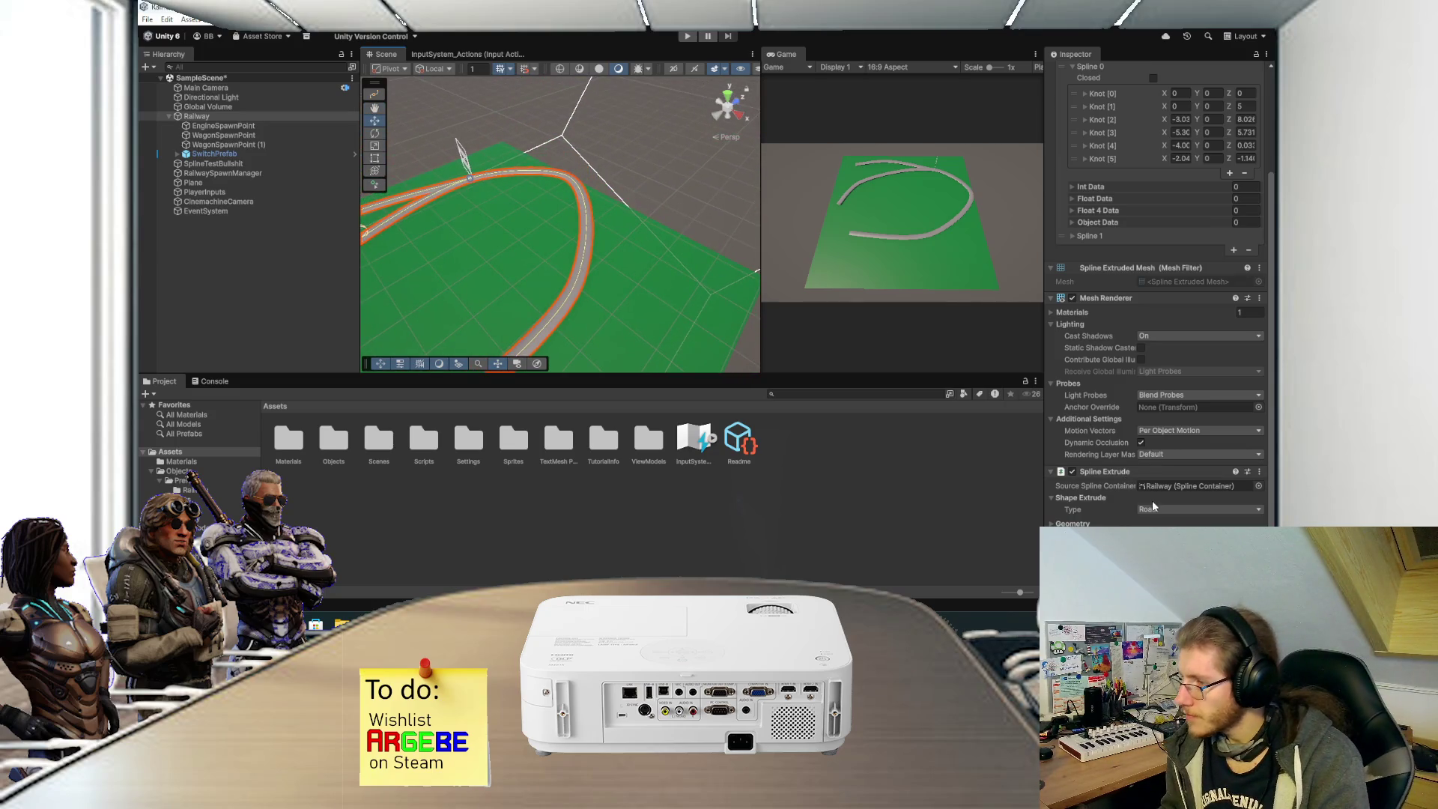
click(1154, 508)
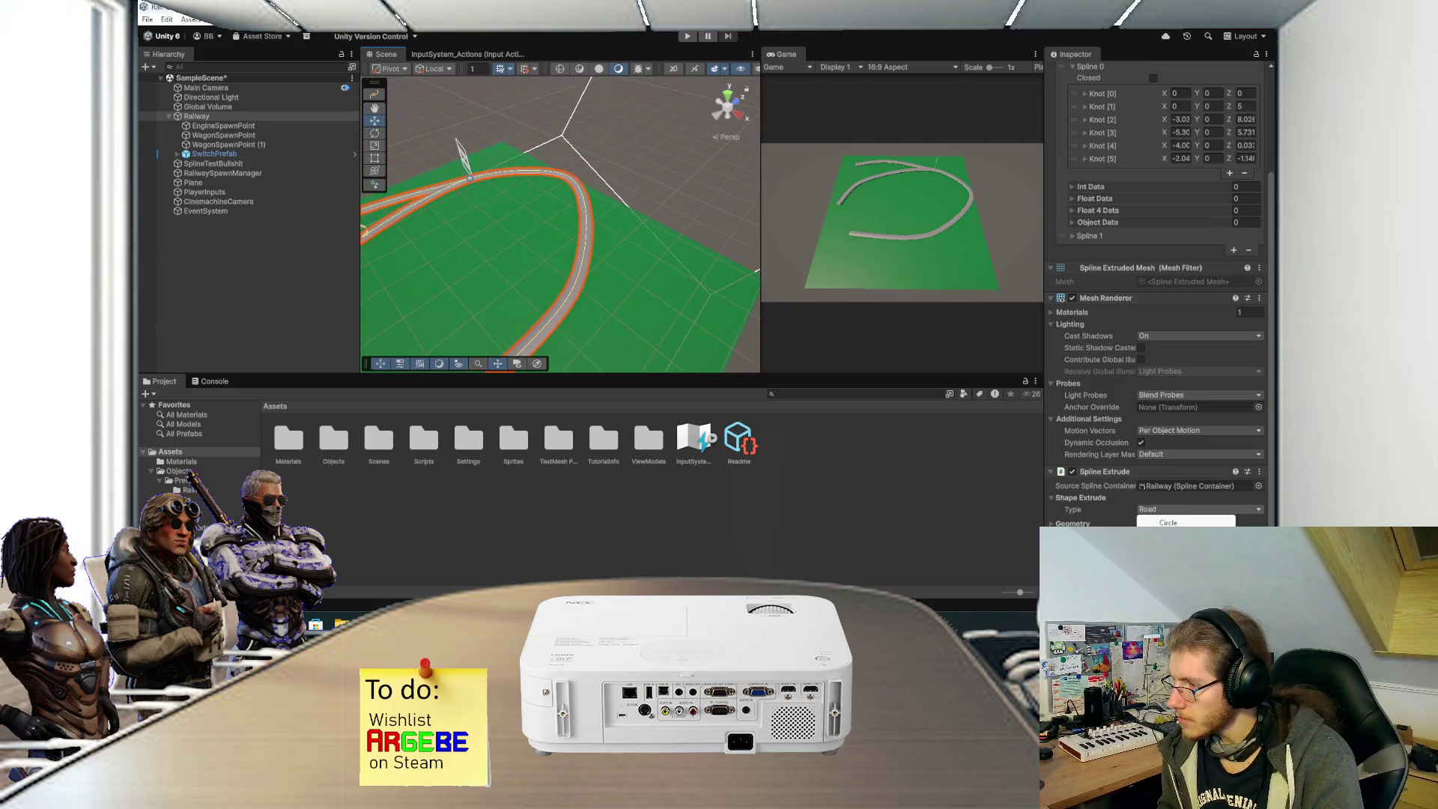
Undo the Spline Profile shape, then set Radius to 0.07 and Segments Per Unit to 4.
click(1157, 522)
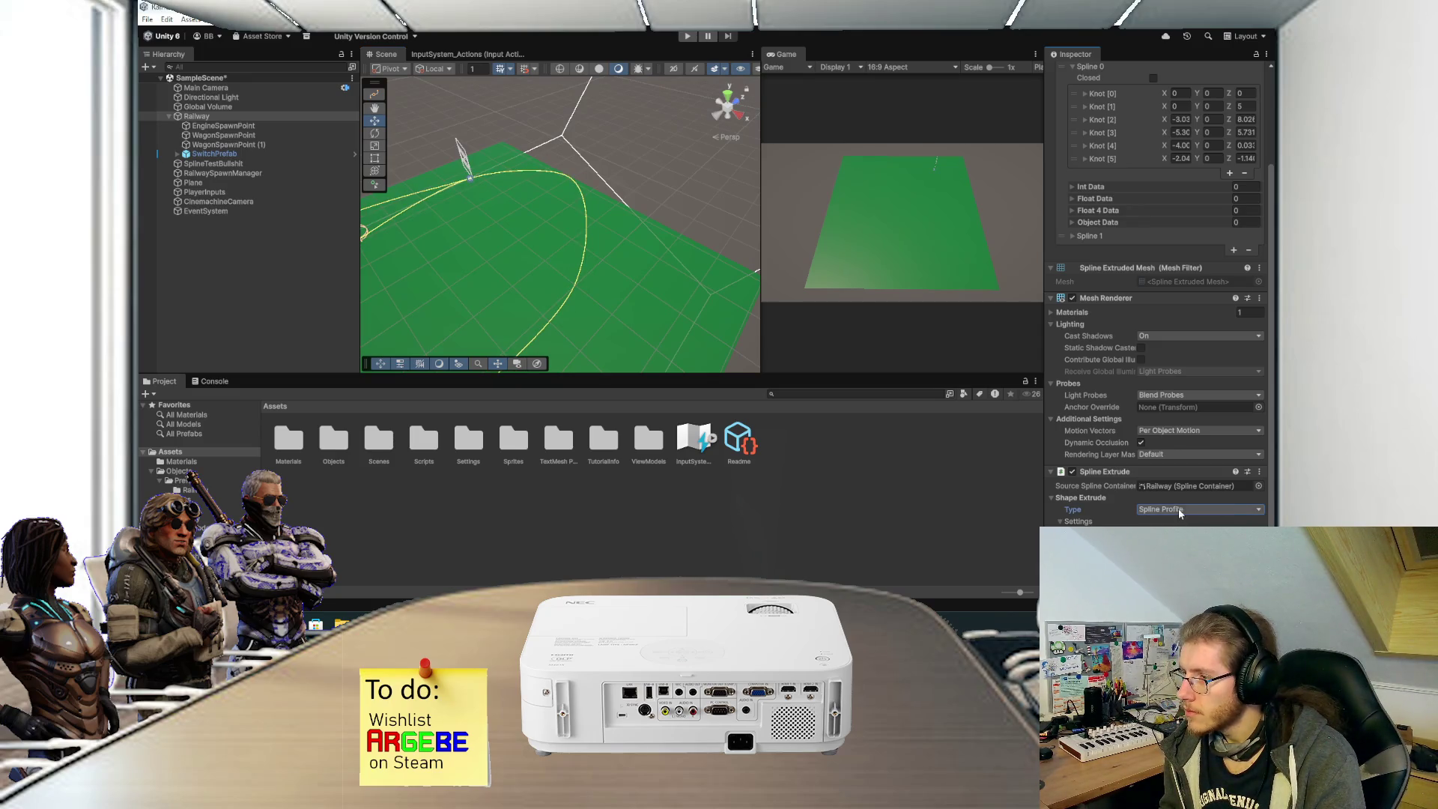
key(ctrl+z)
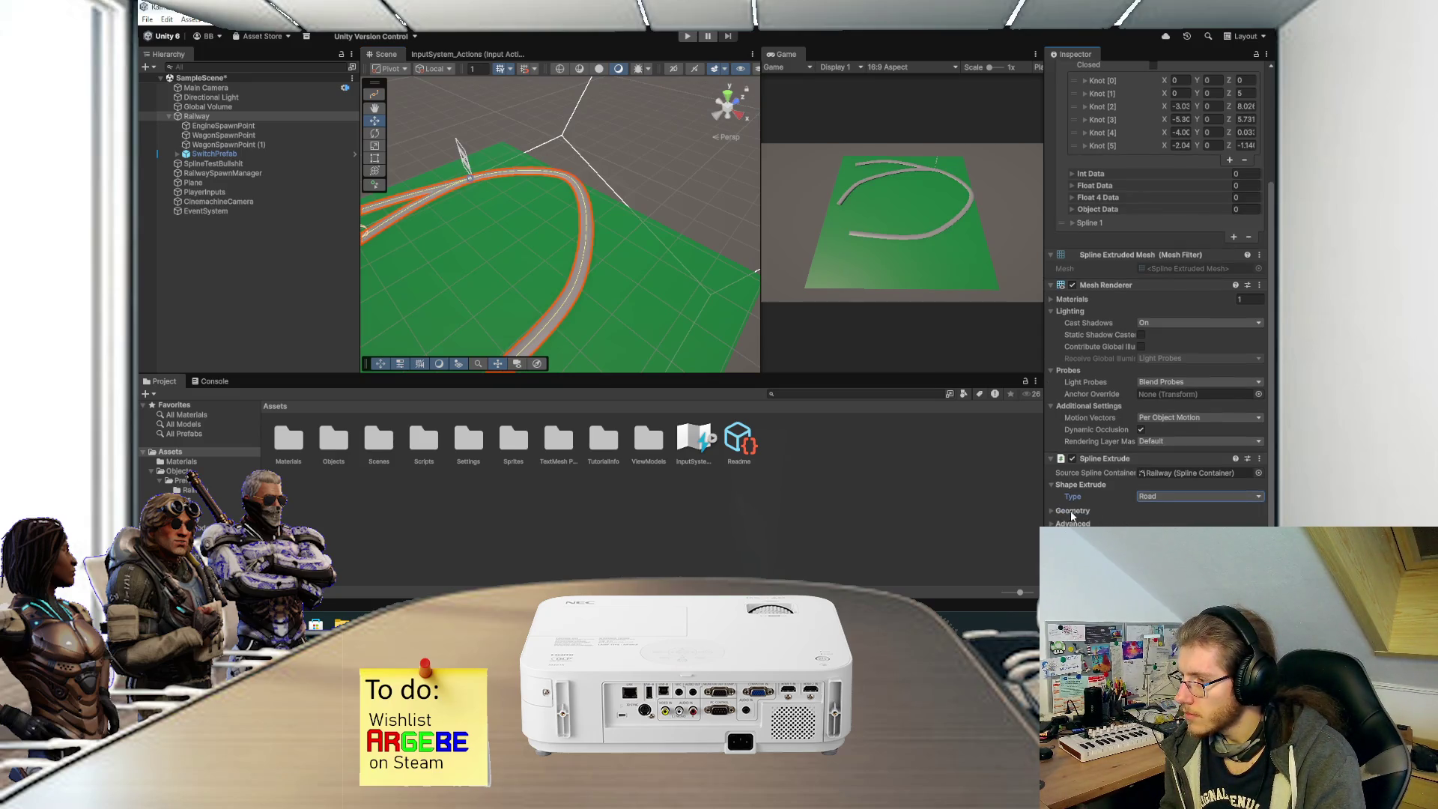
scroll(1078, 506, down, 3)
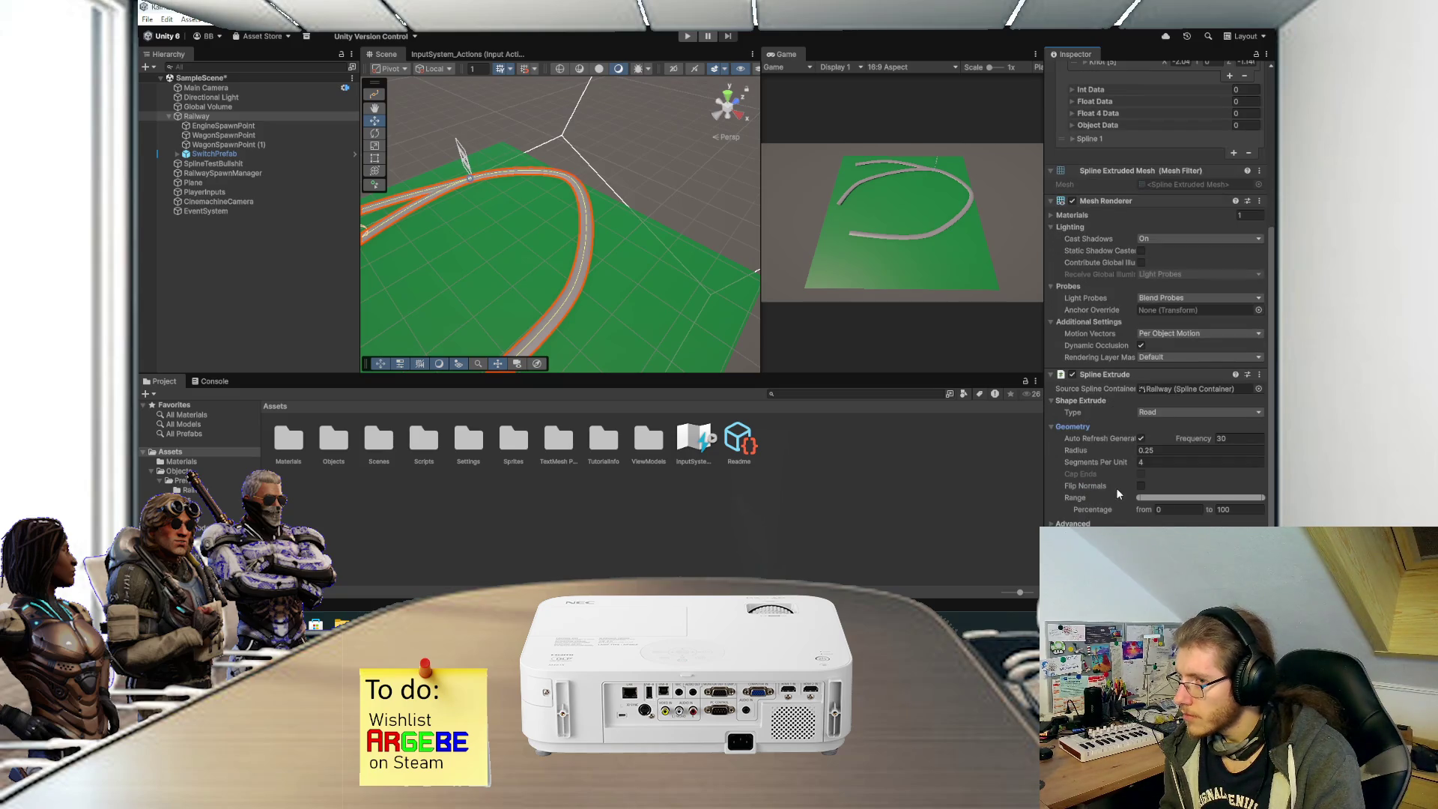
click(1132, 451)
drag(1131, 448, 1127, 448)
text(0.07)
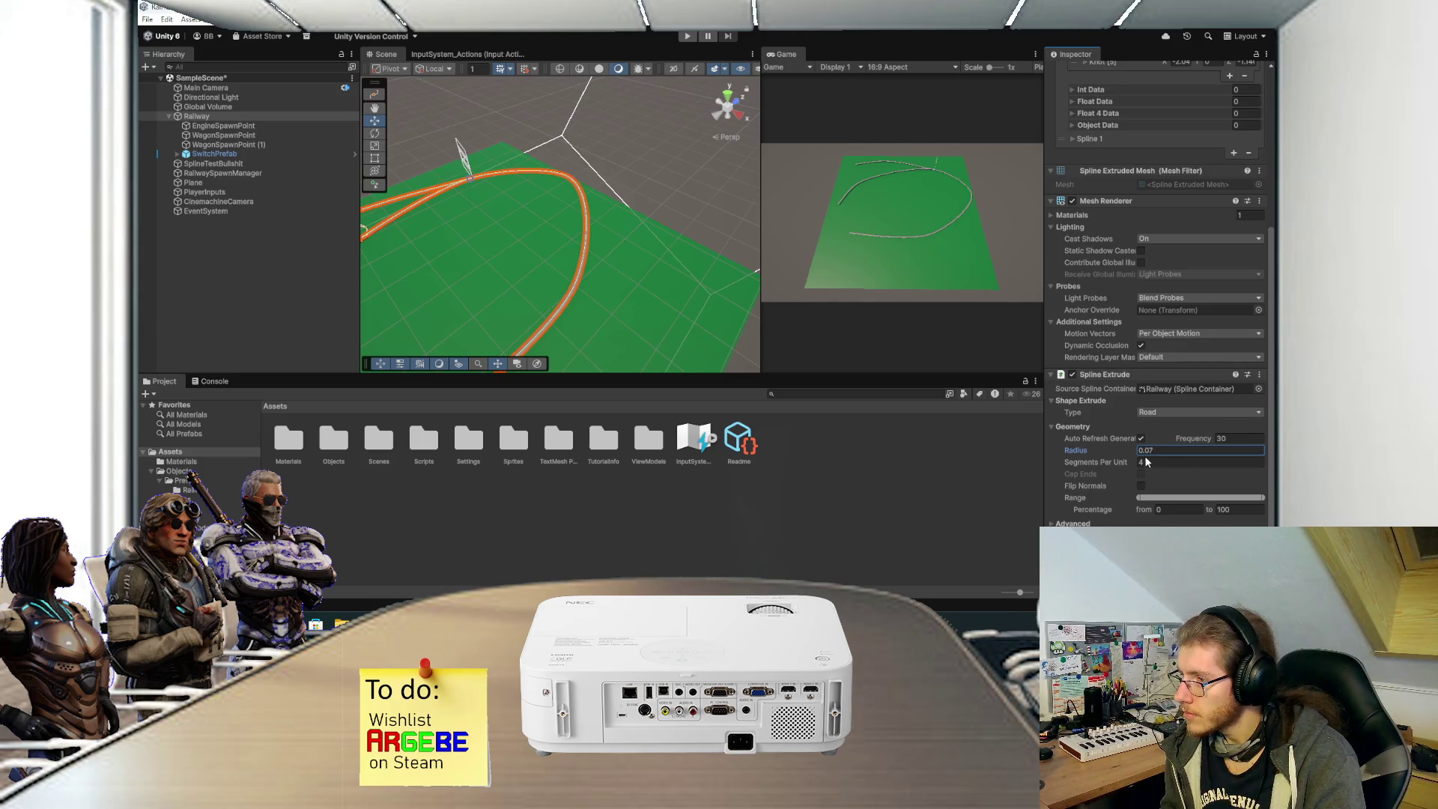
drag(1136, 464, 1158, 462)
click(1157, 463)
text(4)
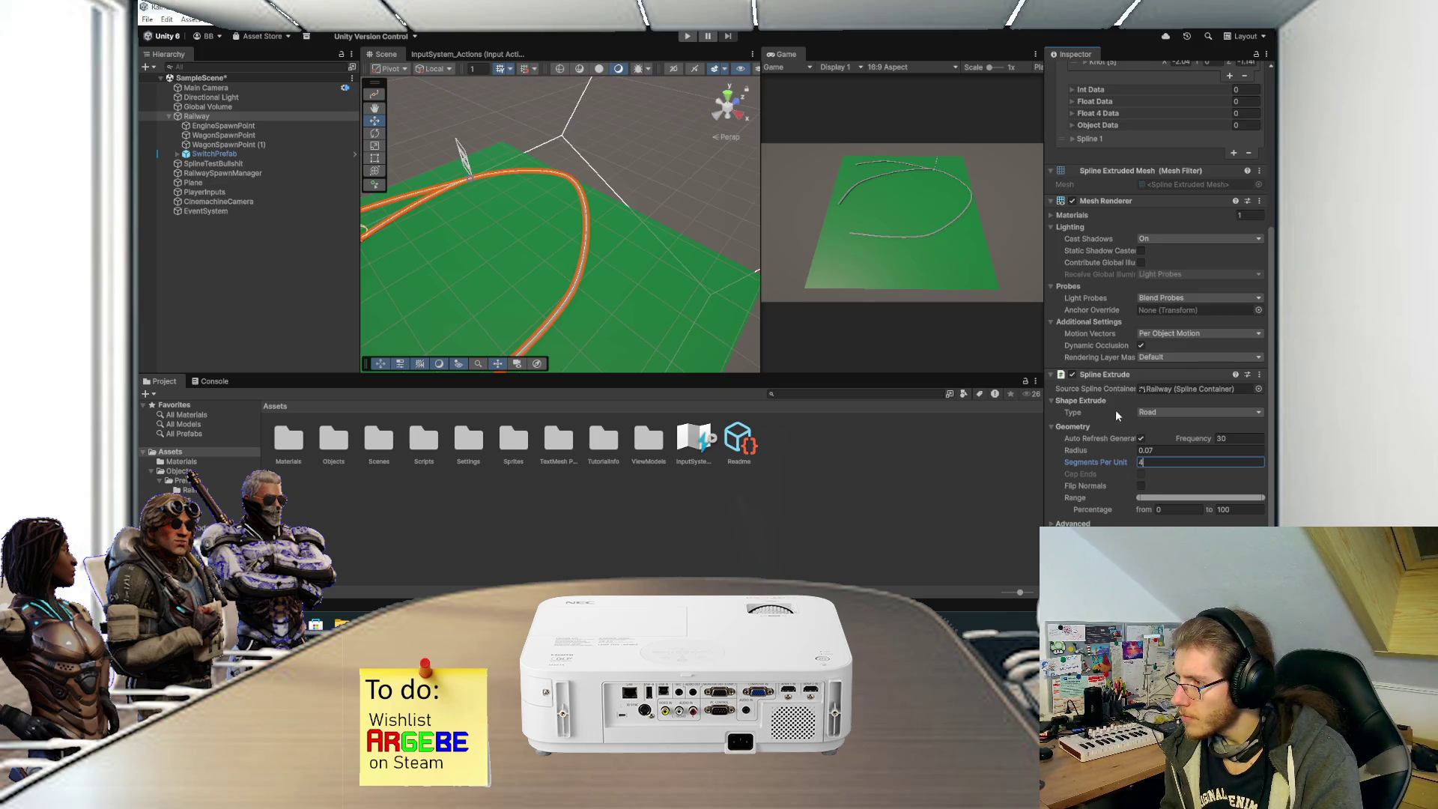
Switch the extrusion shape to Square and frame the thin track in view.
click(1154, 413)
click(1157, 438)
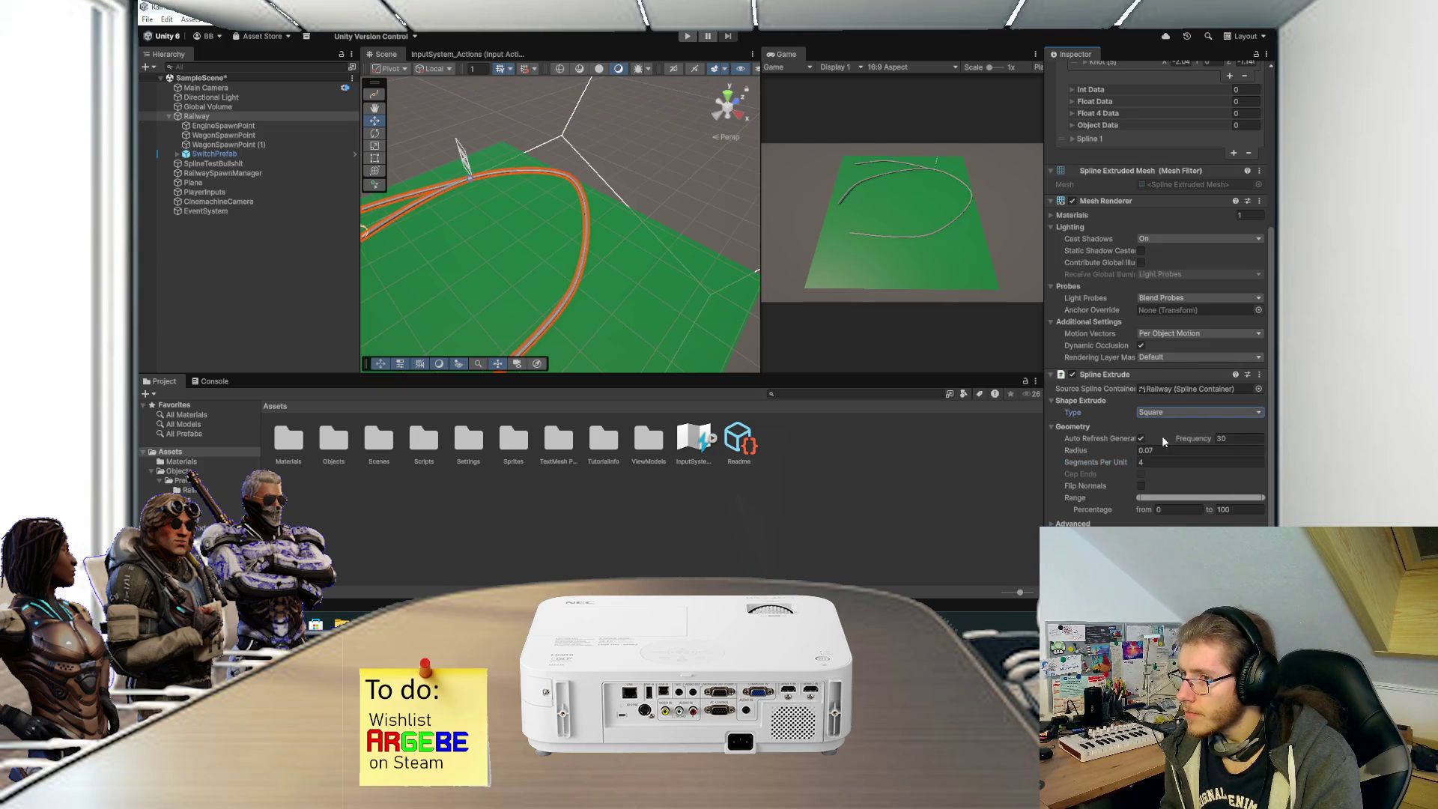
key(f)
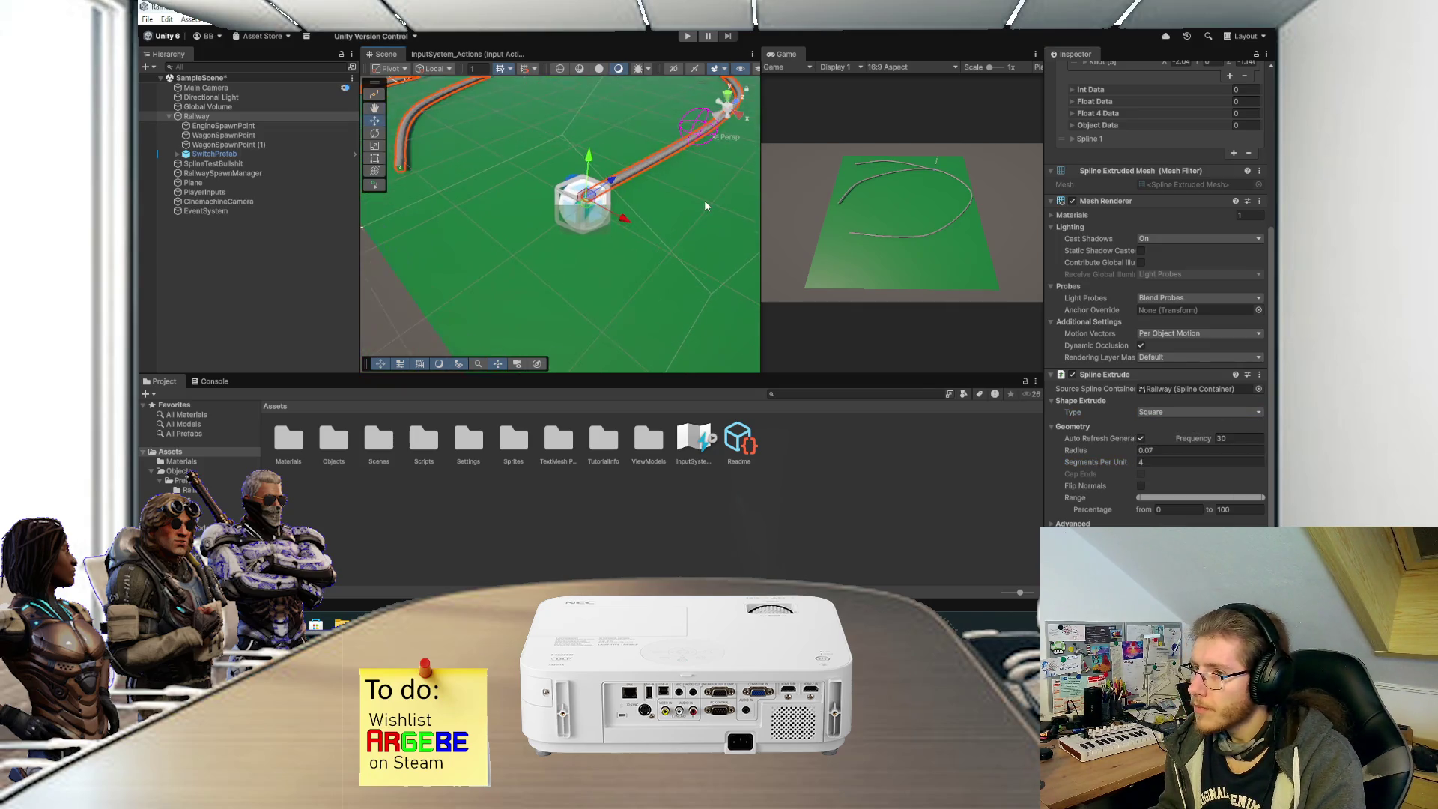
scroll(701, 207, down, 5)
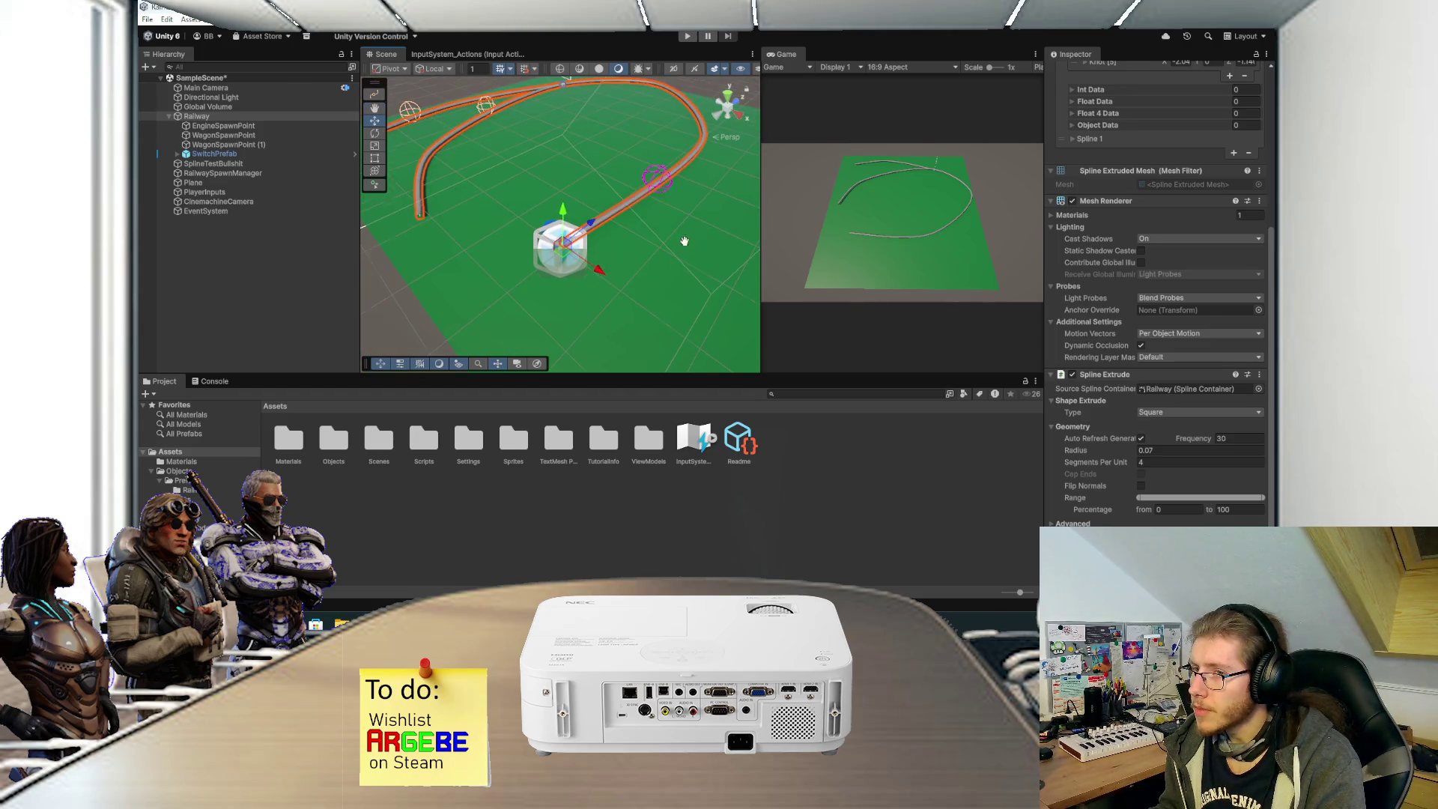
drag(689, 237, 743, 299)
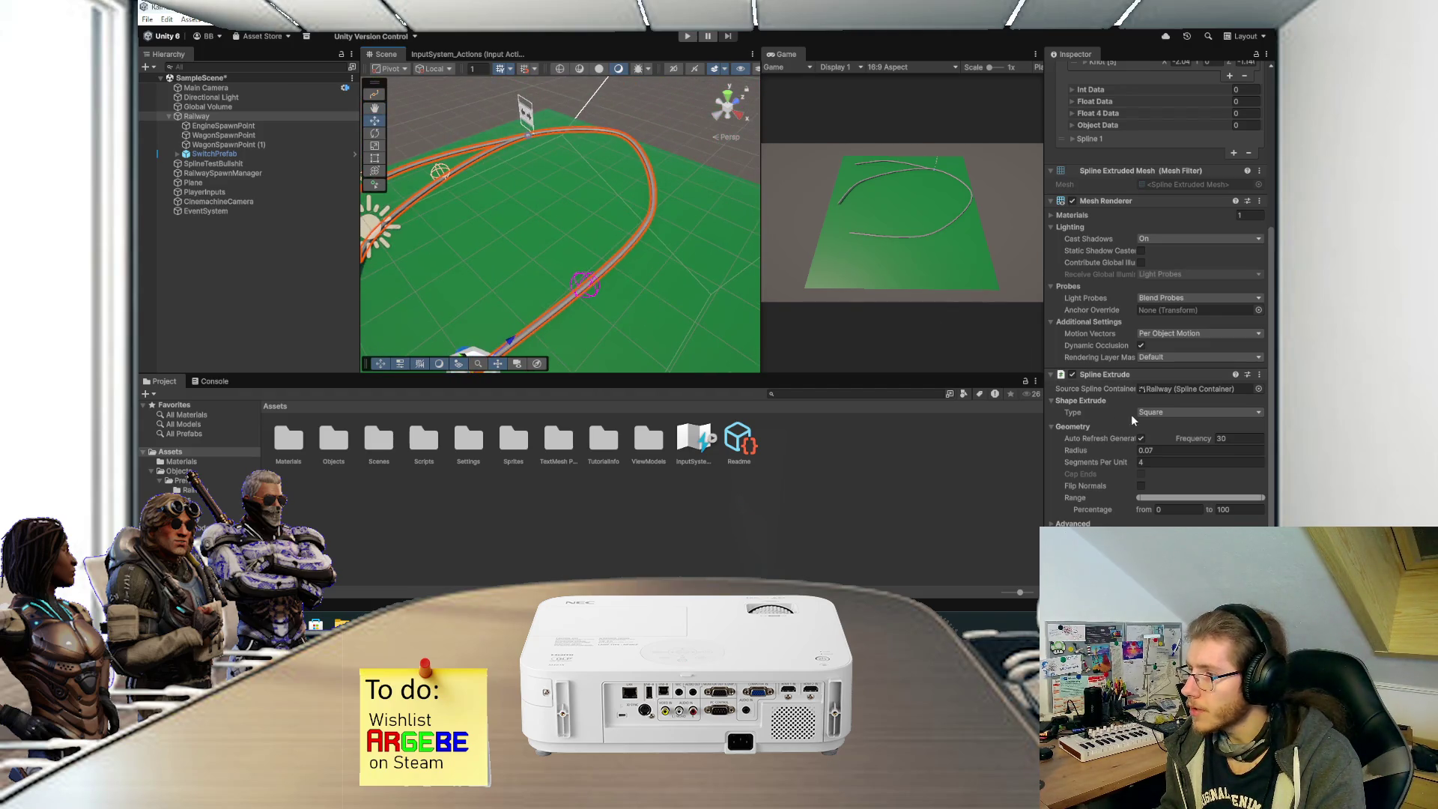
click(1259, 374)
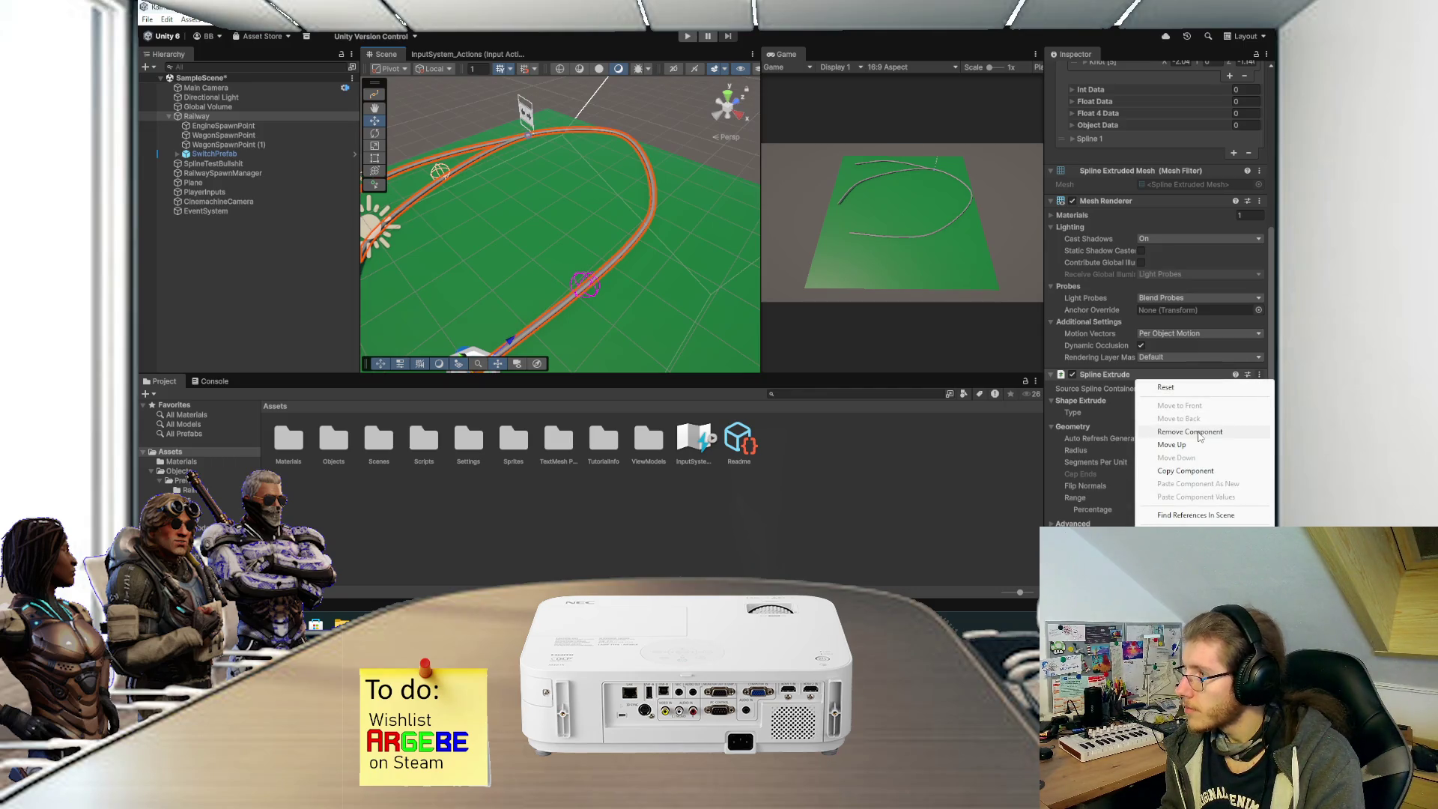
Remove the Spline Extrude, Mesh Renderer and Mesh Filter components from Railway.
click(1190, 432)
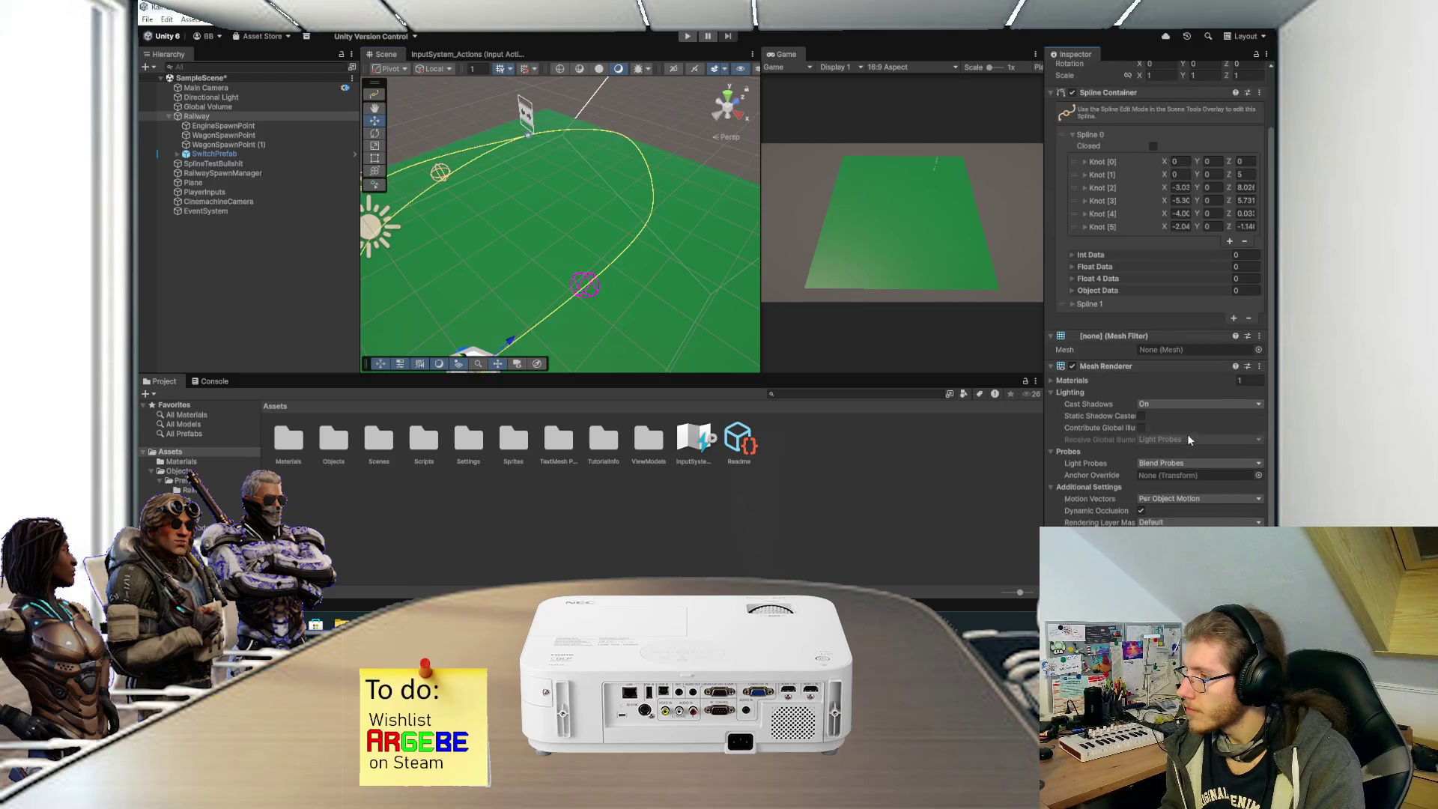
click(1259, 366)
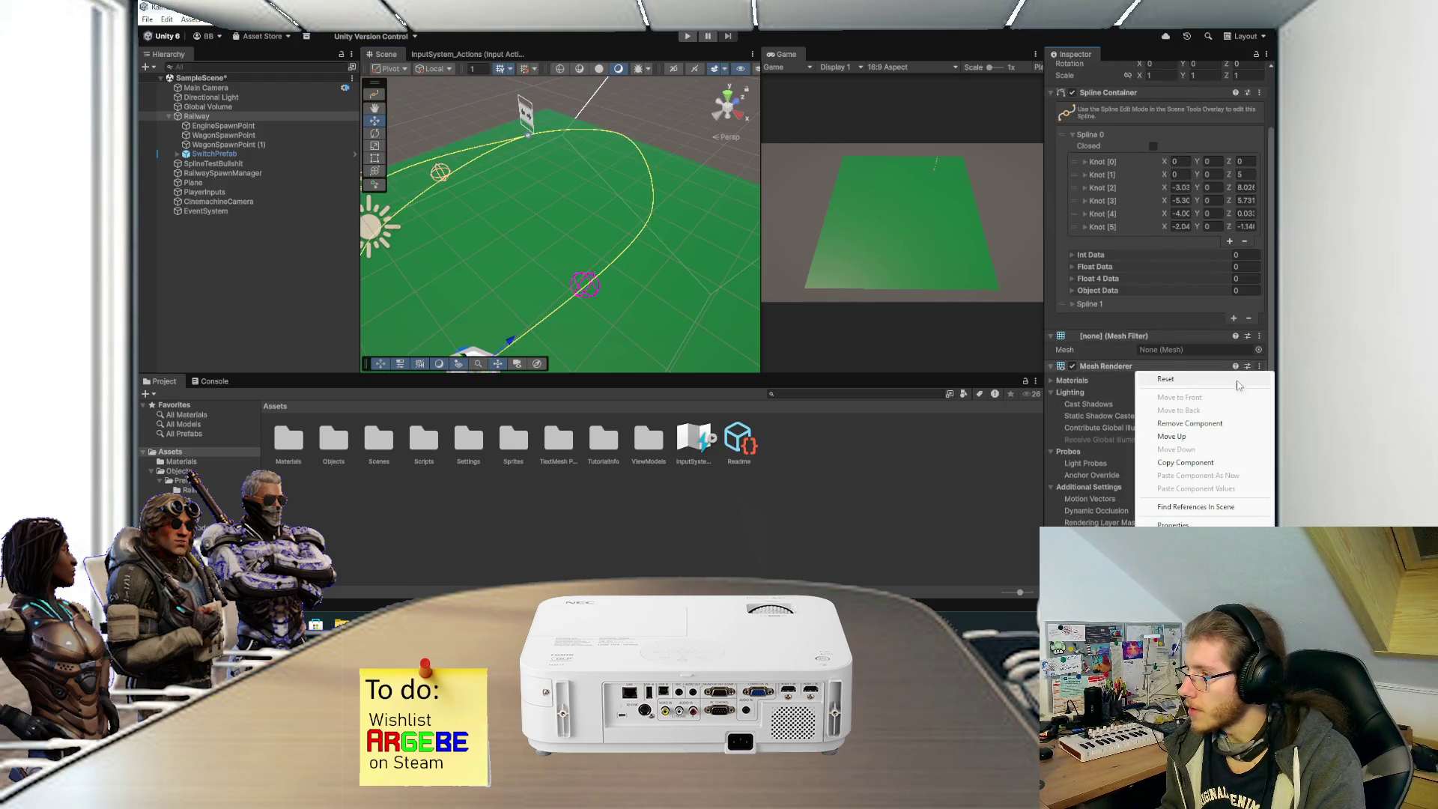
click(1187, 424)
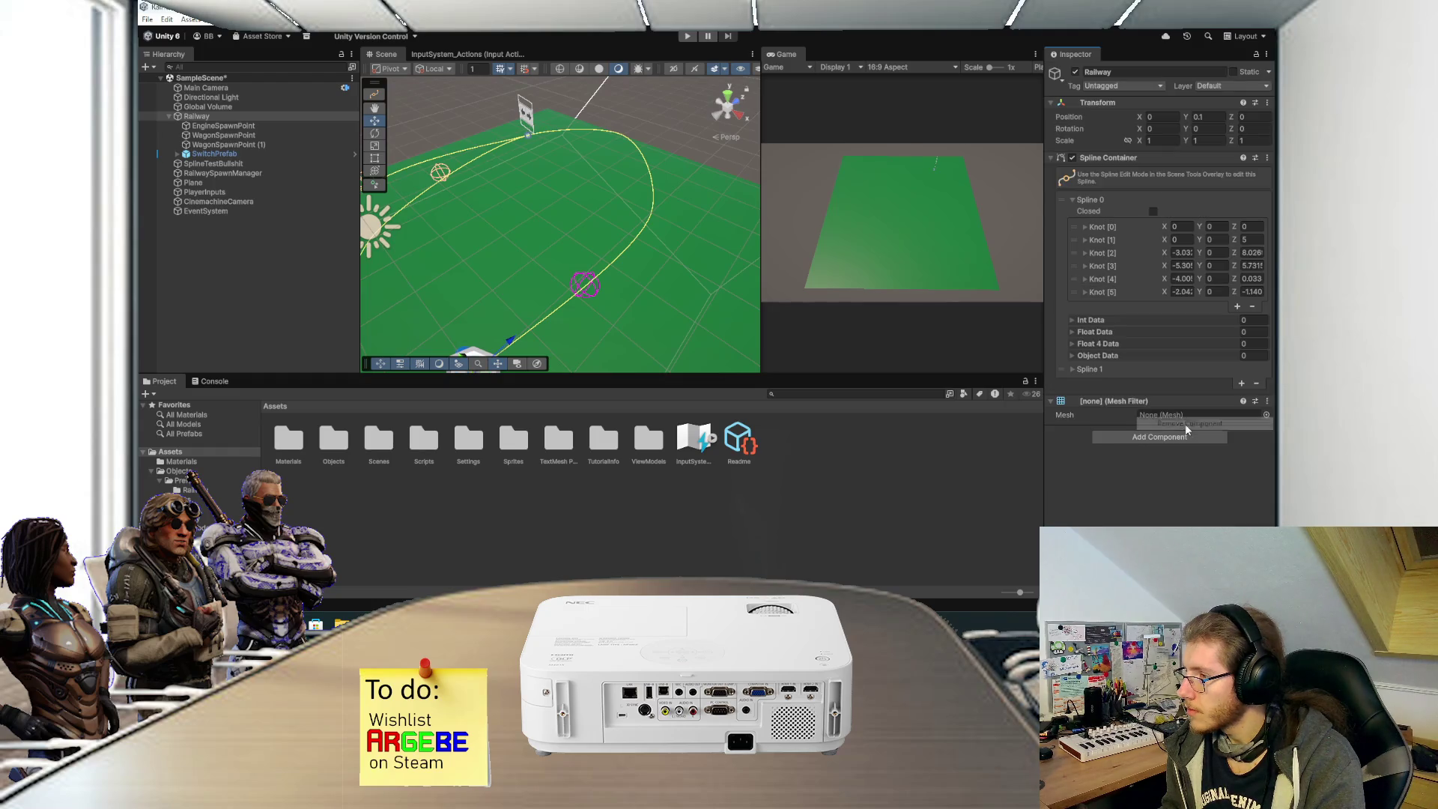
click(1264, 405)
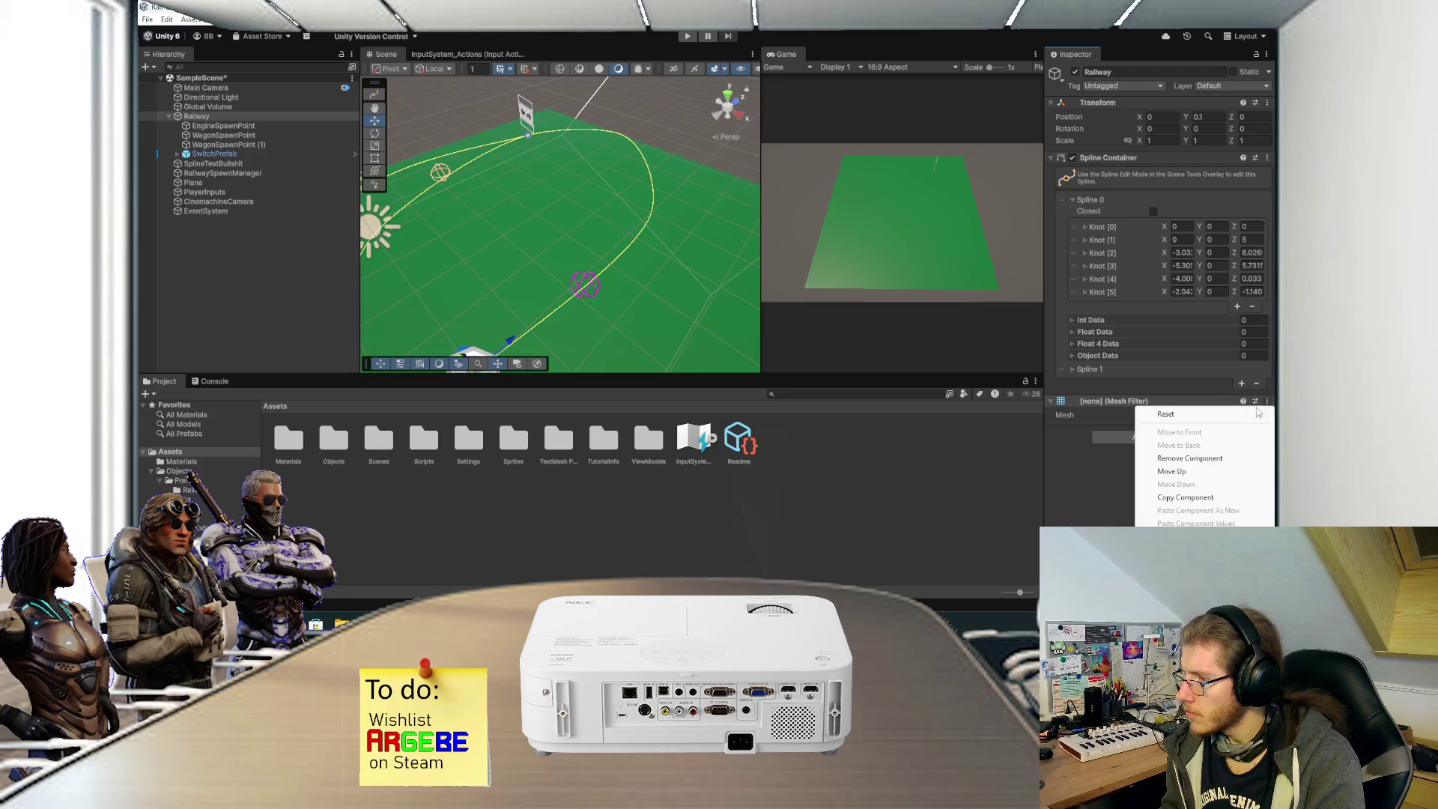
click(1225, 438)
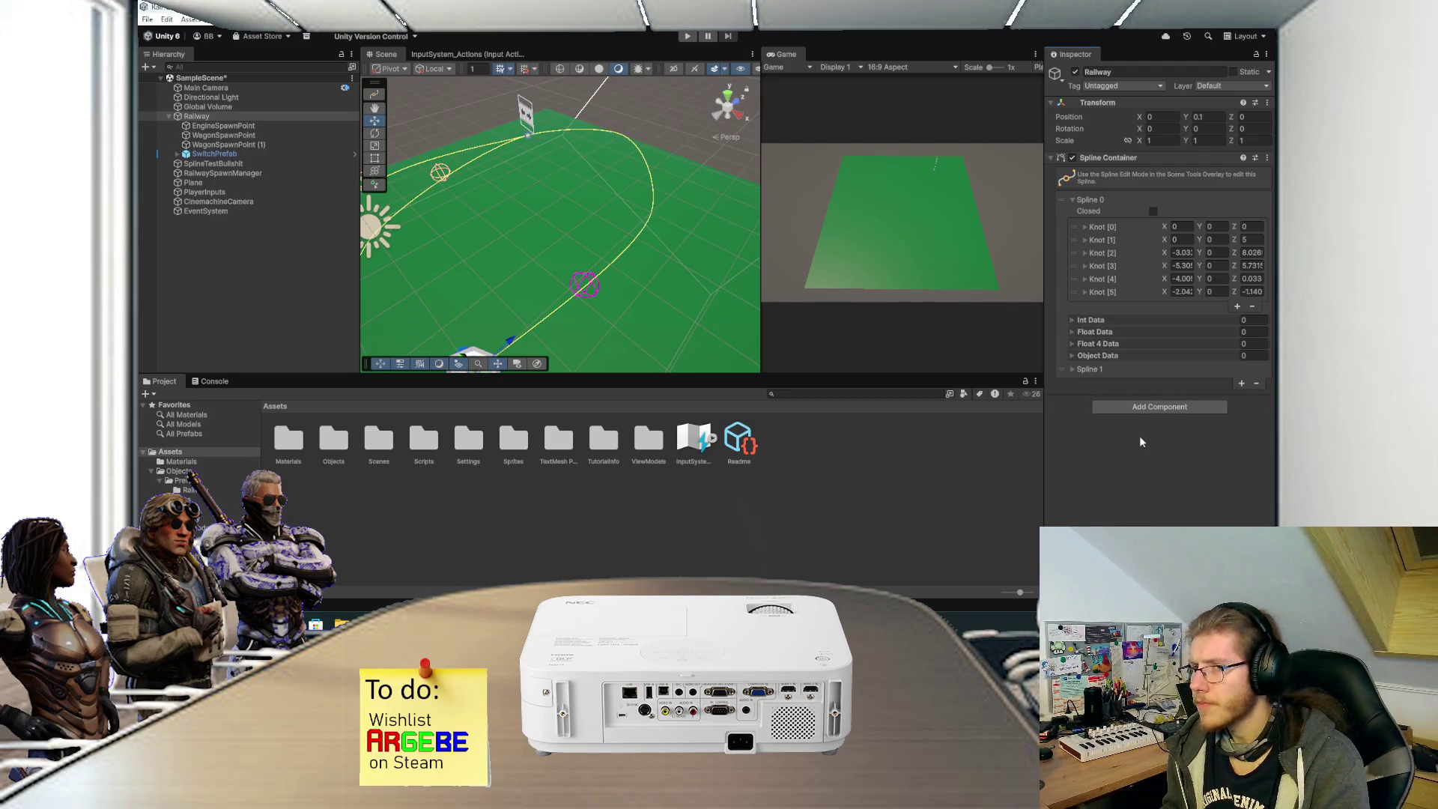
Add Spline Instantiate to Railway, undoing a re-added Spline Extrude, and expand Items To Instantiate.
click(1143, 405)
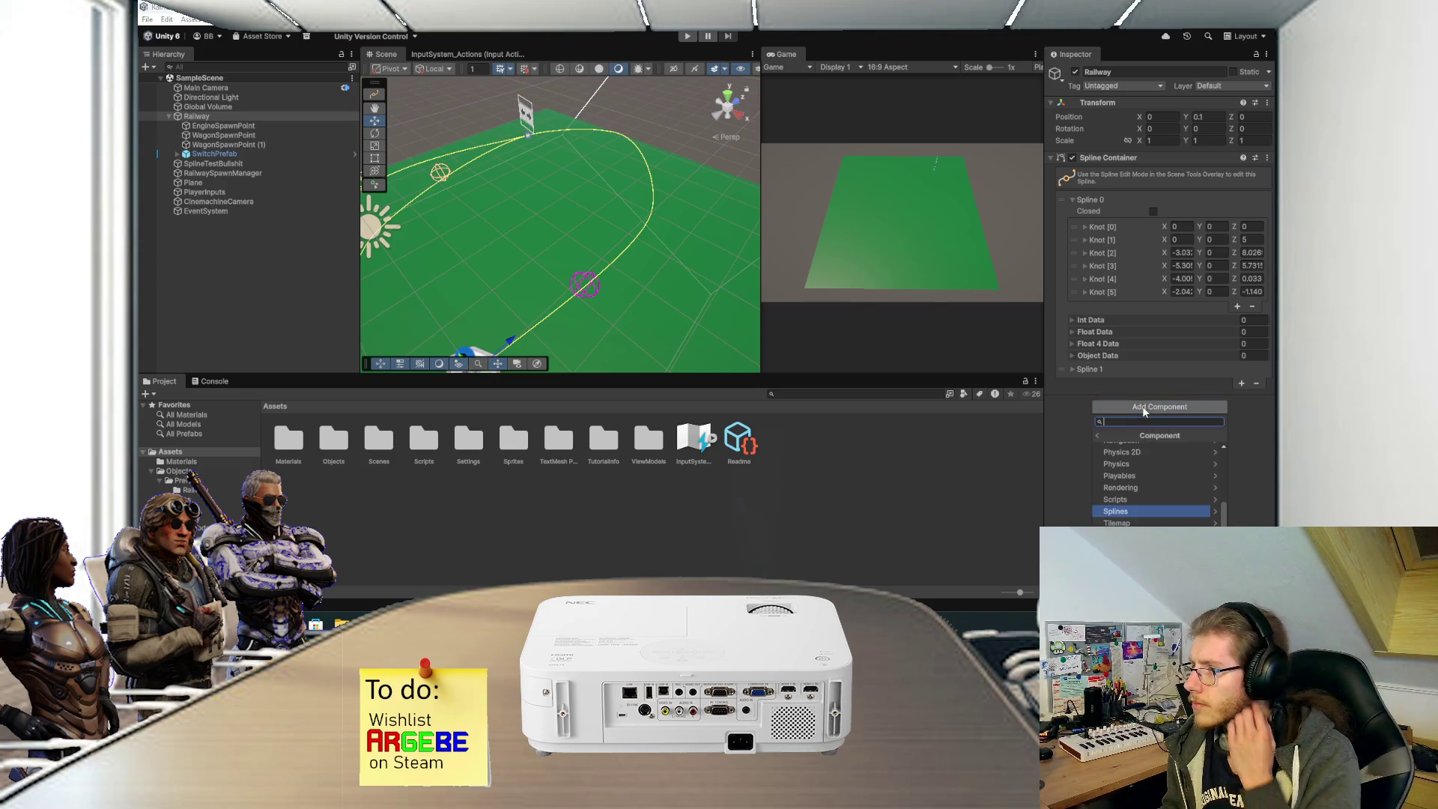
click(1122, 509)
click(1139, 471)
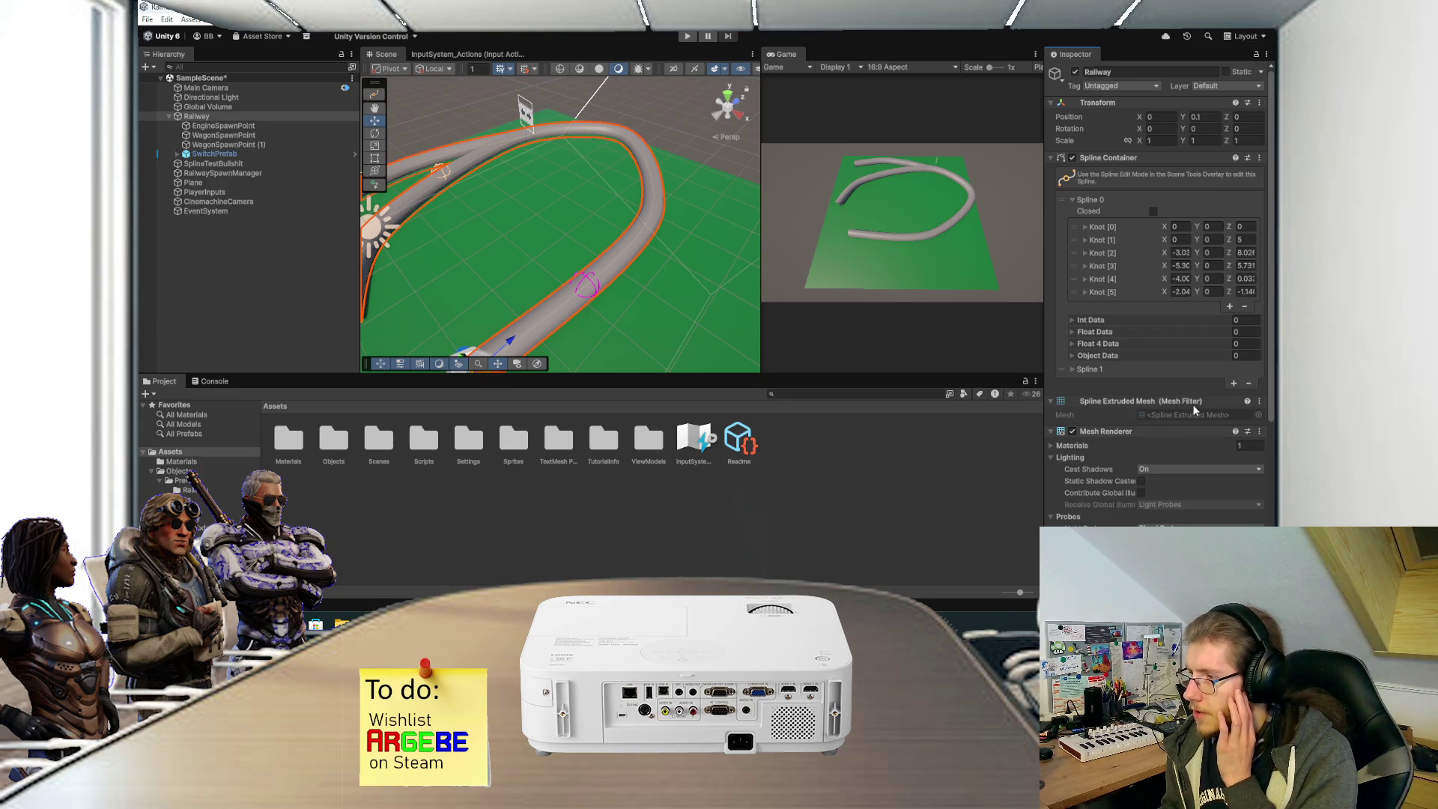
scroll(1193, 437, down, 5)
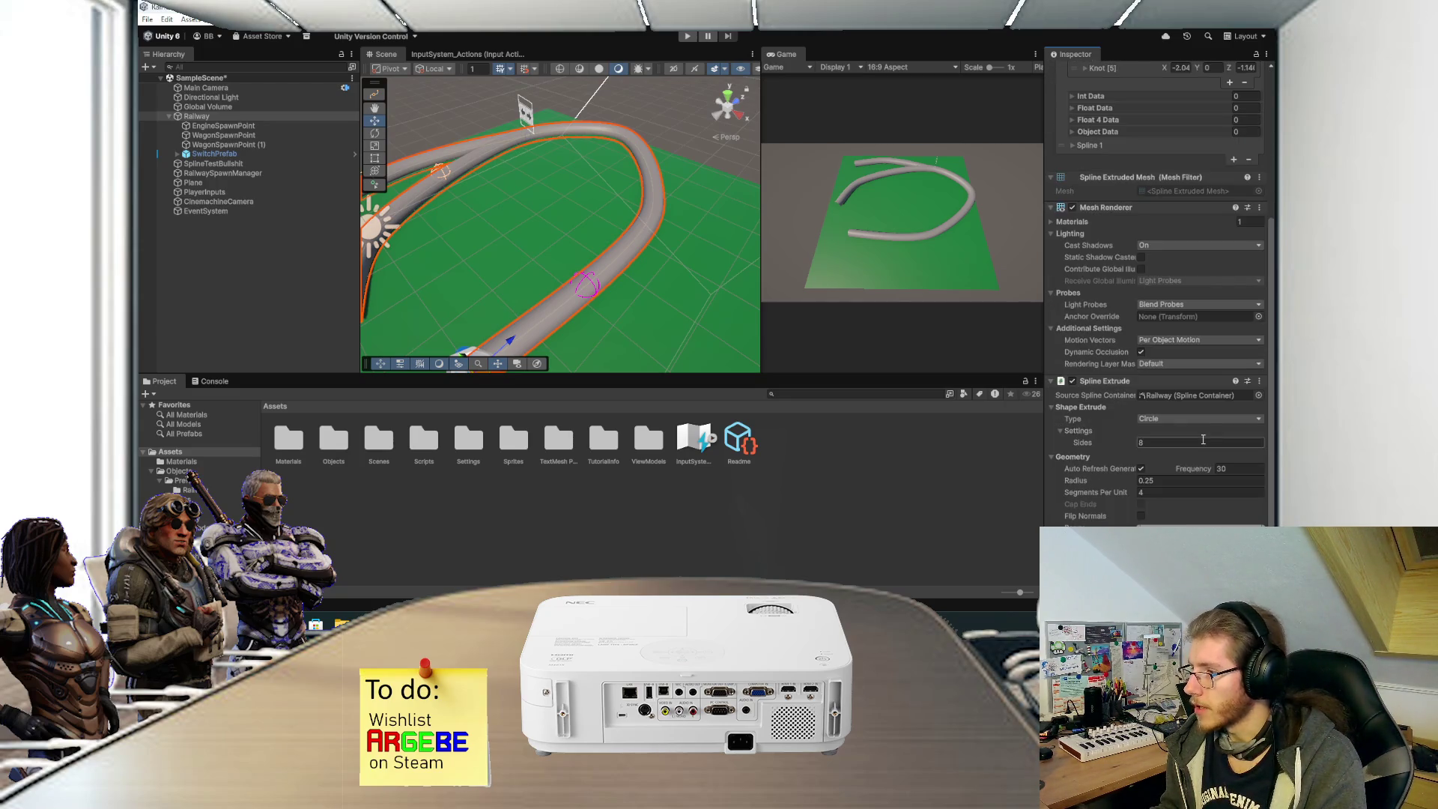
key(ctrl+z)
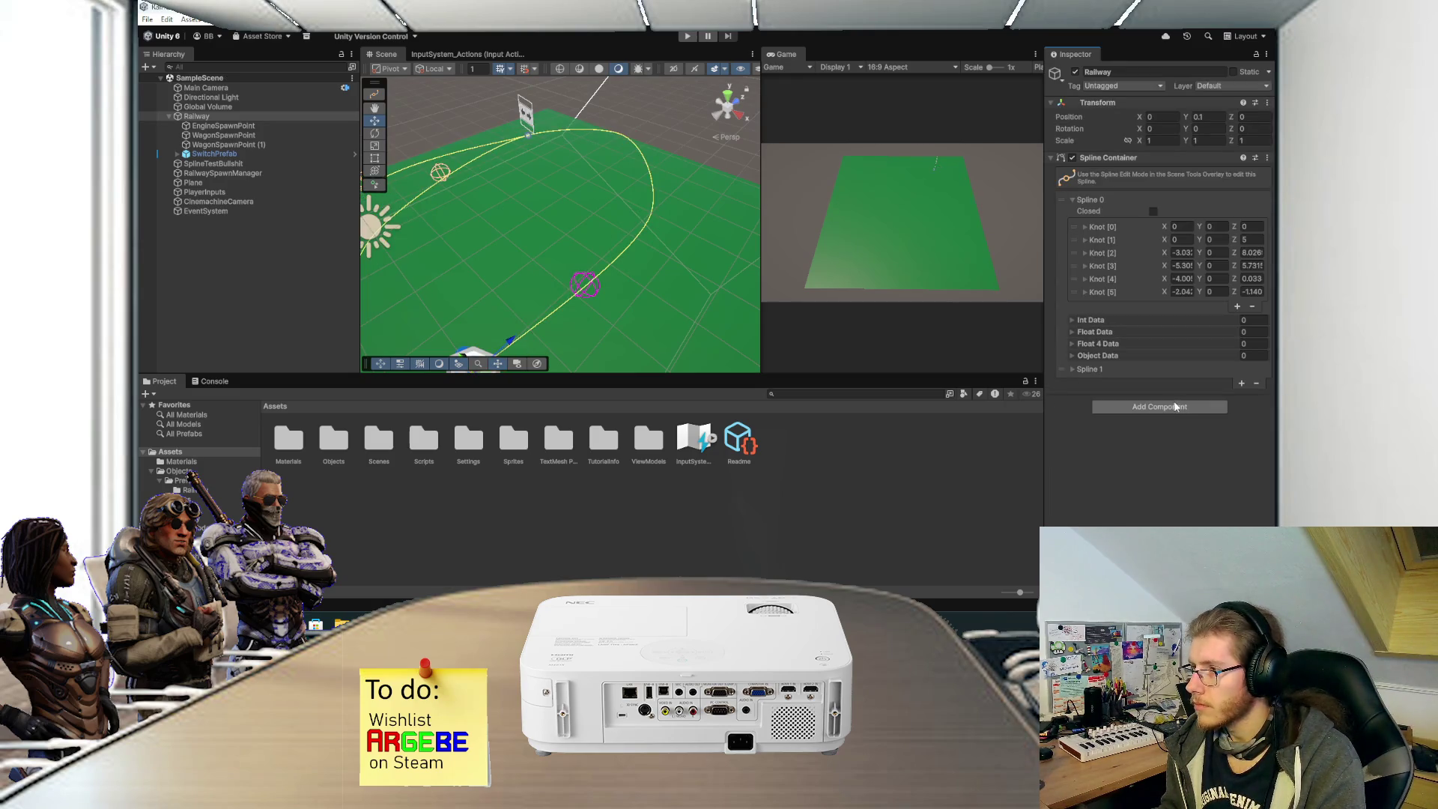
click(1168, 406)
click(1146, 511)
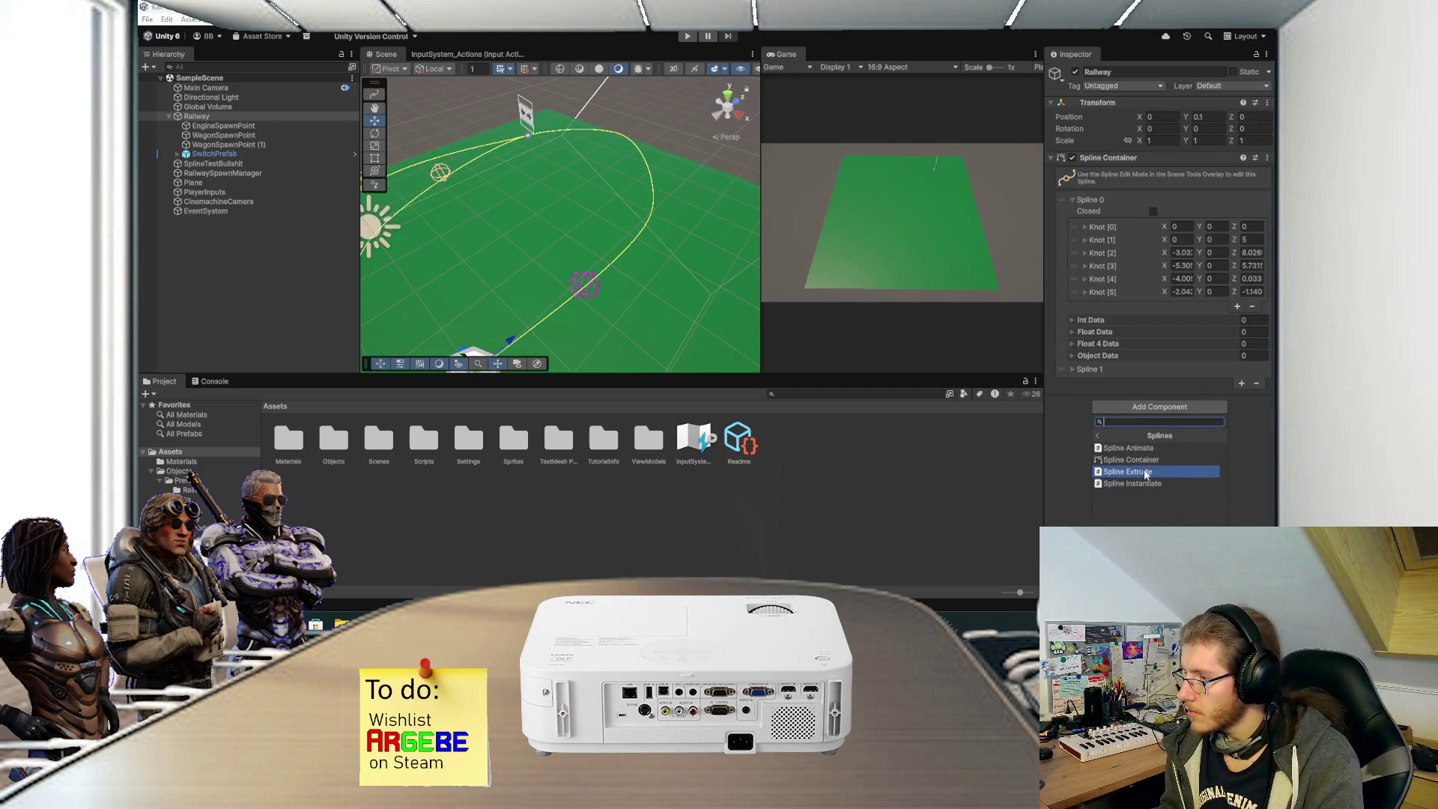
click(1148, 484)
scroll(1135, 439, down, 1)
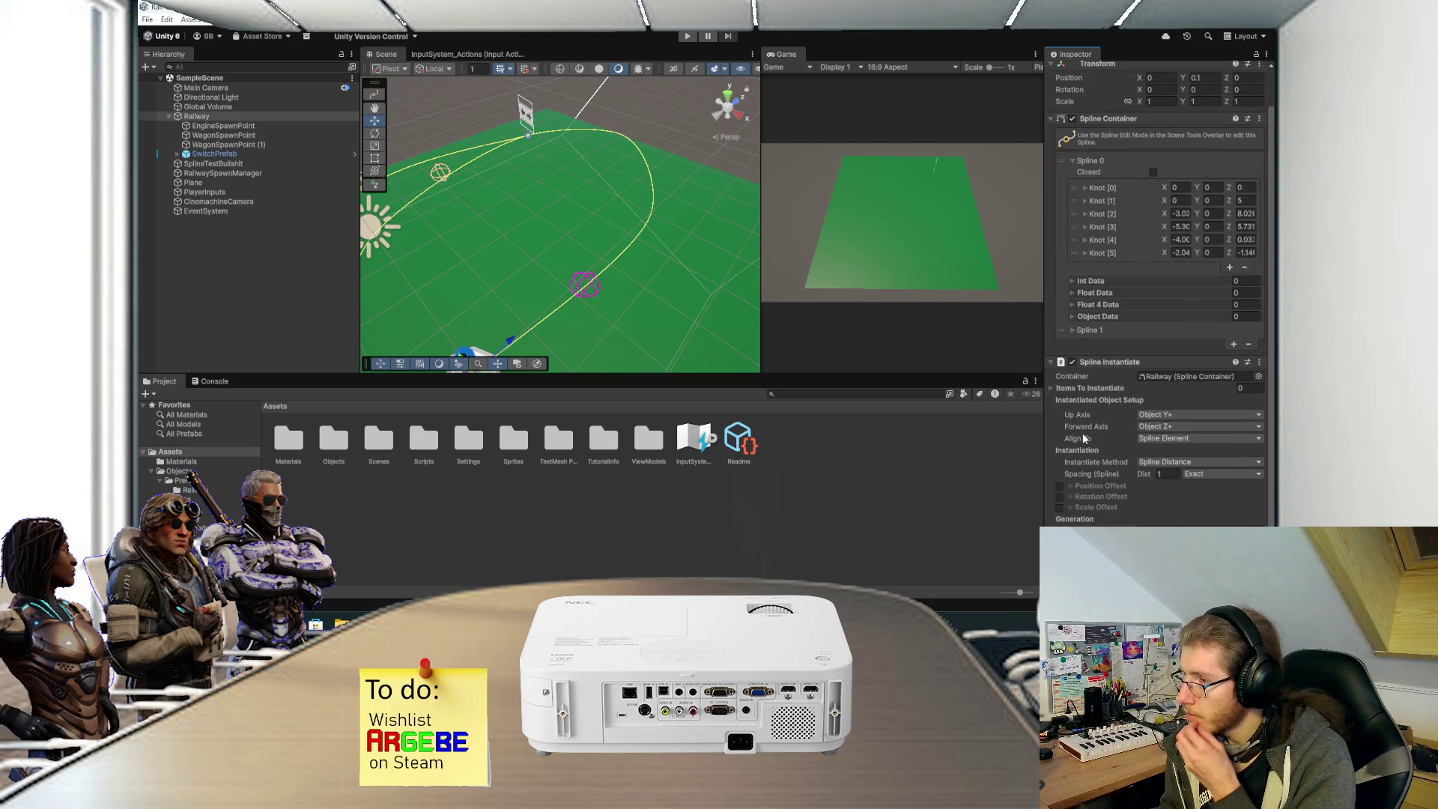
click(1072, 389)
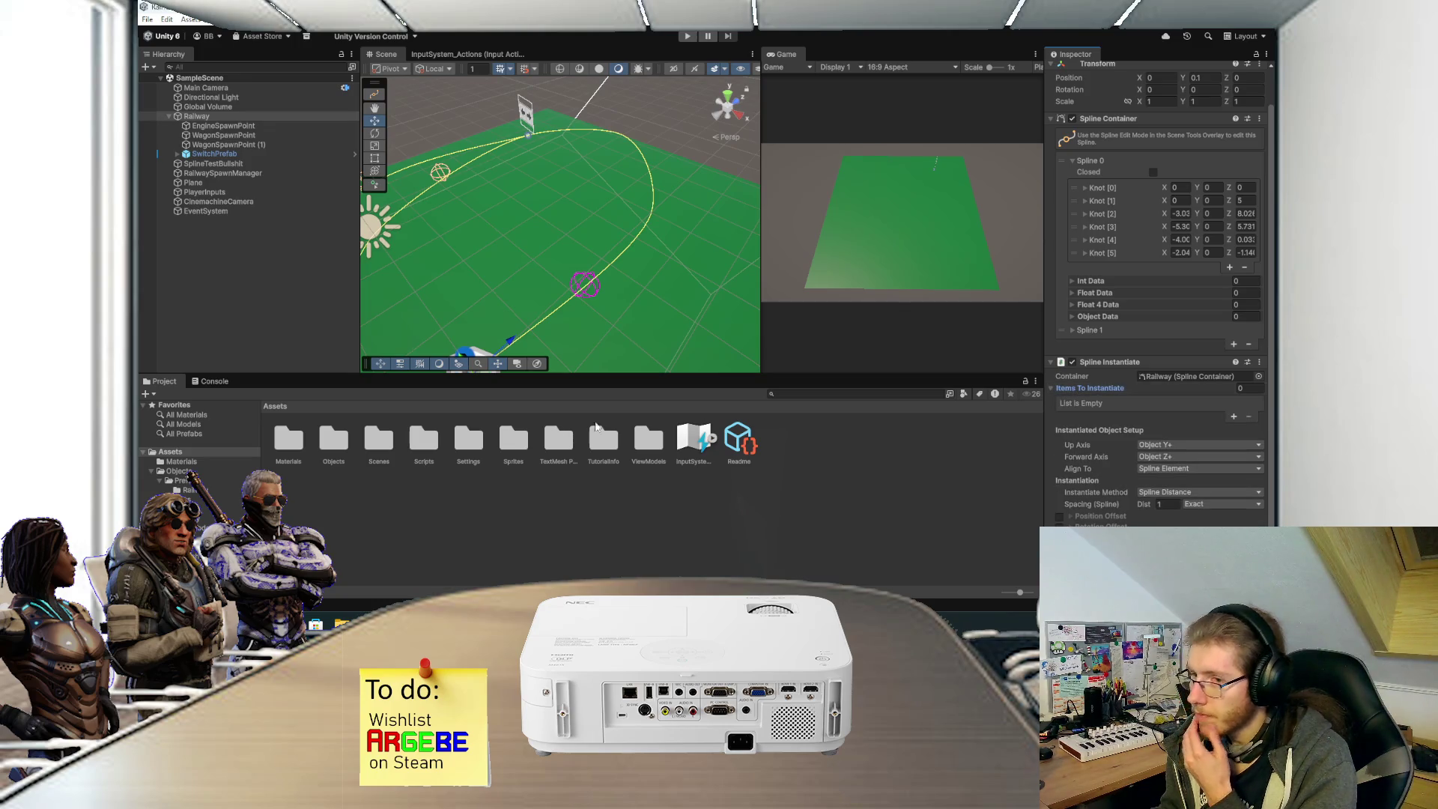
Navigate the Project assets to Objects > Prefabs > Railway.
double_click(342, 441)
double_click(288, 440)
double_click(292, 442)
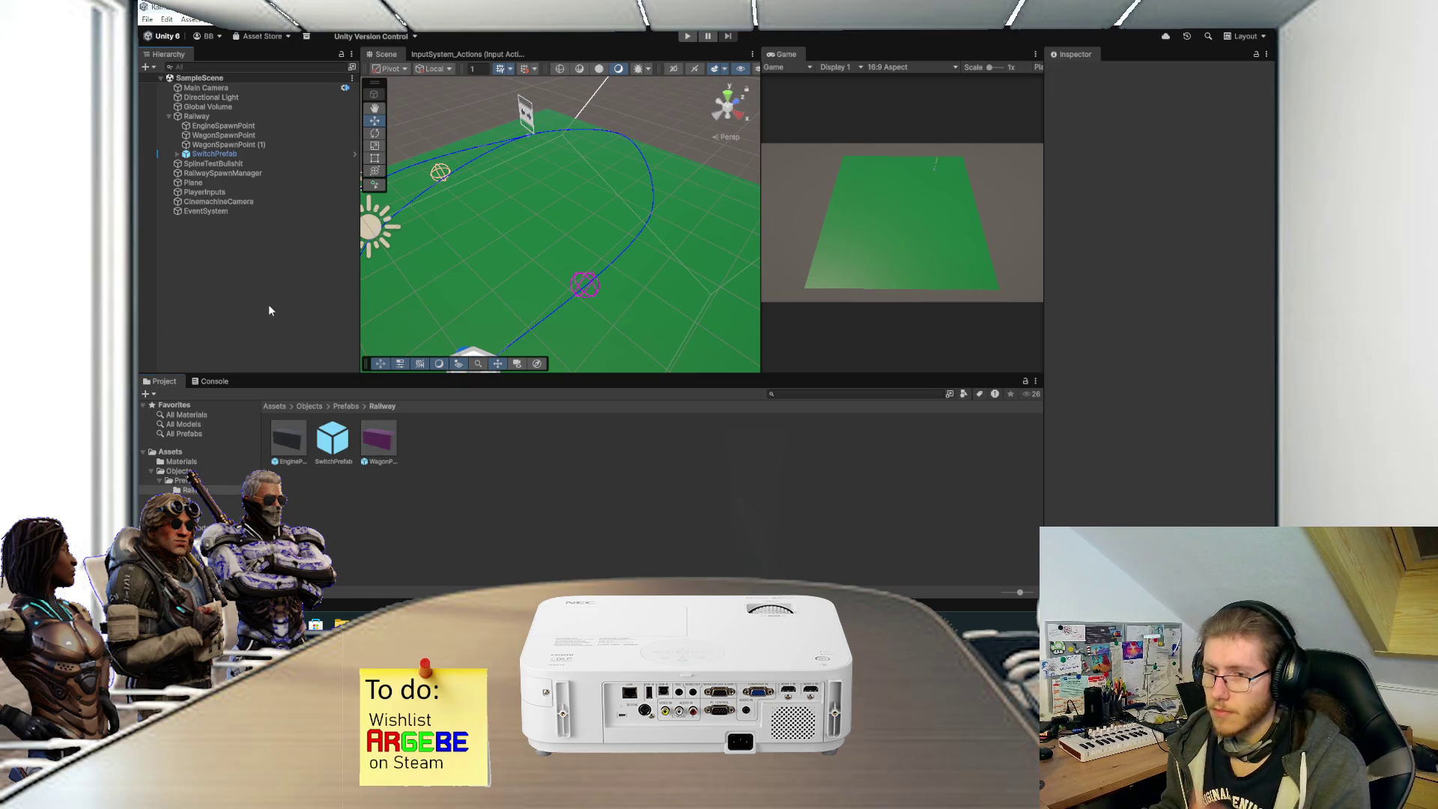
right_click(245, 303)
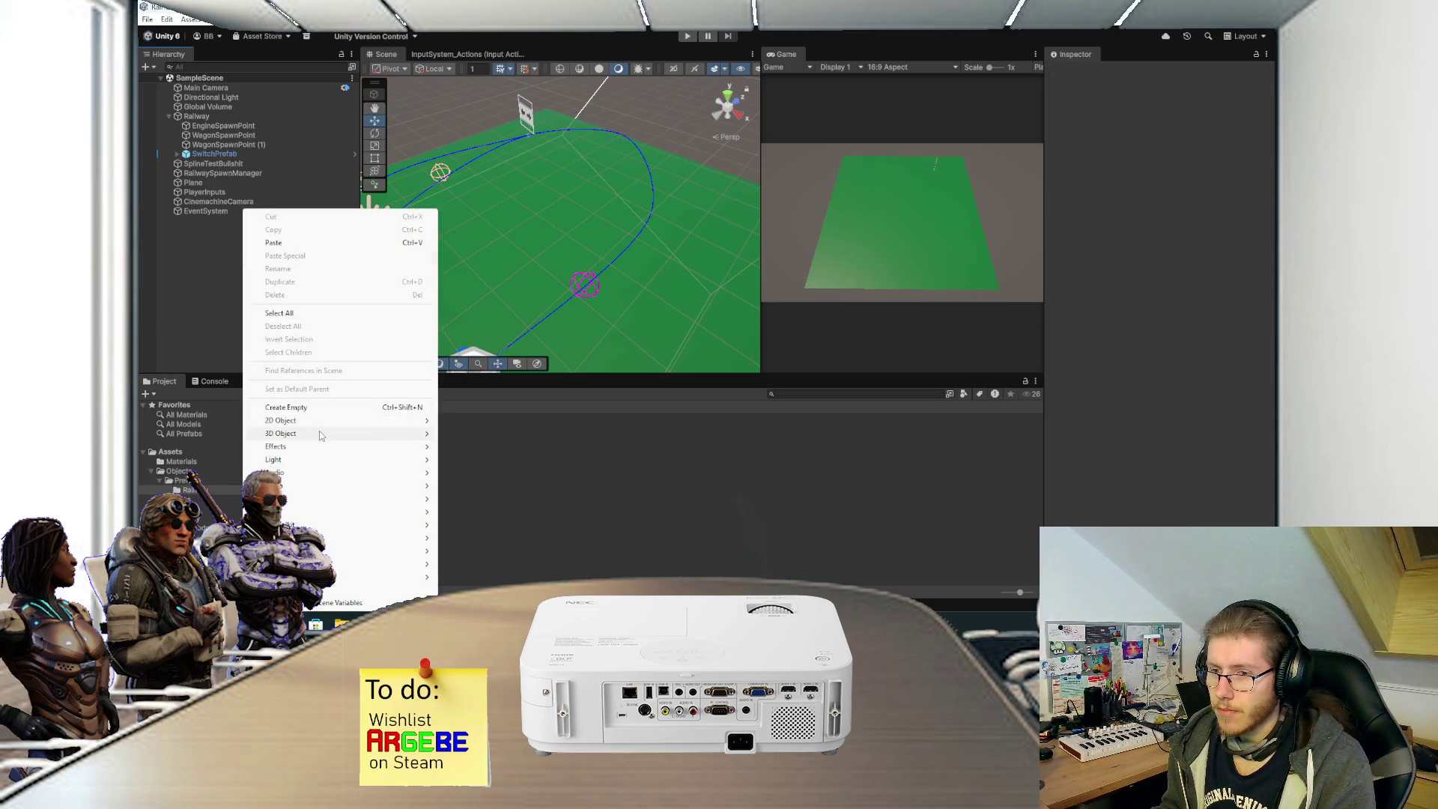
Create a cube named Rail and reset its Transform to the origin.
mouse_move(320, 434)
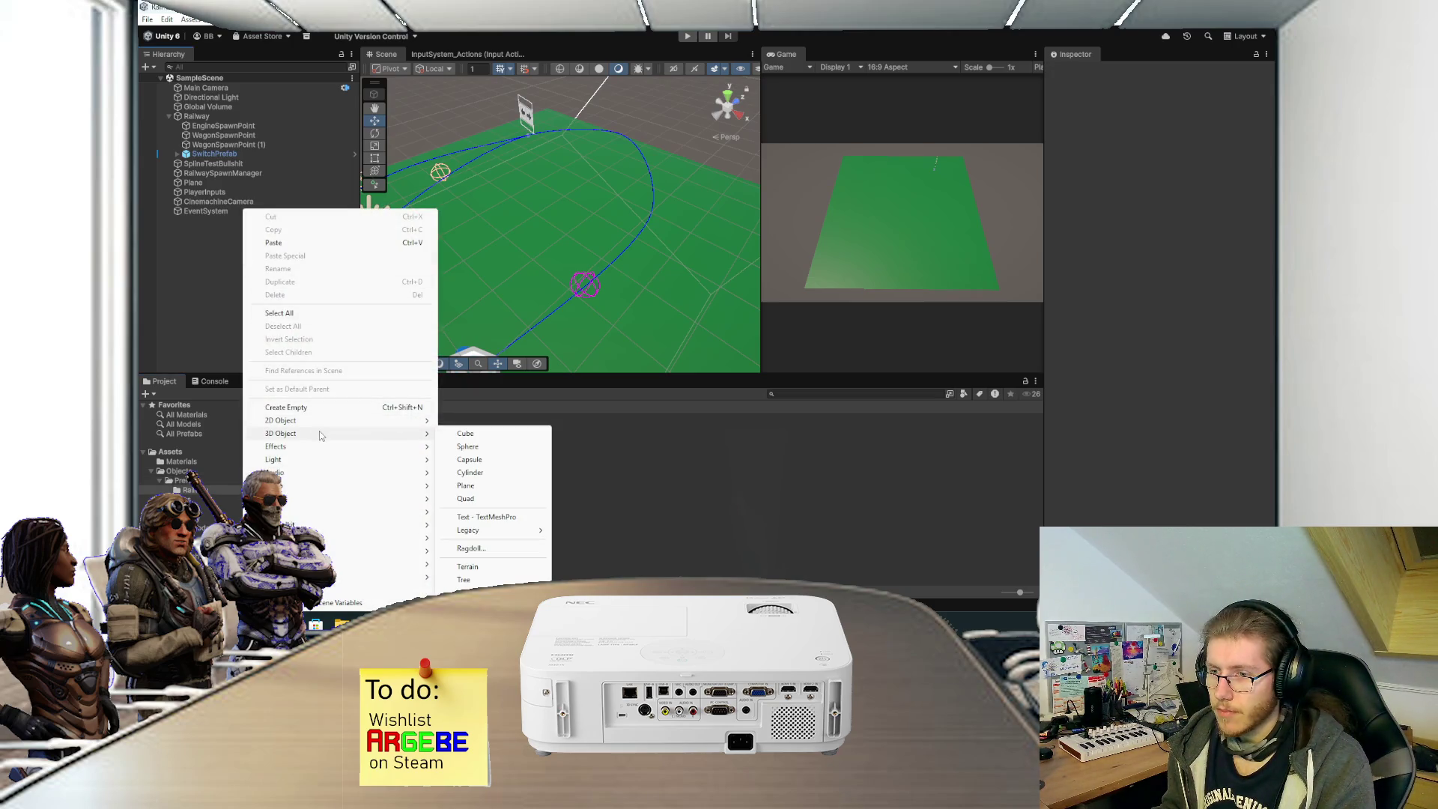
click(491, 436)
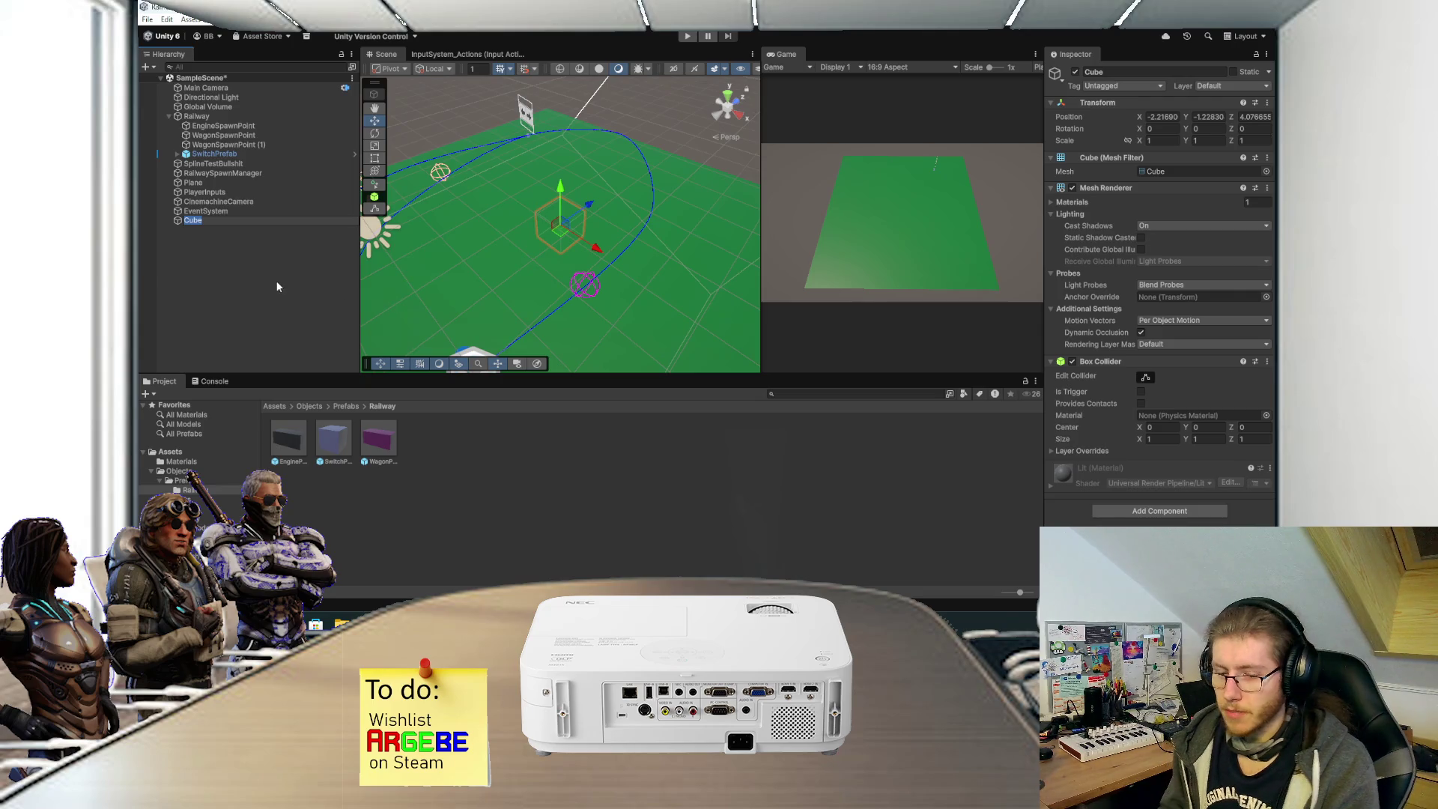
text(Rail)
key(Return)
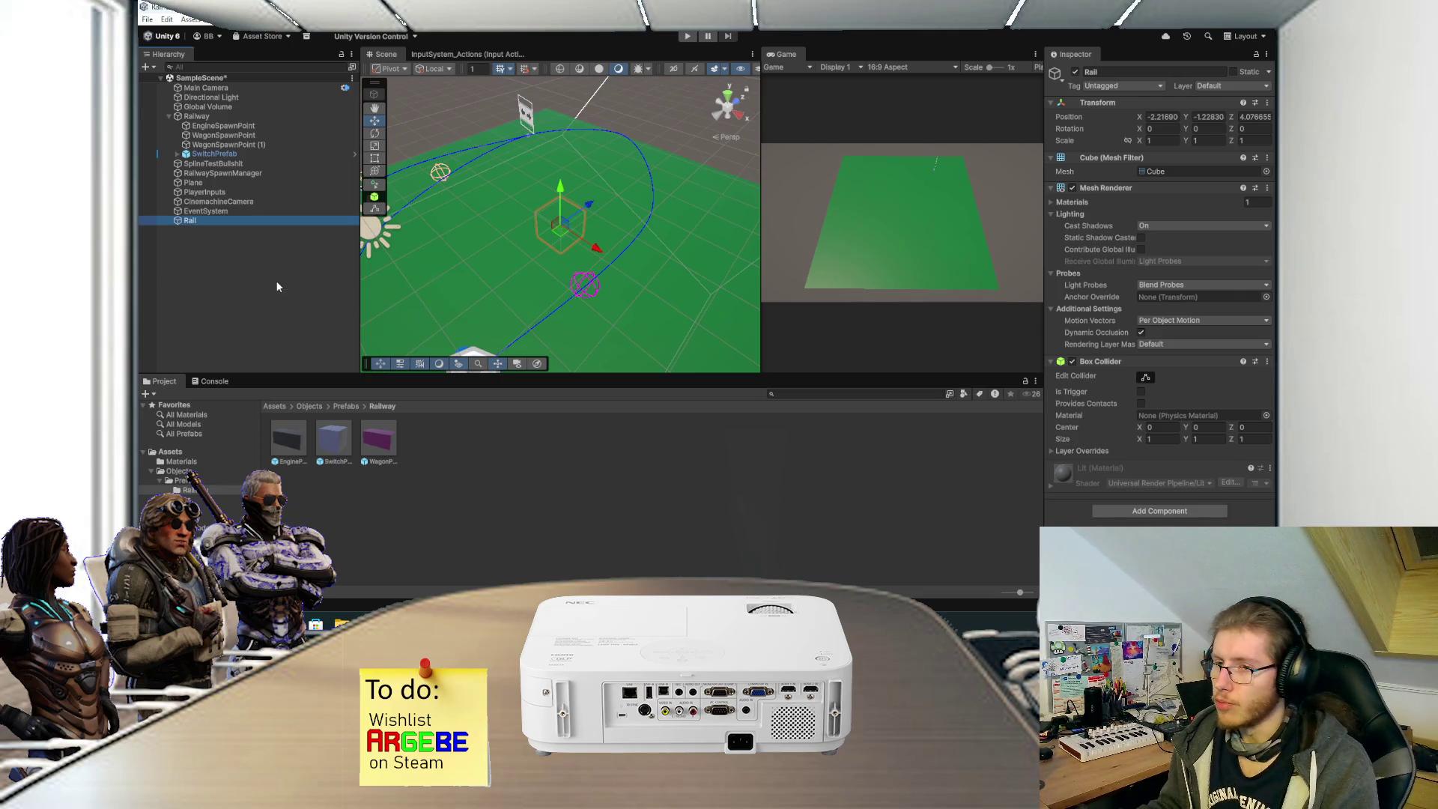
drag(516, 271, 569, 272)
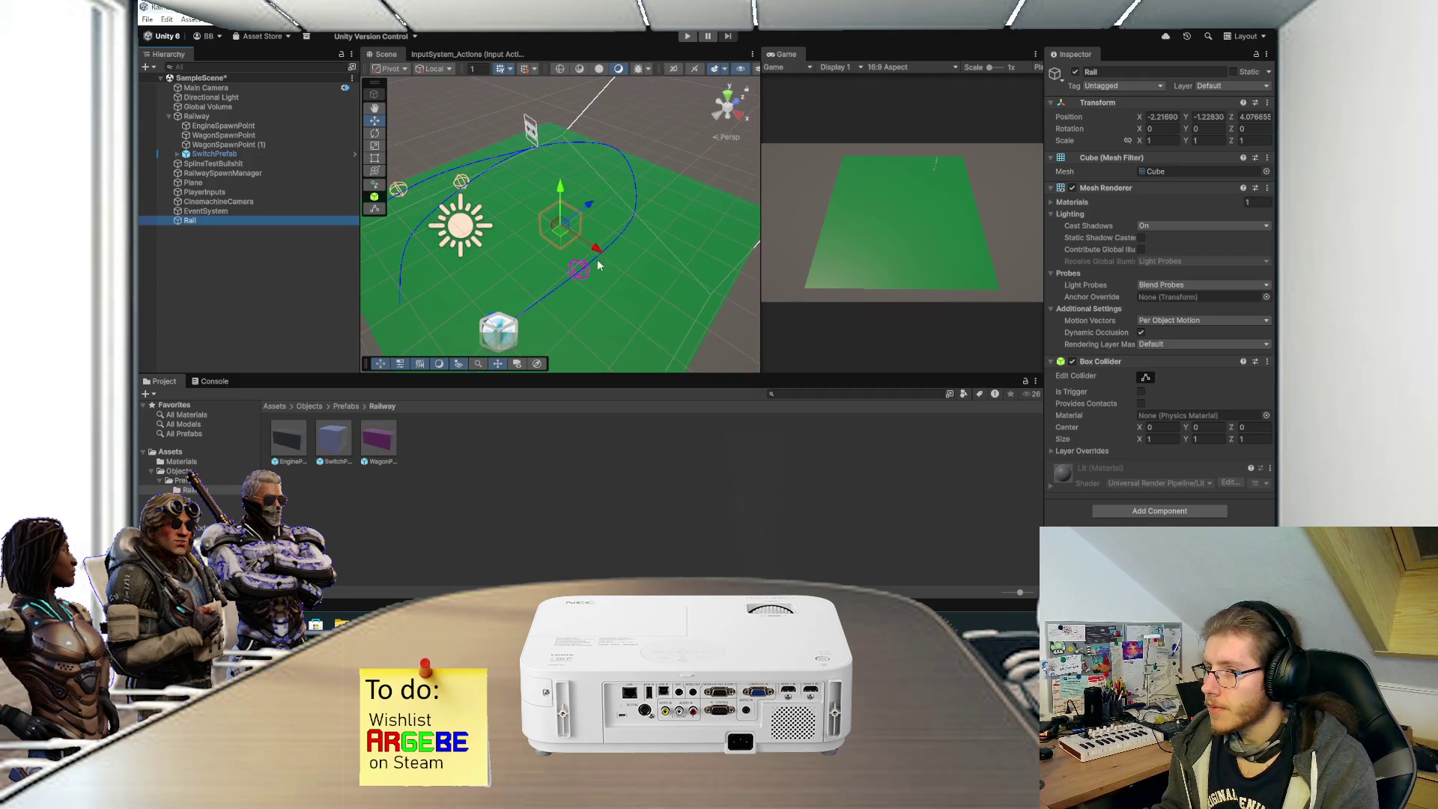
right_click(1157, 105)
click(1165, 107)
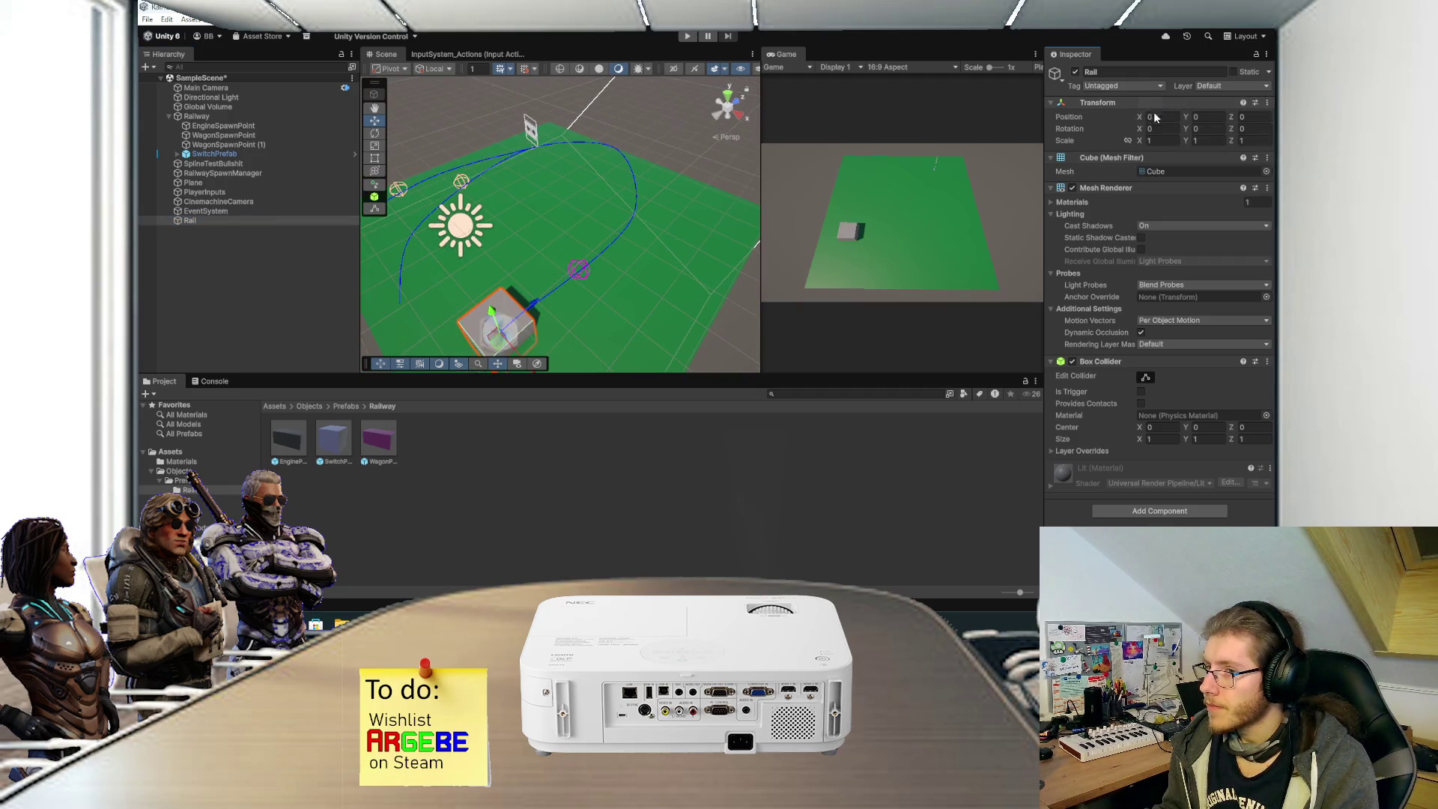
Enter a first X scale for Rail and open the Materials folder in Project.
click(1161, 140)
text(0.2)
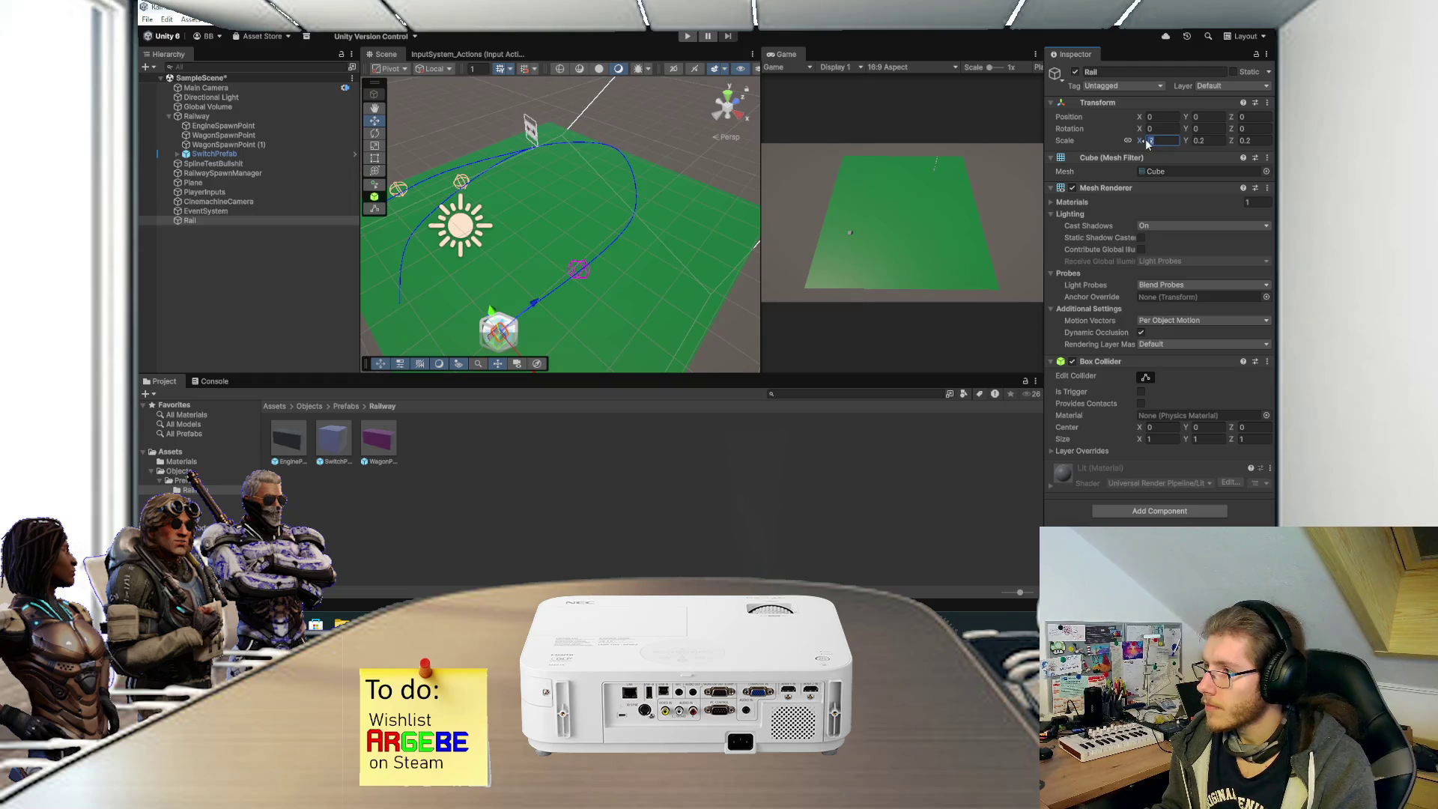
text(0.1)
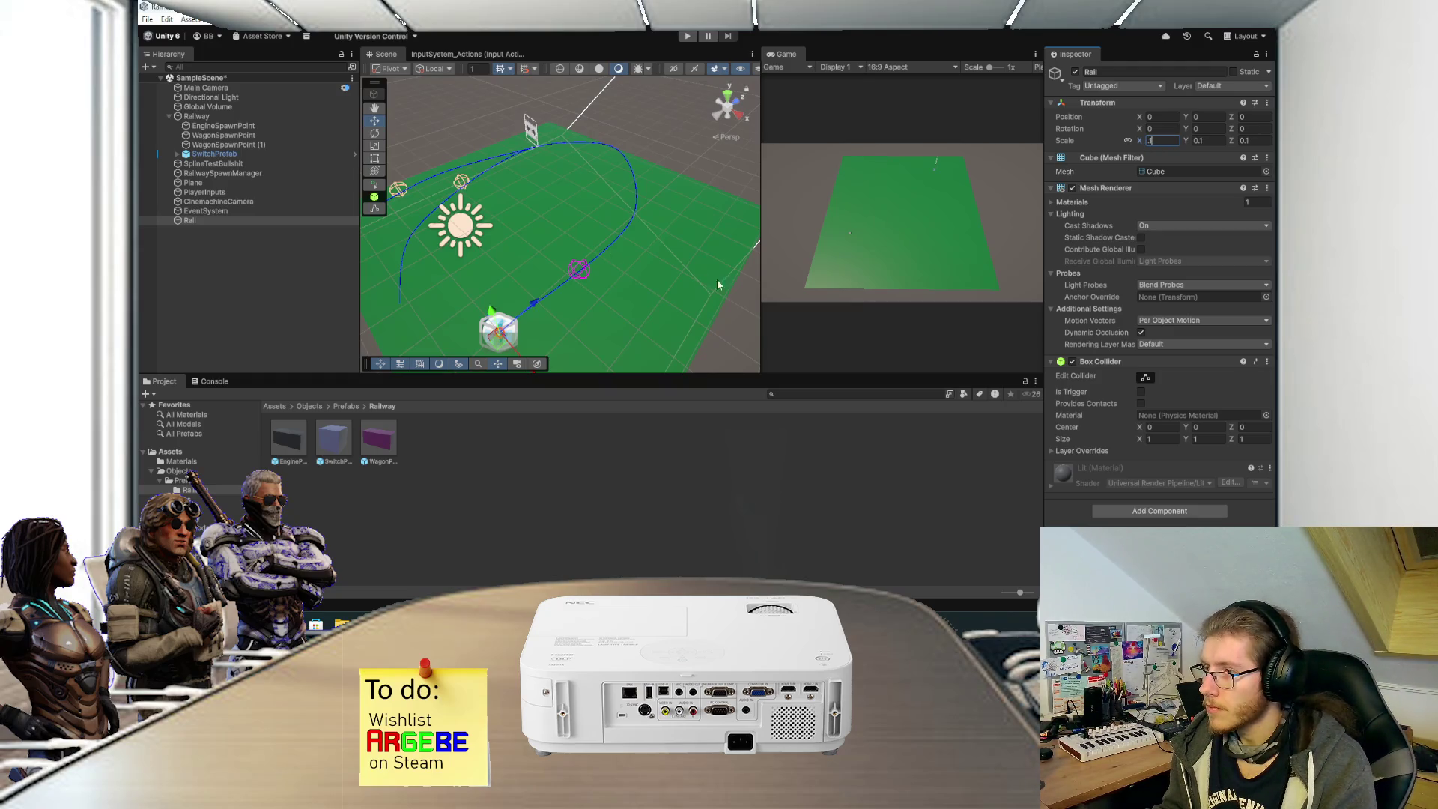
click(283, 408)
double_click(300, 445)
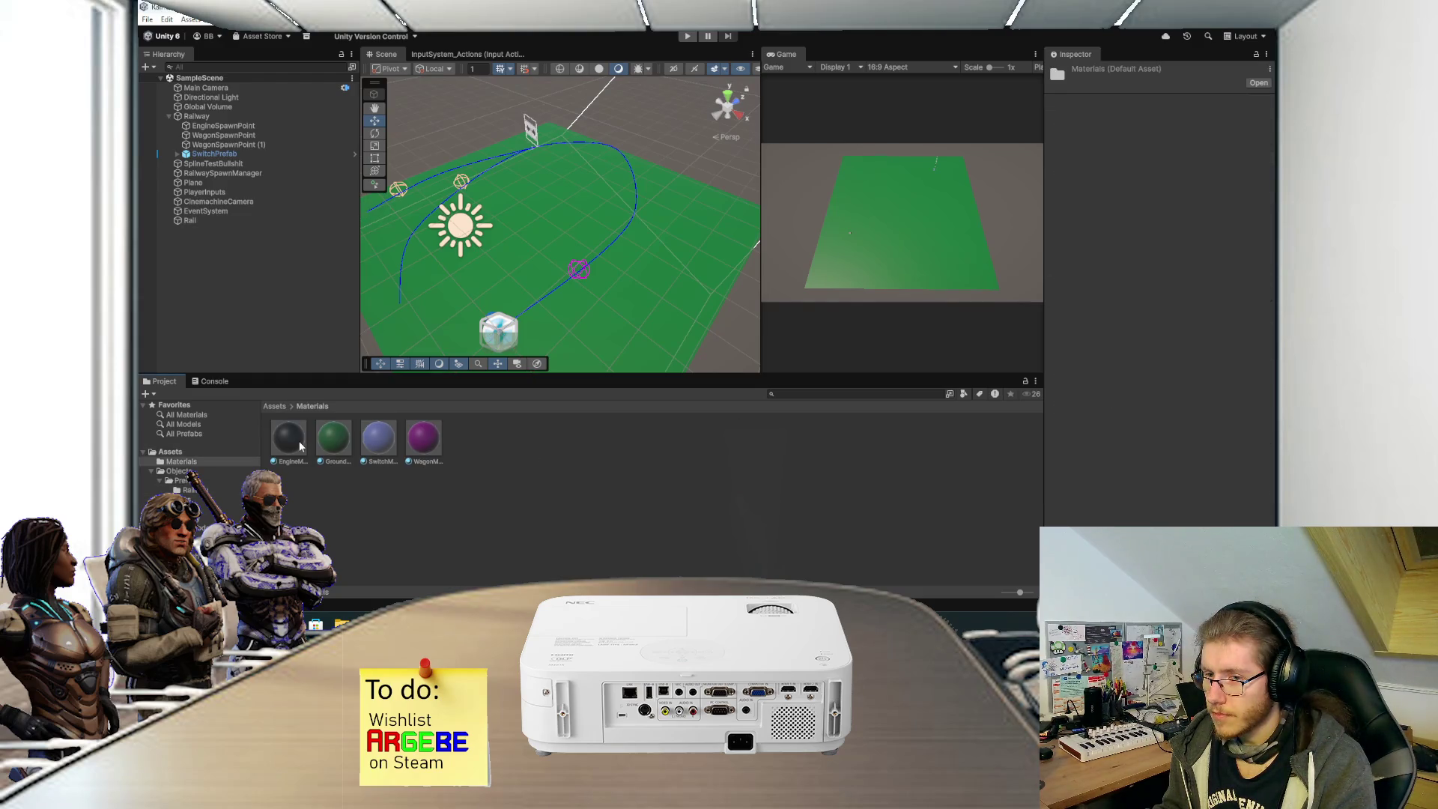
Set Rail's scale to 0.05 × 0.05 × 0.2.
click(189, 220)
click(1157, 140)
click(1210, 140)
click(1239, 141)
text(0.1)
key(BackSpace)
key(BackSpace)
key(BackSpace)
text(2)
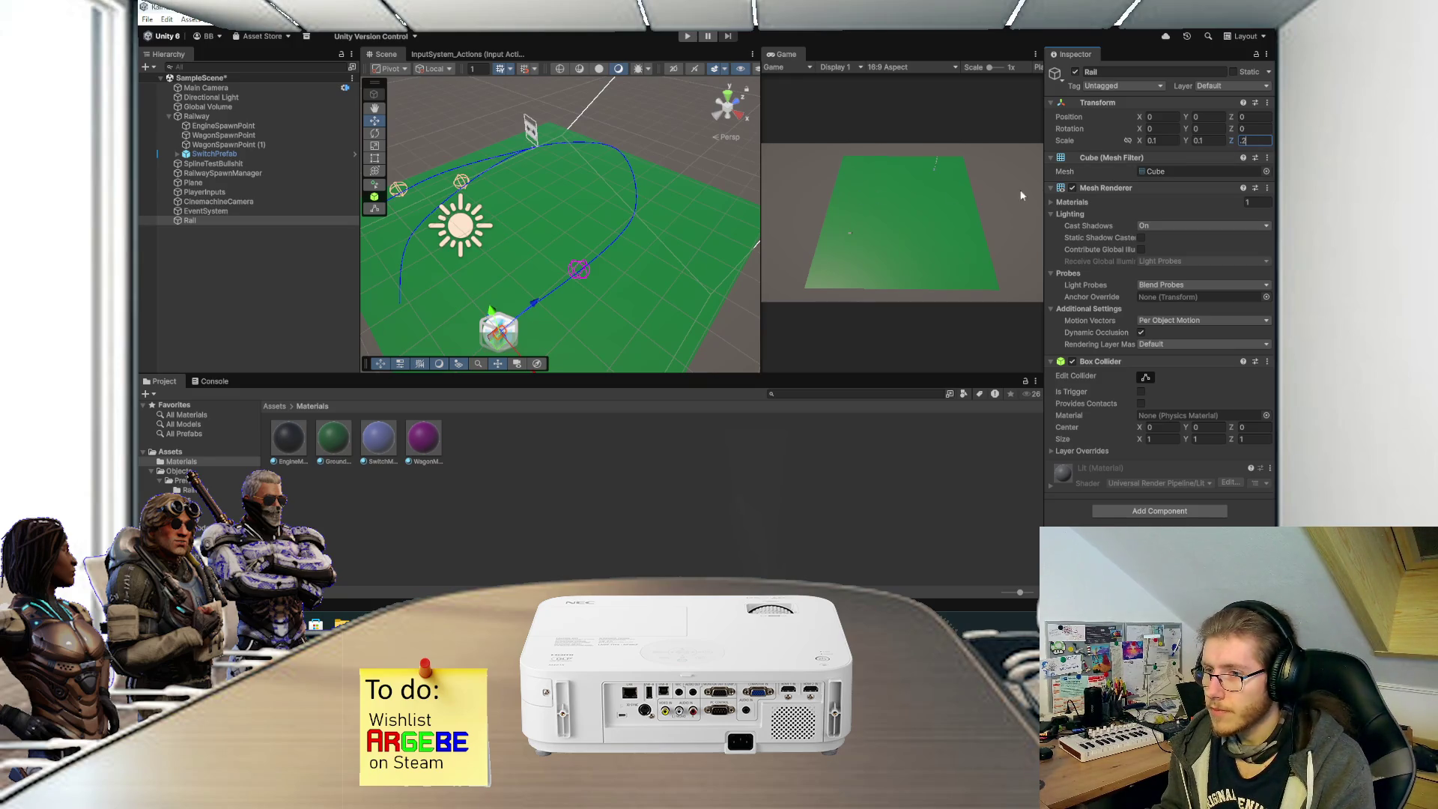
click(1169, 140)
text(05)
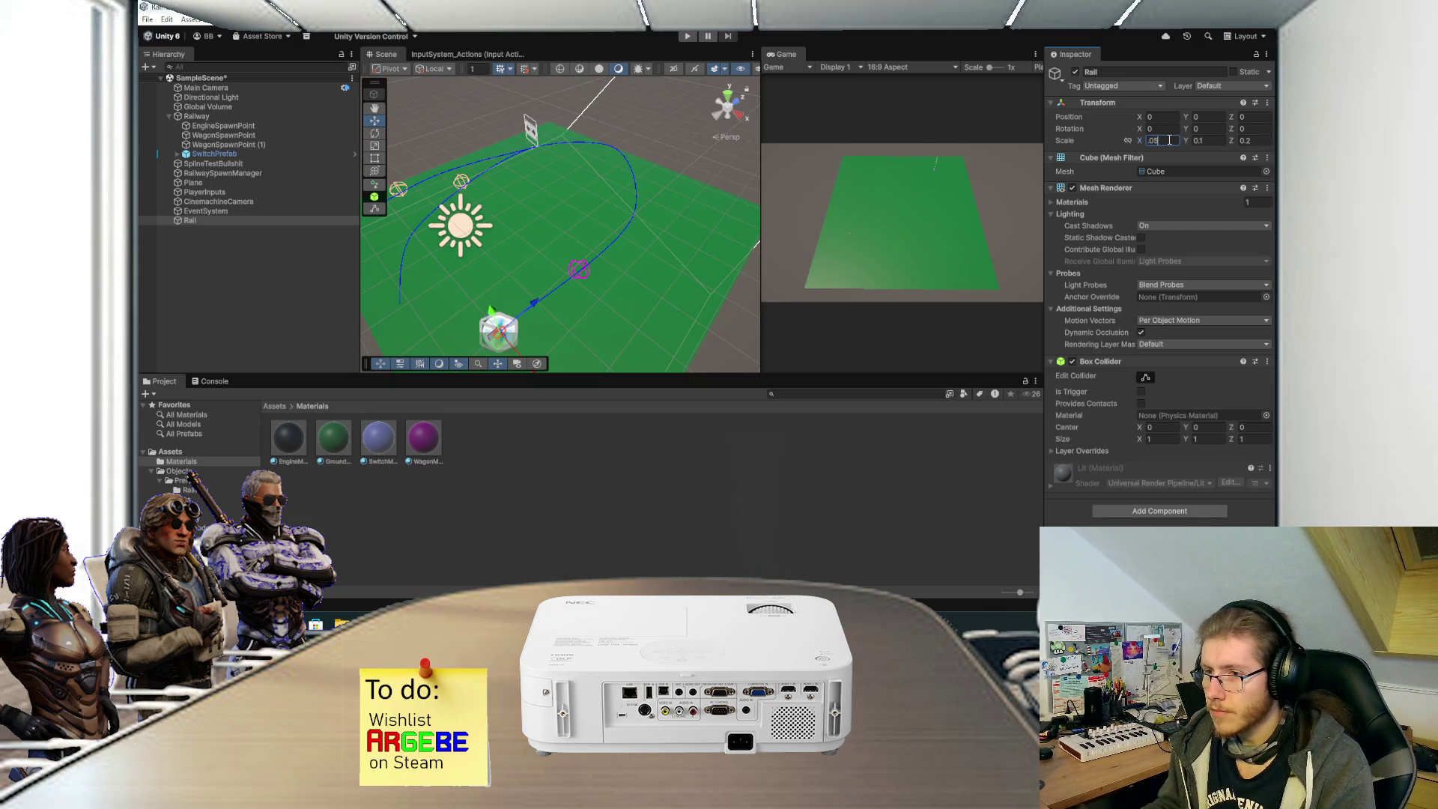
click(1206, 140)
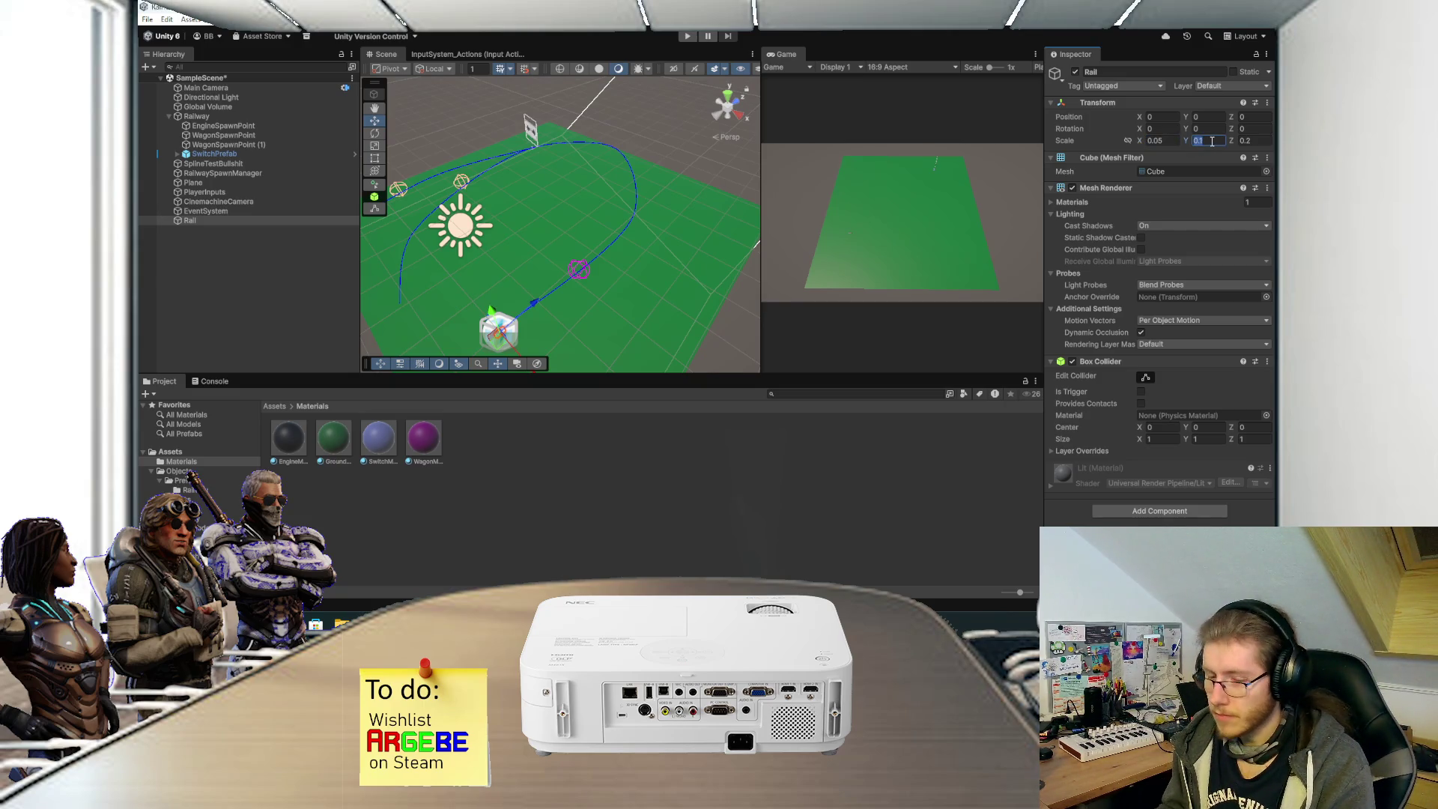
click(1255, 140)
text(.3)
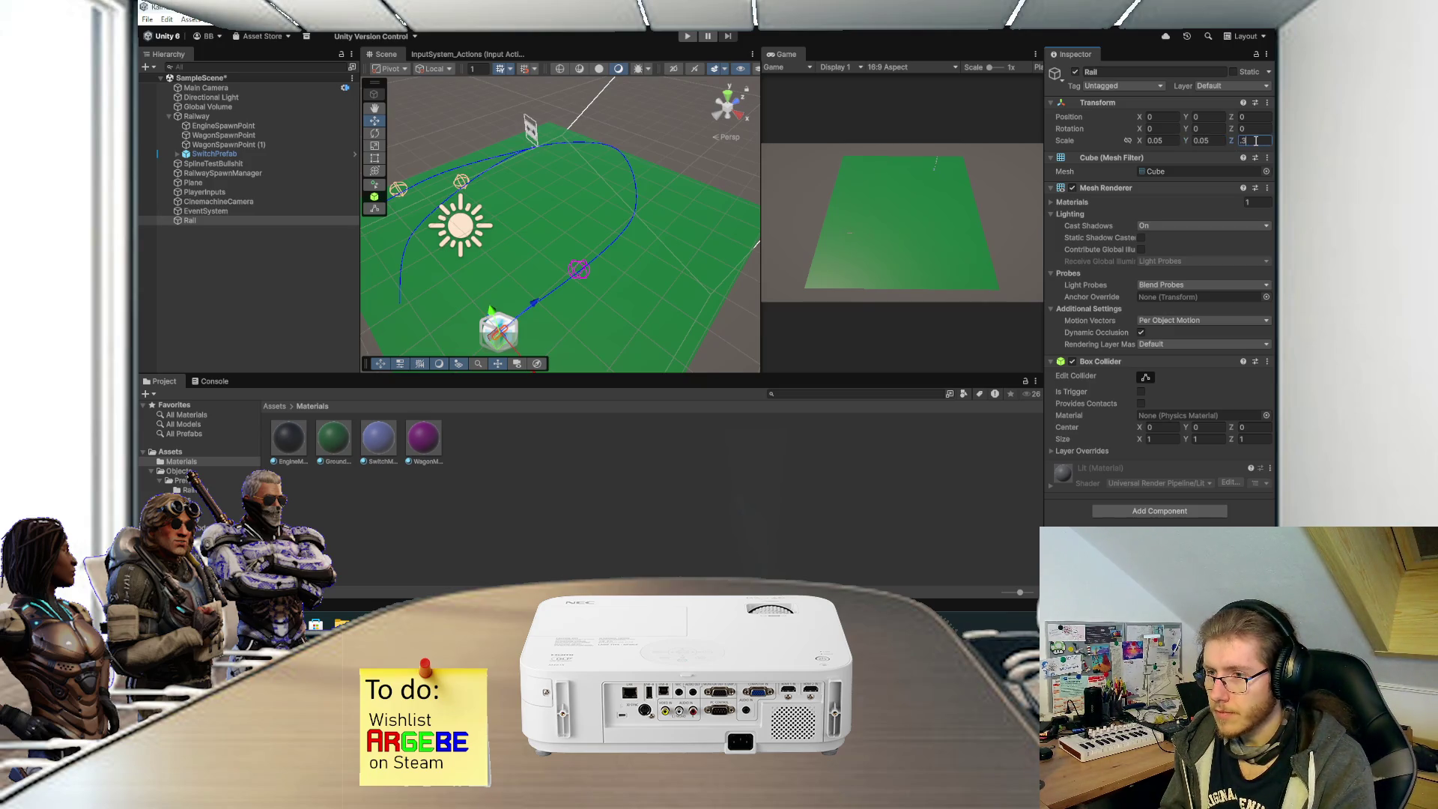
key(BackSpace)
key(BackSpace)
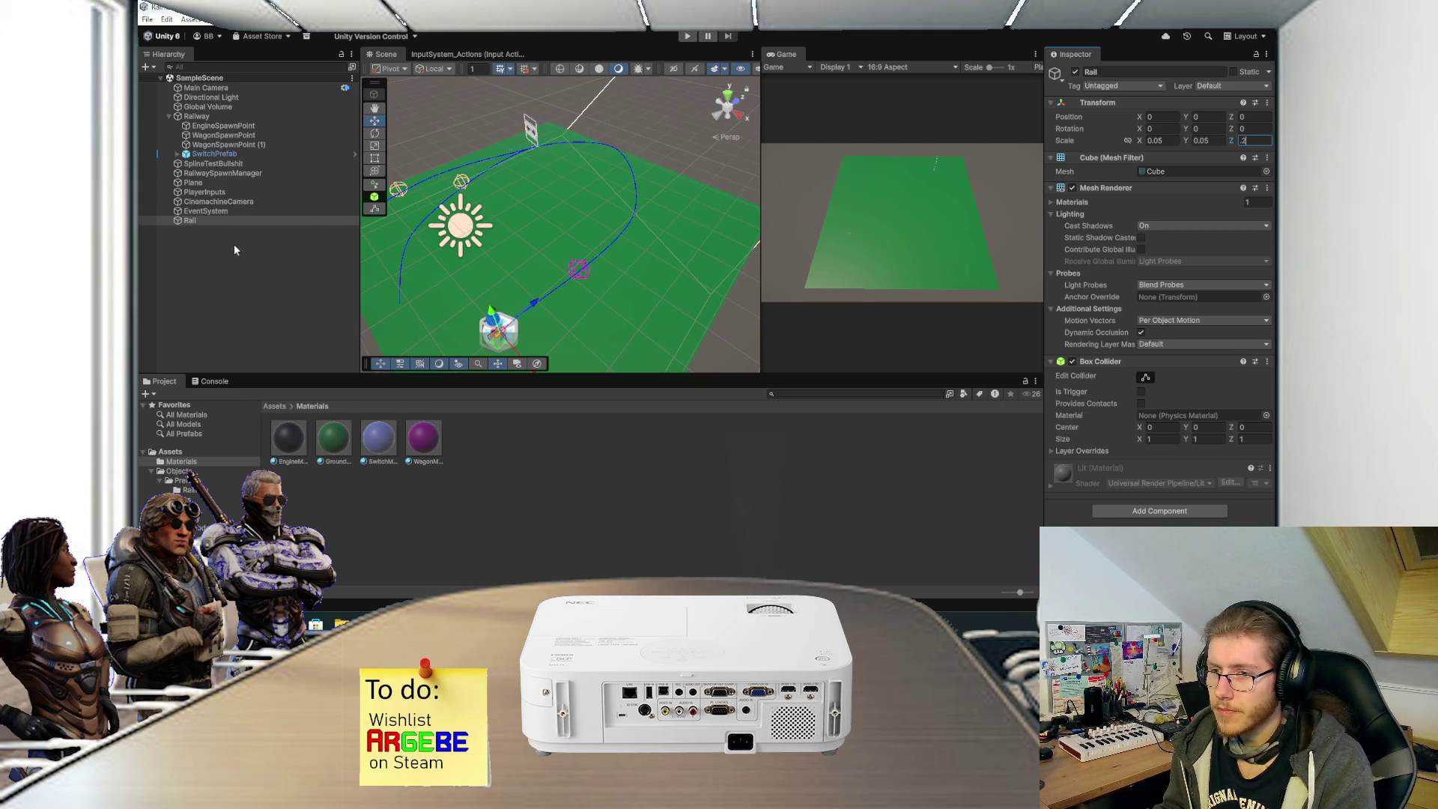
right_click(450, 454)
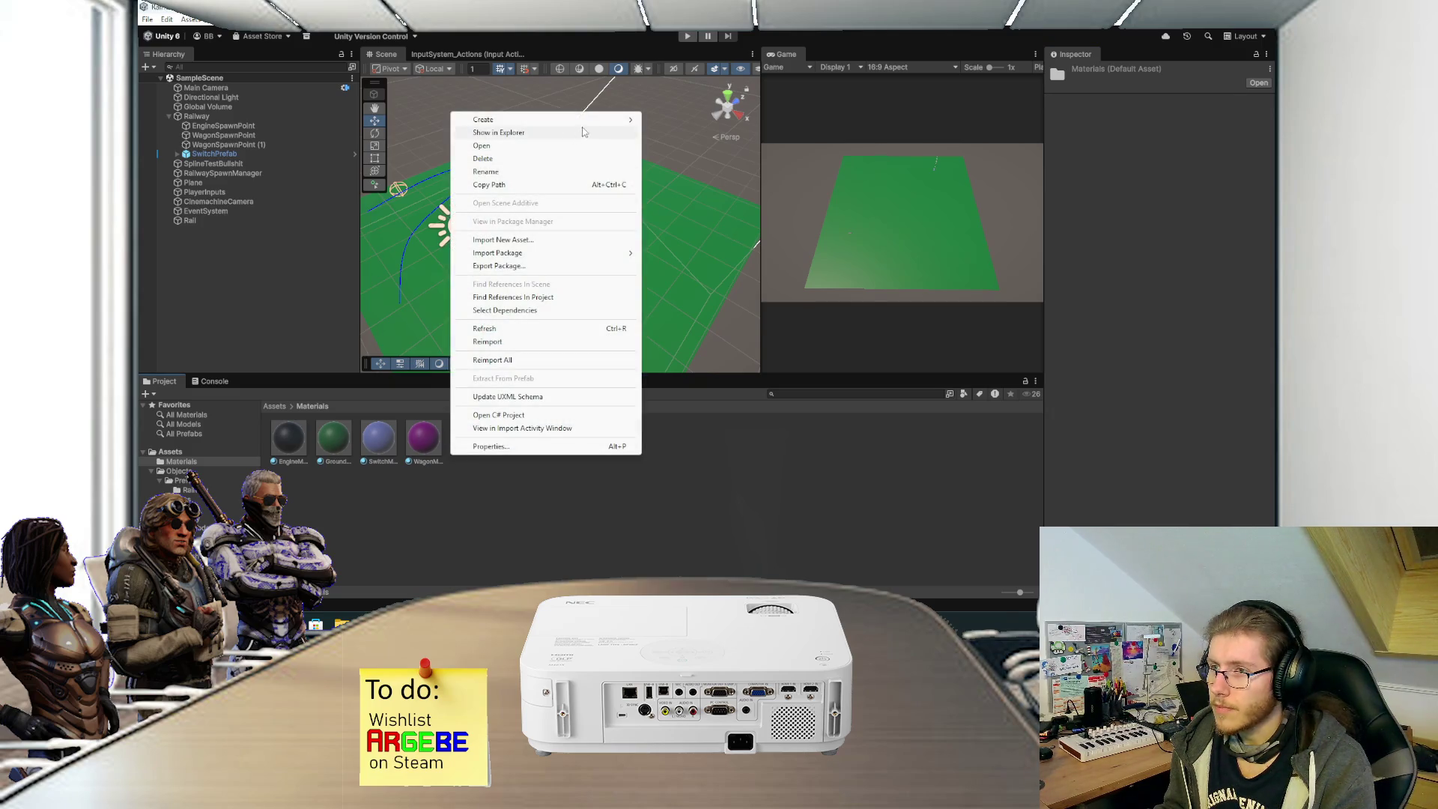
Create a material named RailMat with a black base colour and Metallic at 1.
mouse_move(594, 126)
click(677, 132)
text(RailMat)
key(Return)
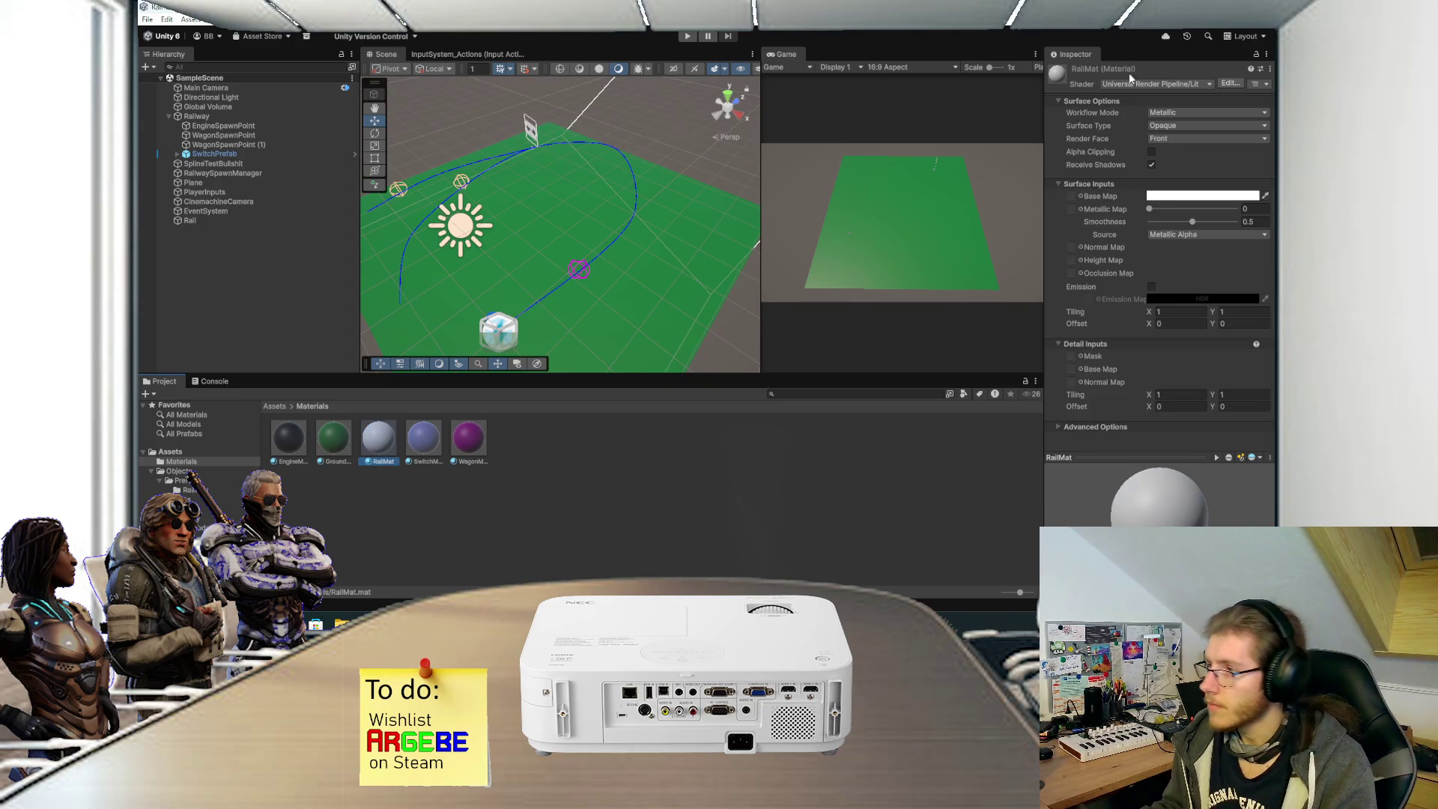
click(1198, 194)
drag(1196, 287, 1169, 335)
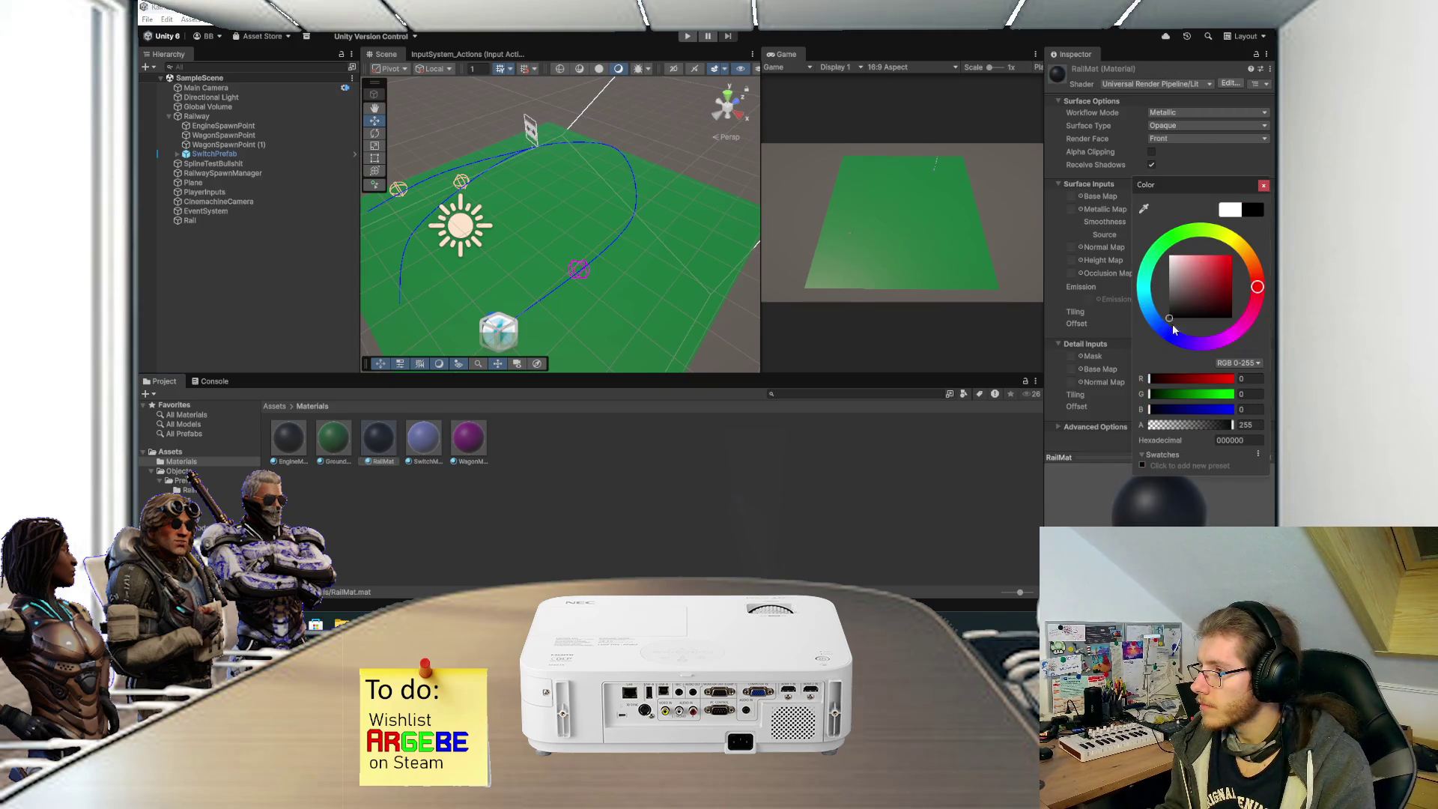
click(1263, 186)
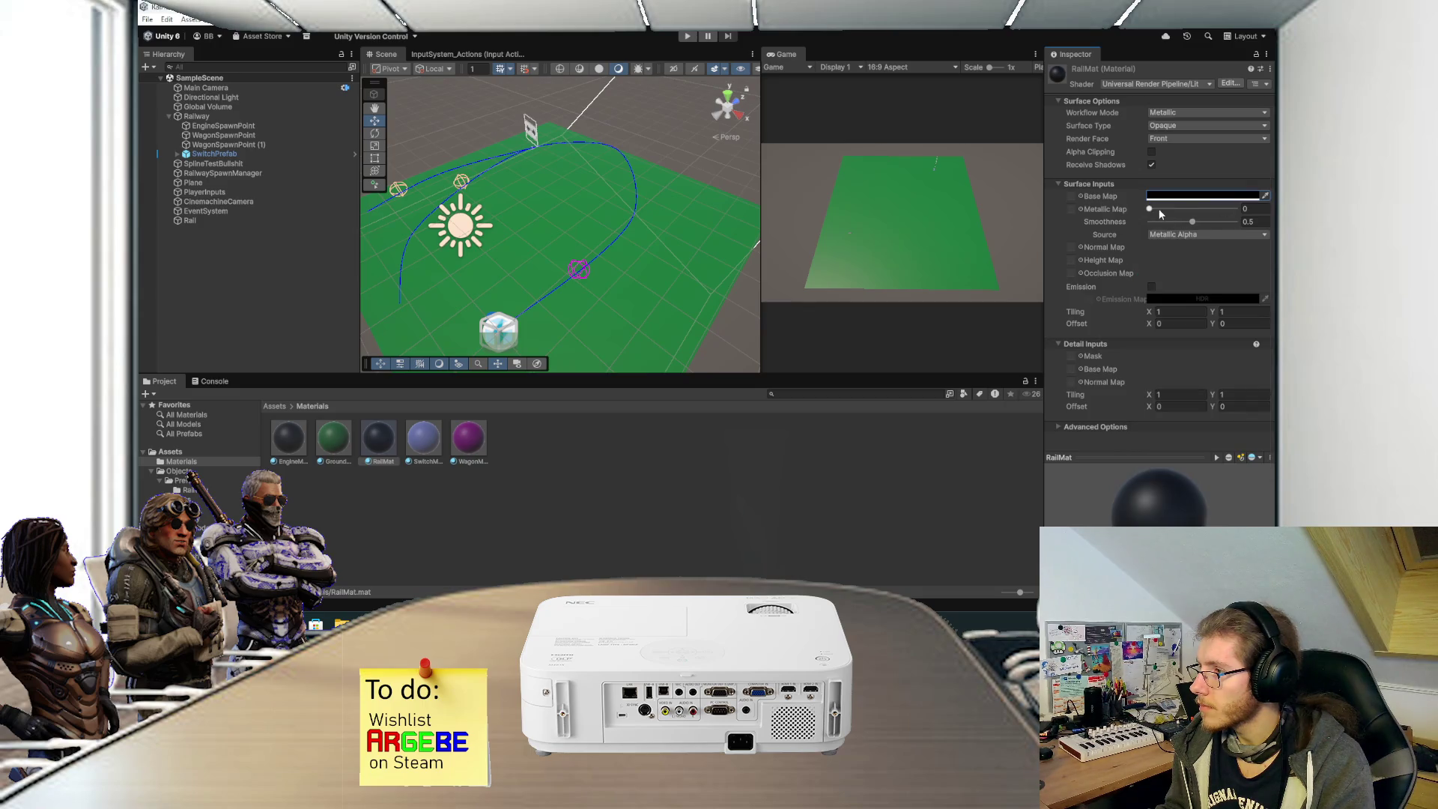
drag(1165, 209, 1258, 210)
Drag RailMat onto the Rail block so it turns black.
mouse_move(367, 445)
mouse_down()
mouse_move(203, 223)
mouse_move(442, 322)
mouse_move(501, 328)
mouse_move(568, 216)
mouse_move(564, 167)
mouse_up()
scroll(515, 336, up, 3)
scroll(565, 194, up, 3)
drag(378, 438, 534, 235)
scroll(580, 223, down, 3)
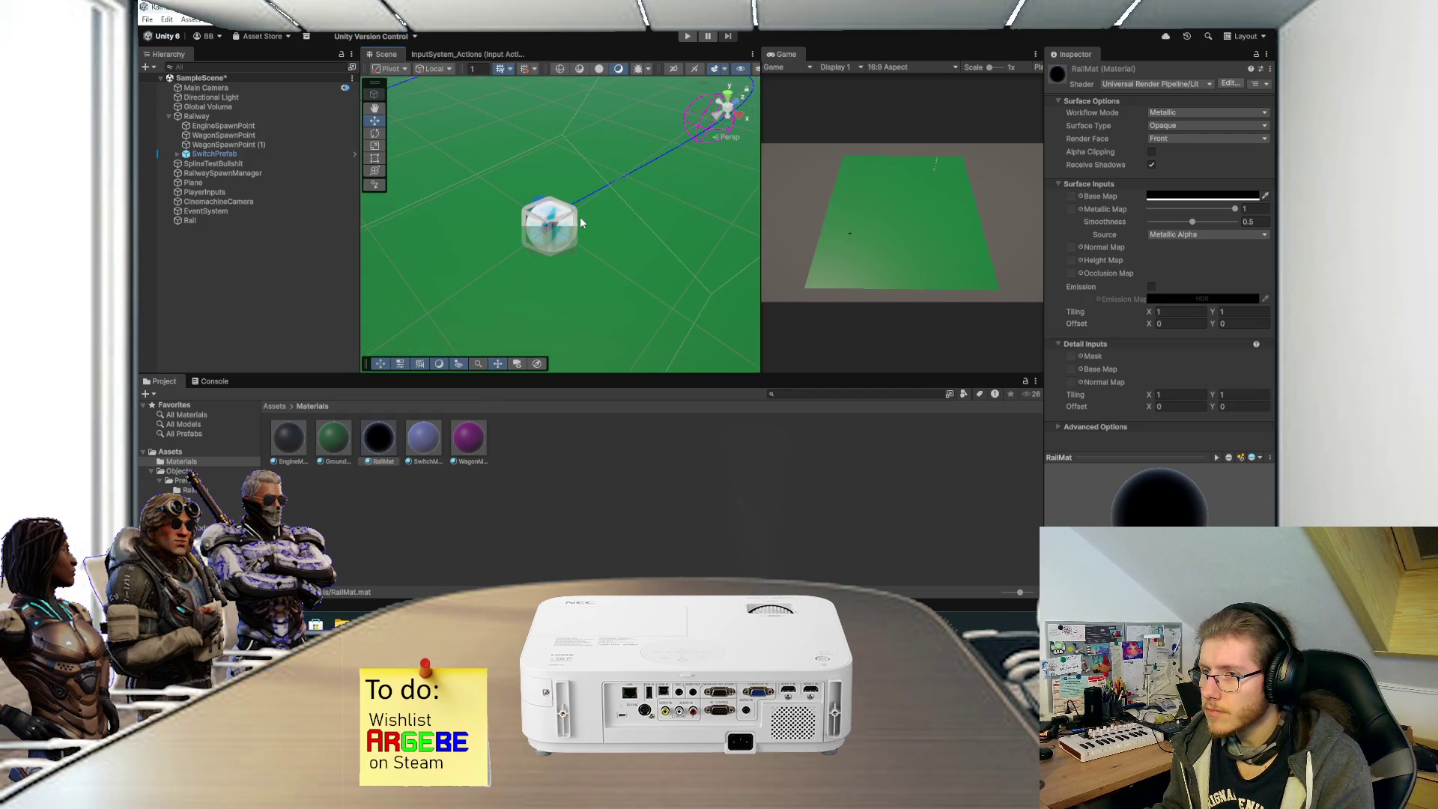
click(284, 407)
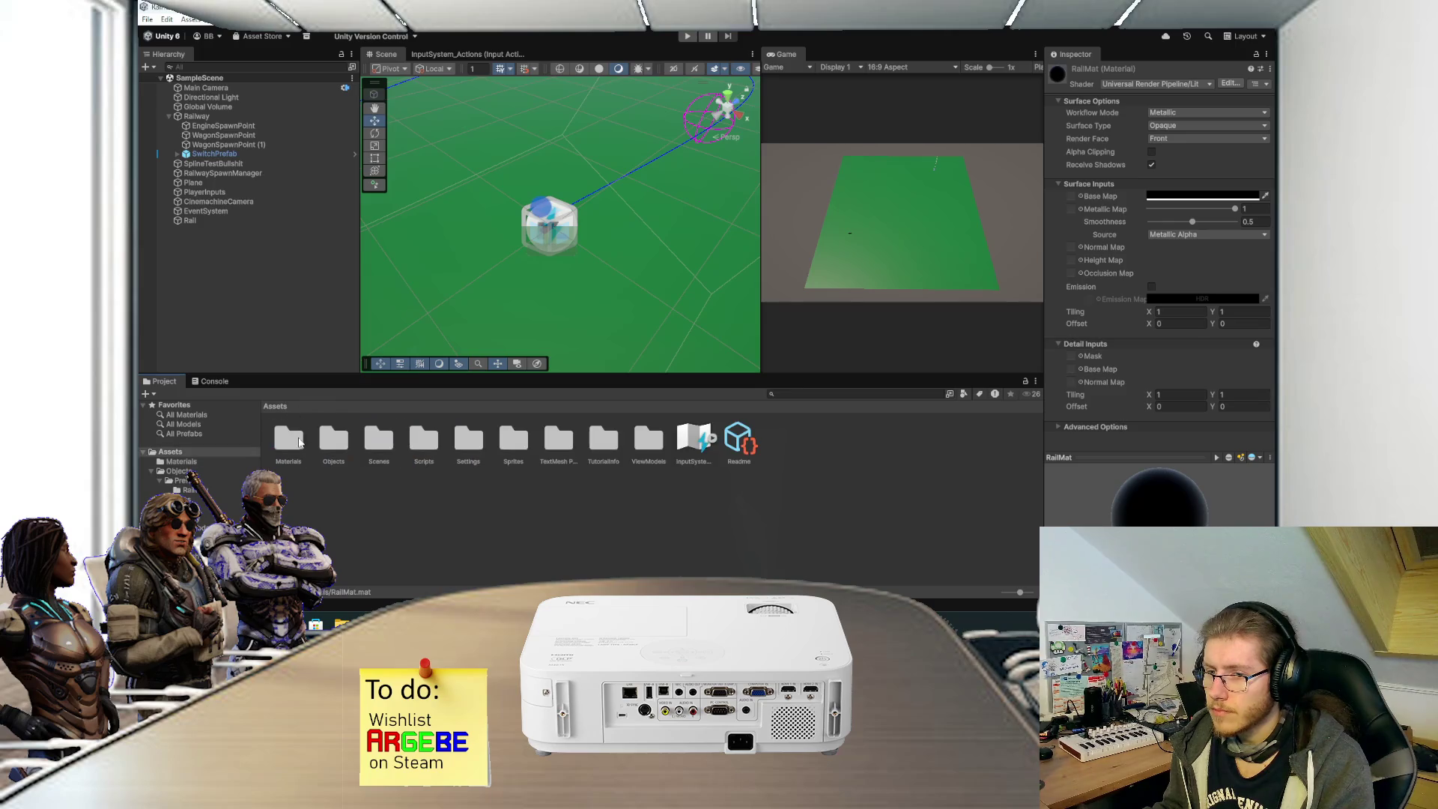
Save Rail as a prefab in Objects/Prefabs/Railway and delete it from the scene.
double_click(321, 441)
double_click(291, 438)
double_click(292, 438)
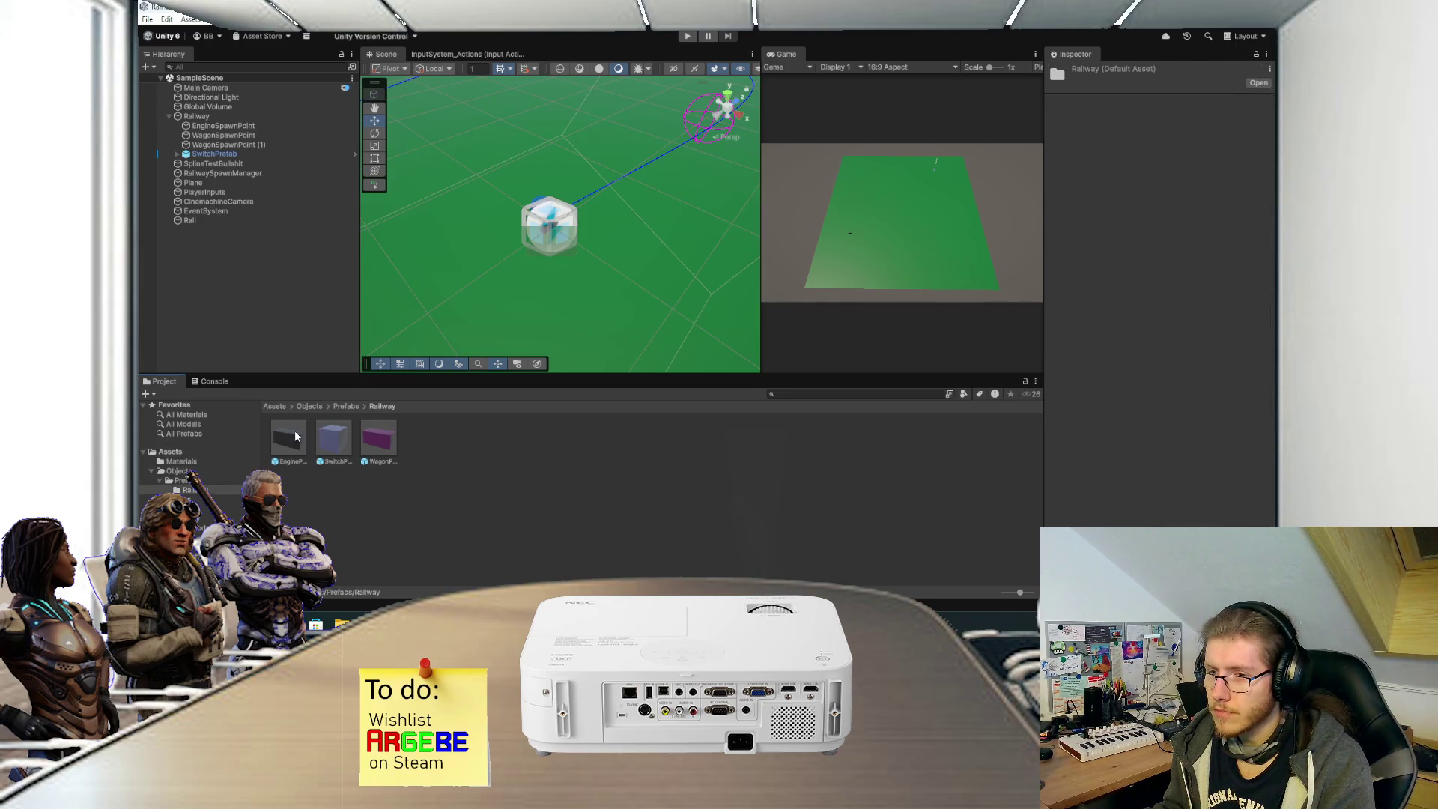
drag(202, 220, 487, 456)
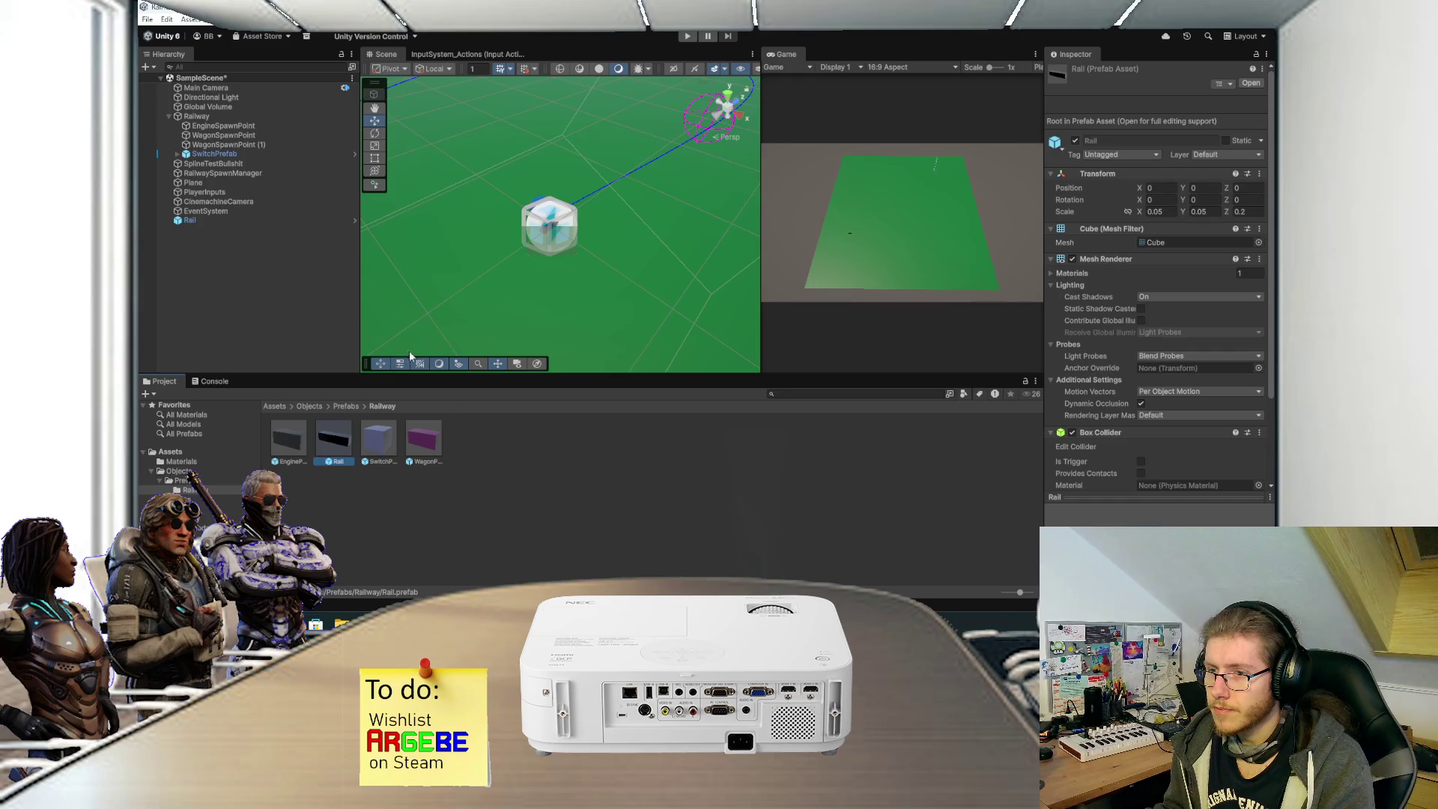
click(229, 218)
key(f)
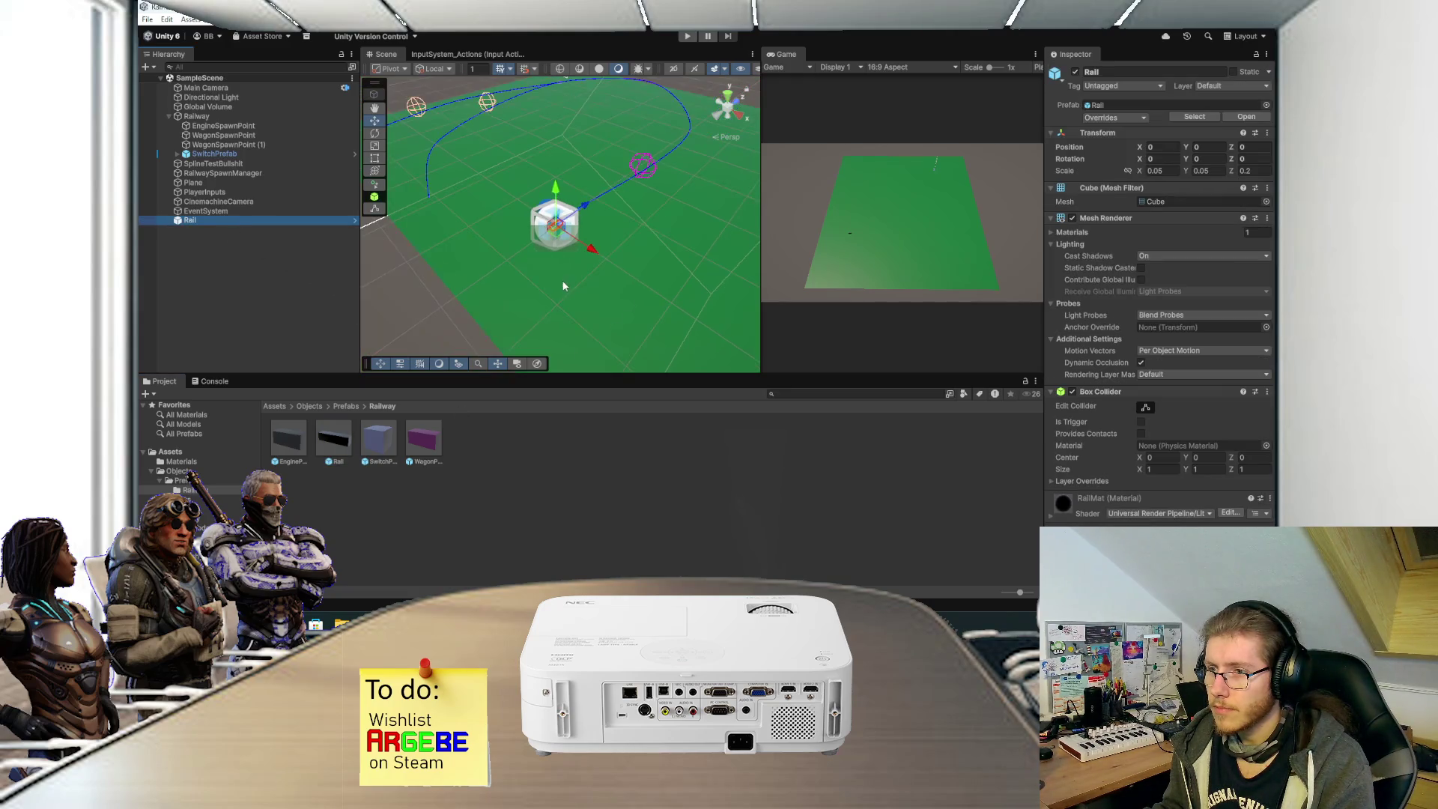
drag(589, 280, 584, 298)
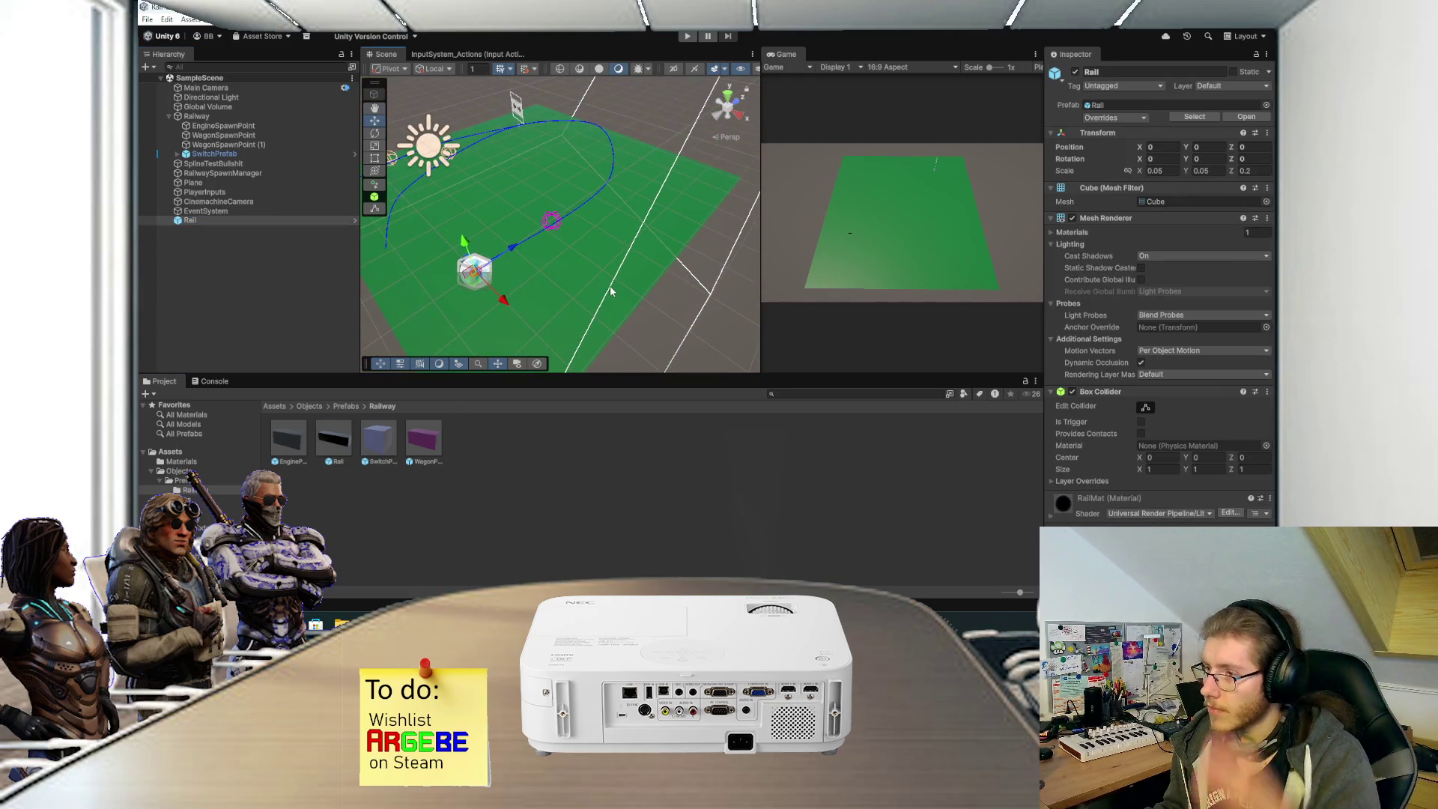
click(228, 118)
click(200, 220)
key(Delete)
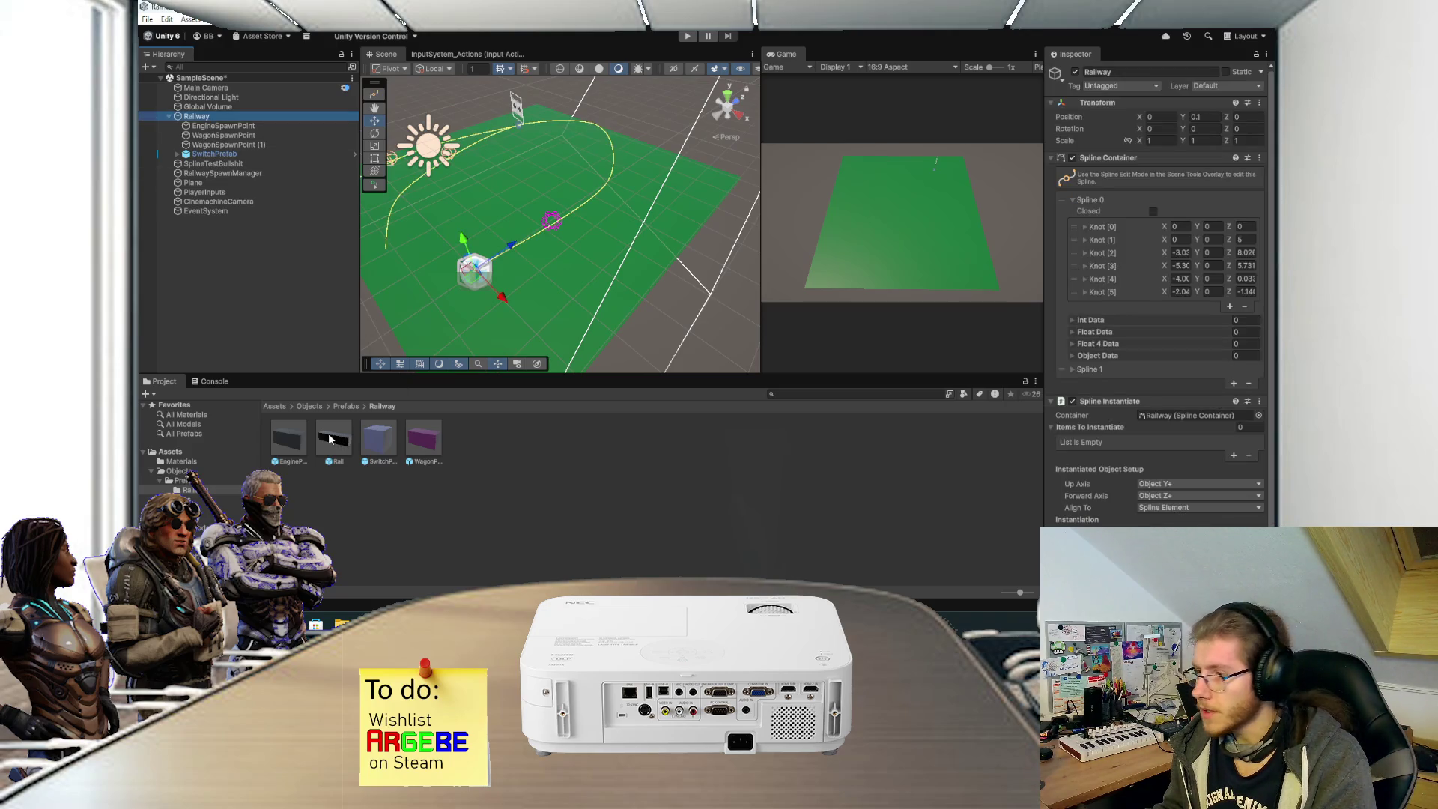
Assign the Rail prefab to a new Items To Instantiate slot on Railway.
mouse_move(331, 439)
mouse_down()
mouse_move(1203, 442)
mouse_move(1098, 423)
mouse_up()
click(1233, 456)
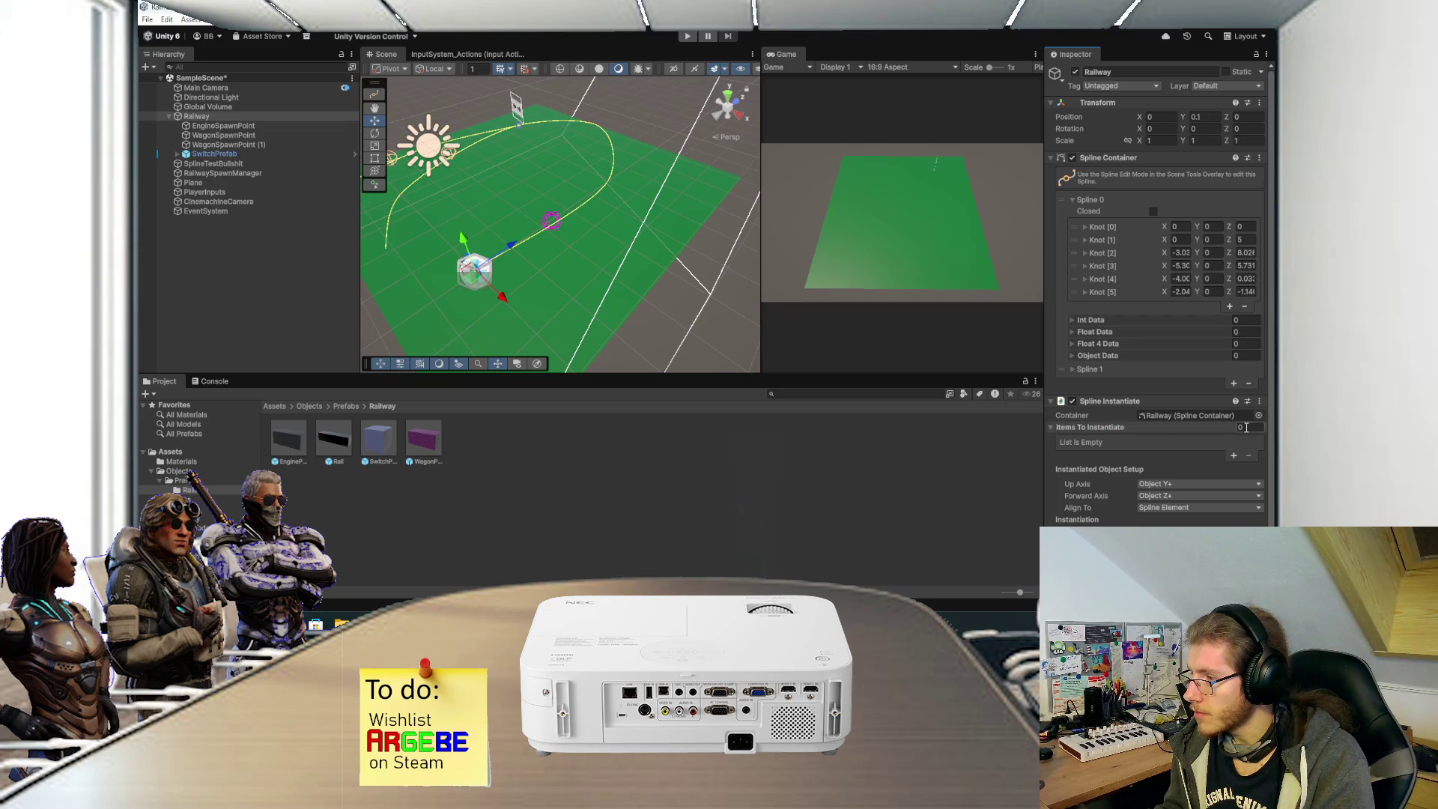
text(1)
drag(333, 438, 1185, 444)
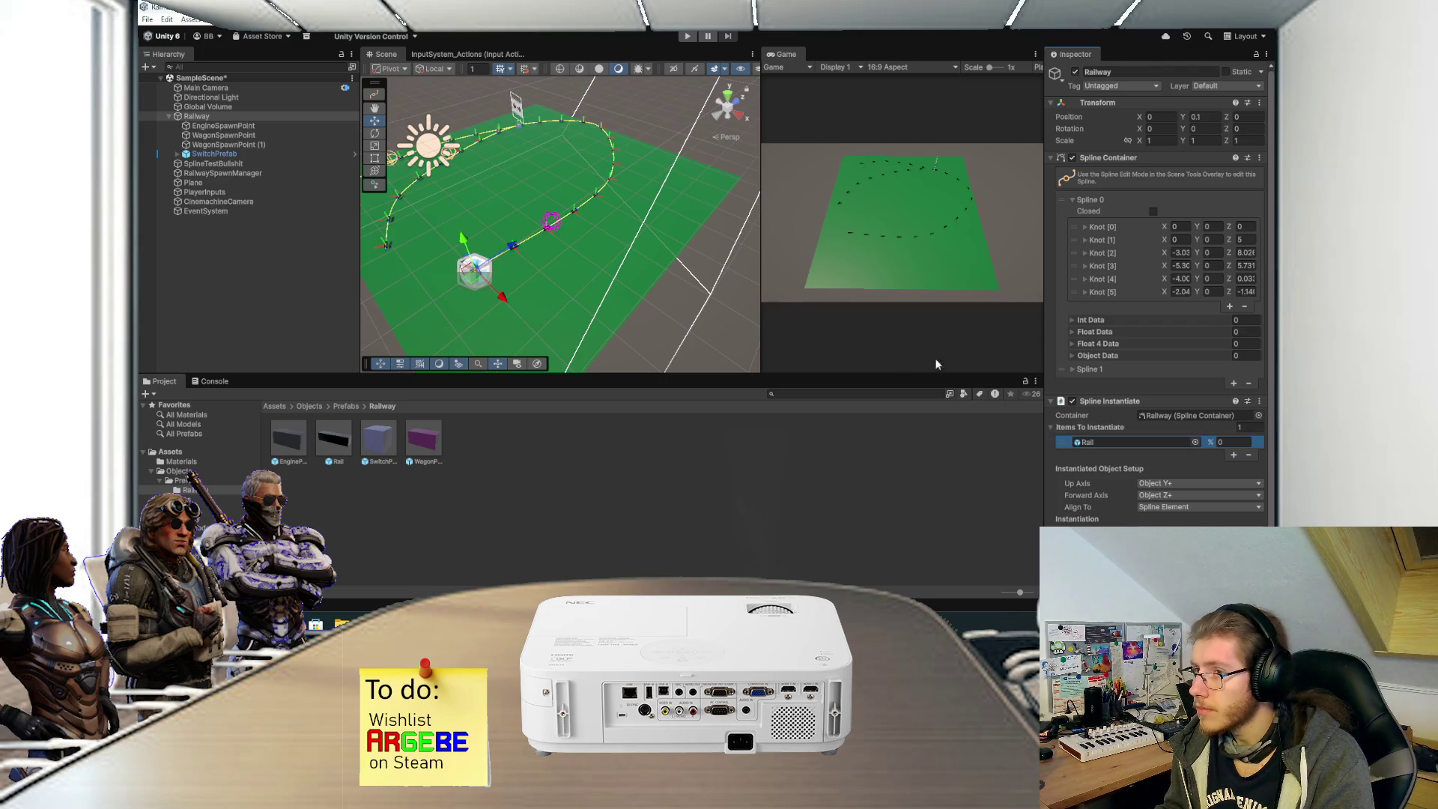
scroll(582, 248, up, 5)
mouse_move(599, 245)
mouse_down()
mouse_move(568, 277)
mouse_move(672, 204)
mouse_move(671, 233)
mouse_up()
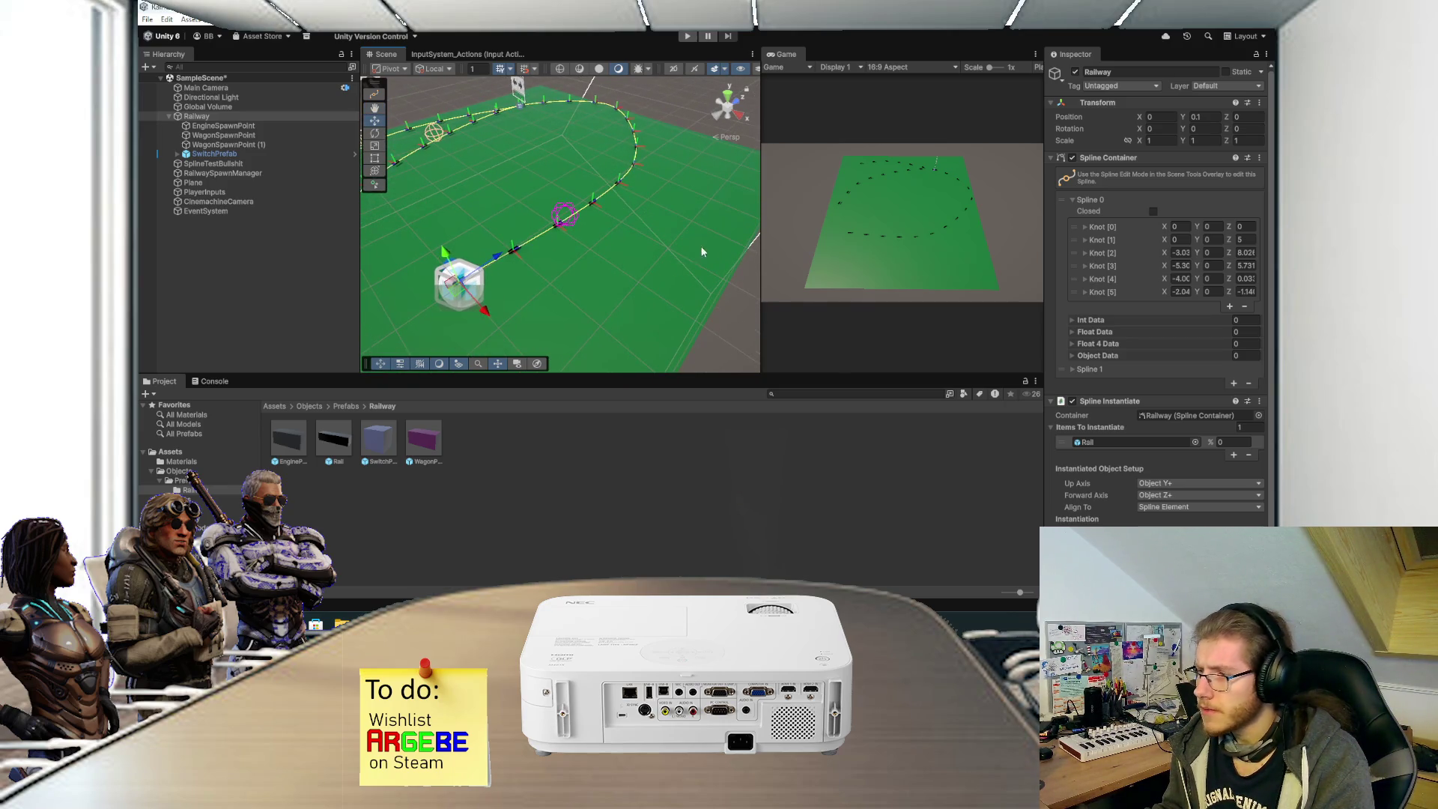
scroll(1127, 509, down, 2)
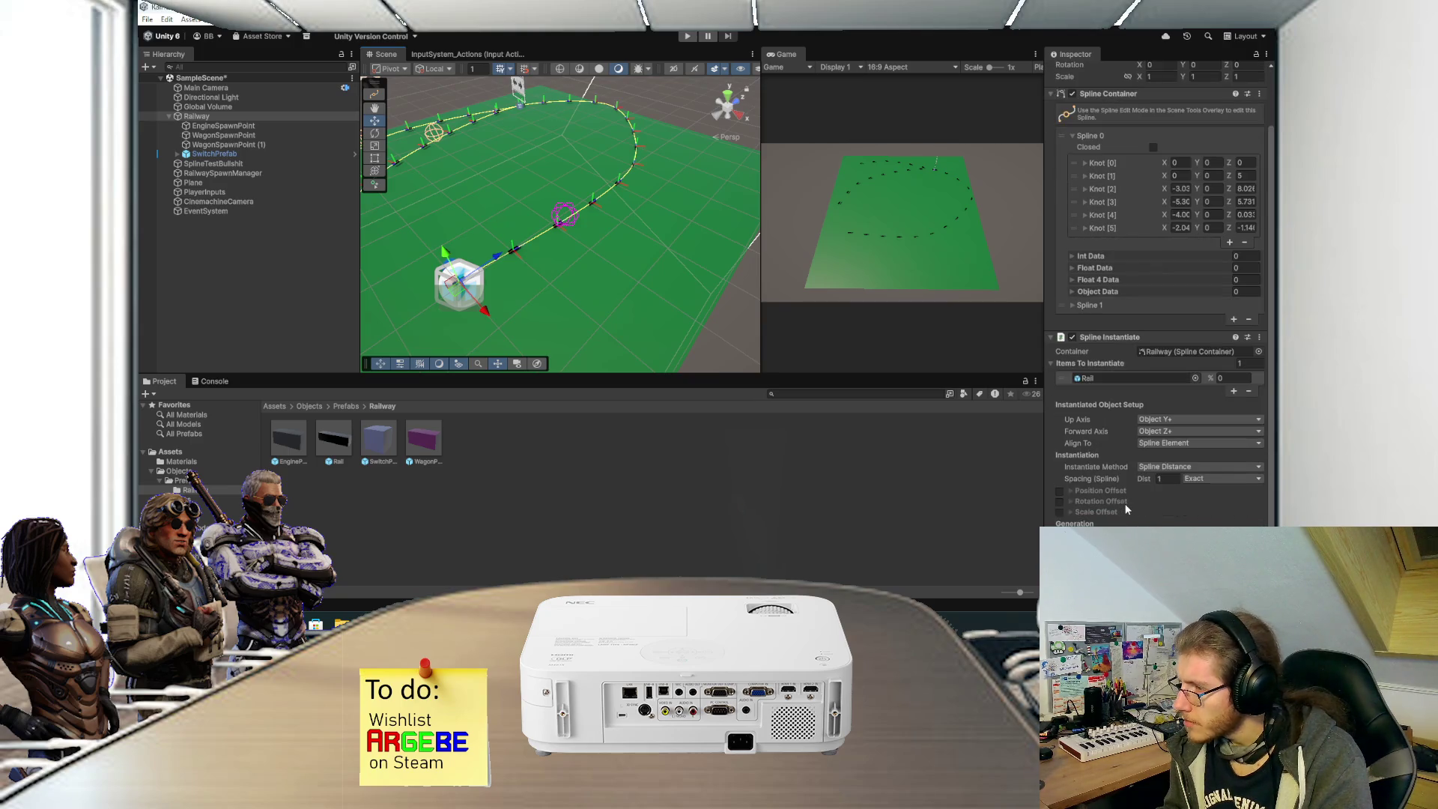
Try rail spacing values, keeping Spline Distance instantiation and element alignment.
click(1153, 479)
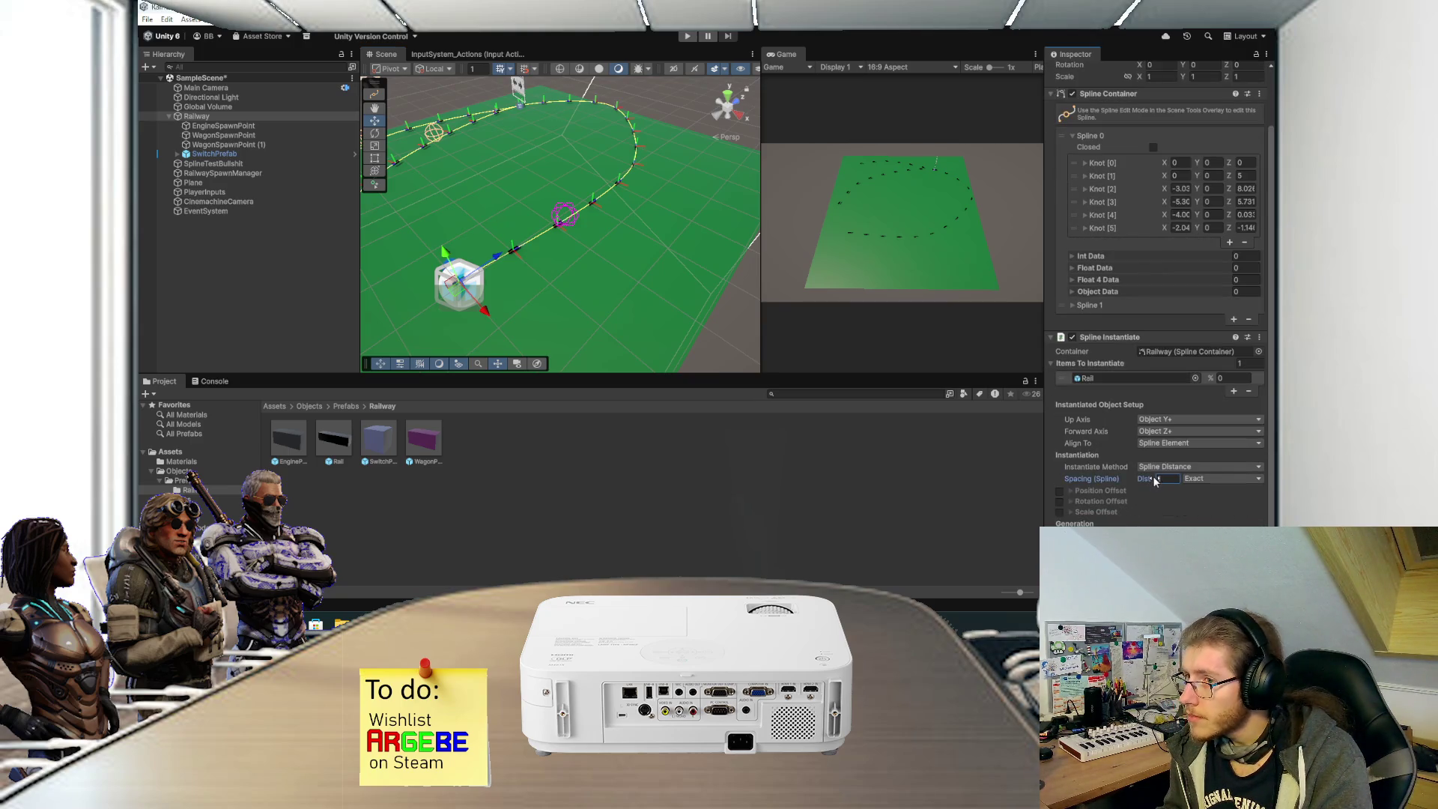
text(1.5)
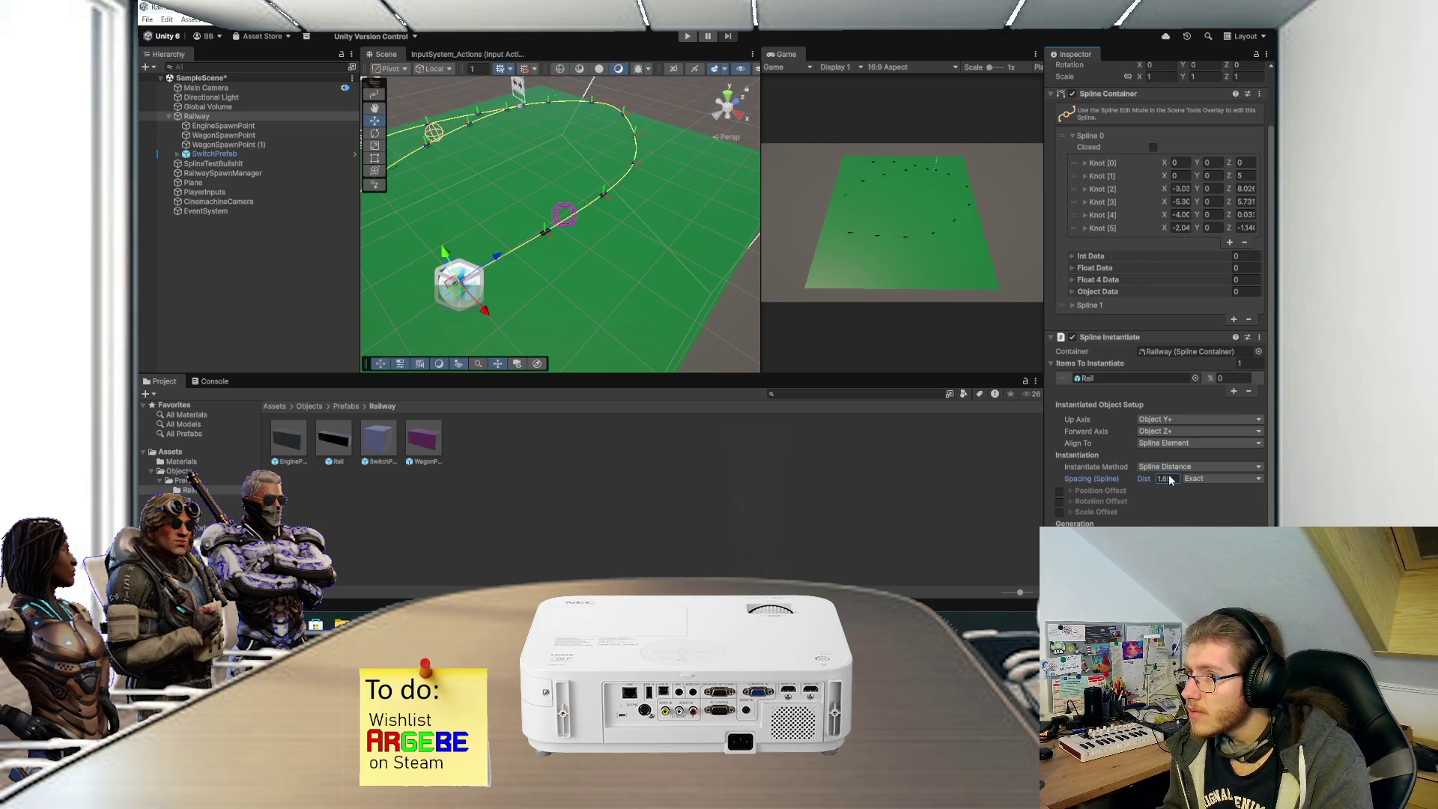
drag(1144, 479, 1143, 479)
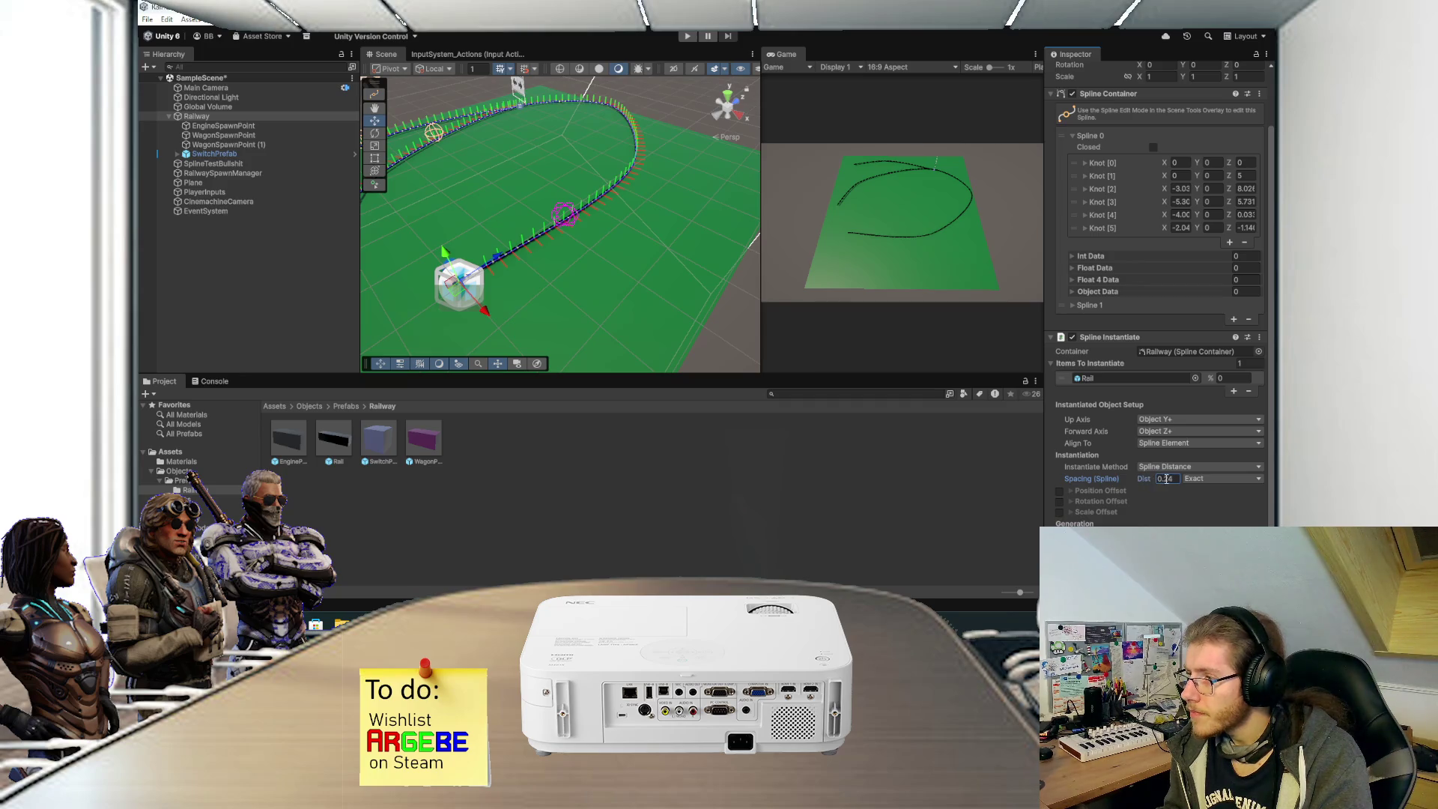
click(1194, 481)
click(1195, 467)
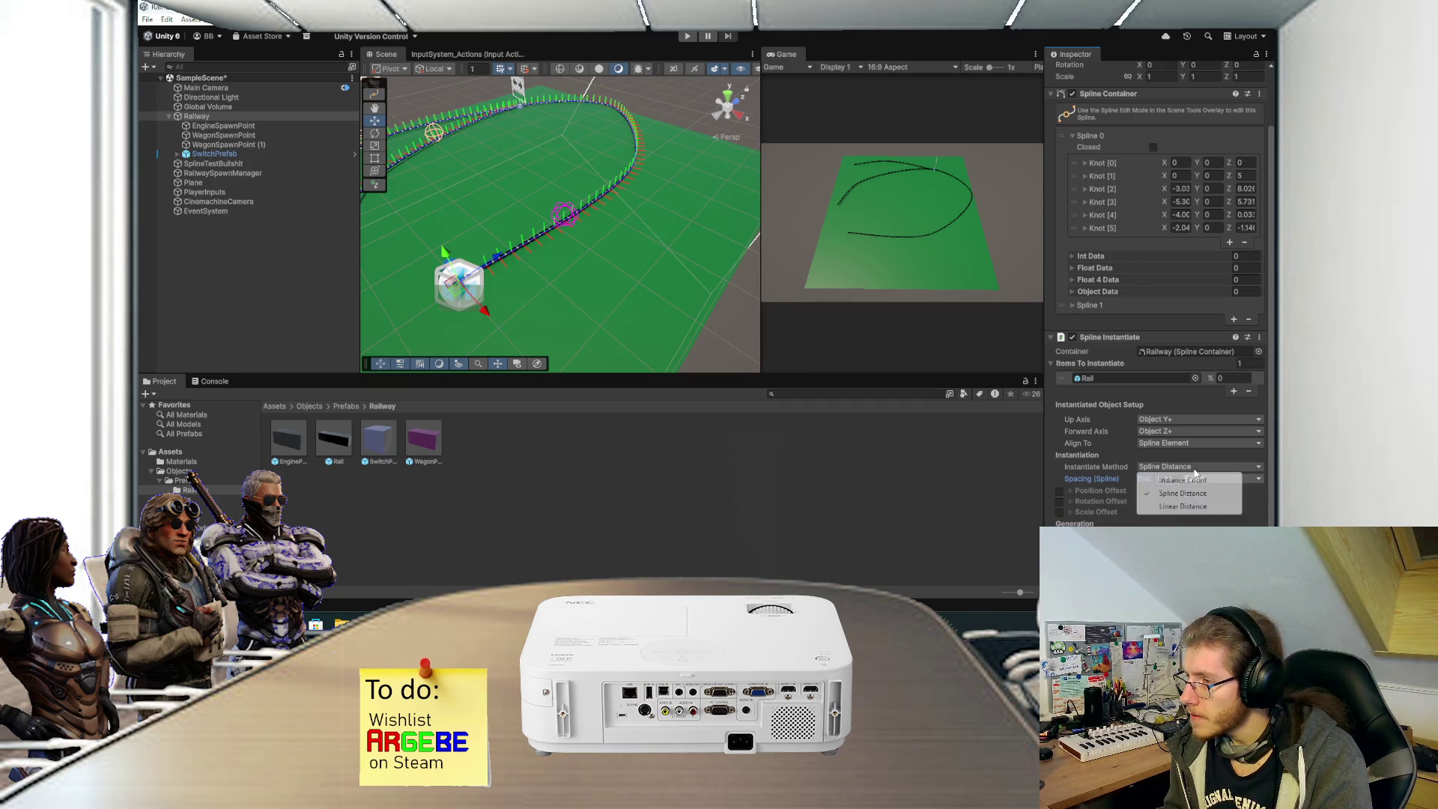
click(1133, 463)
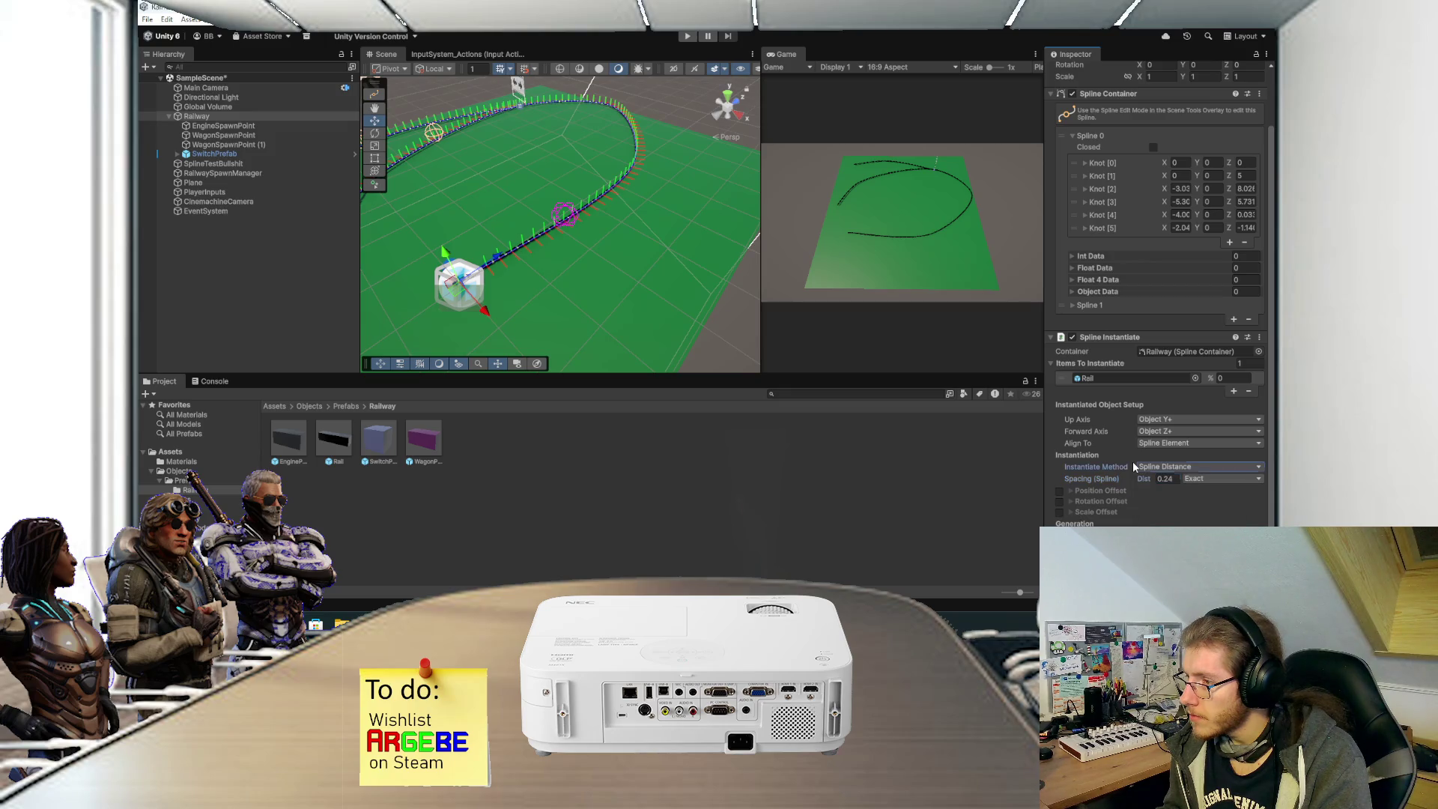
click(1162, 444)
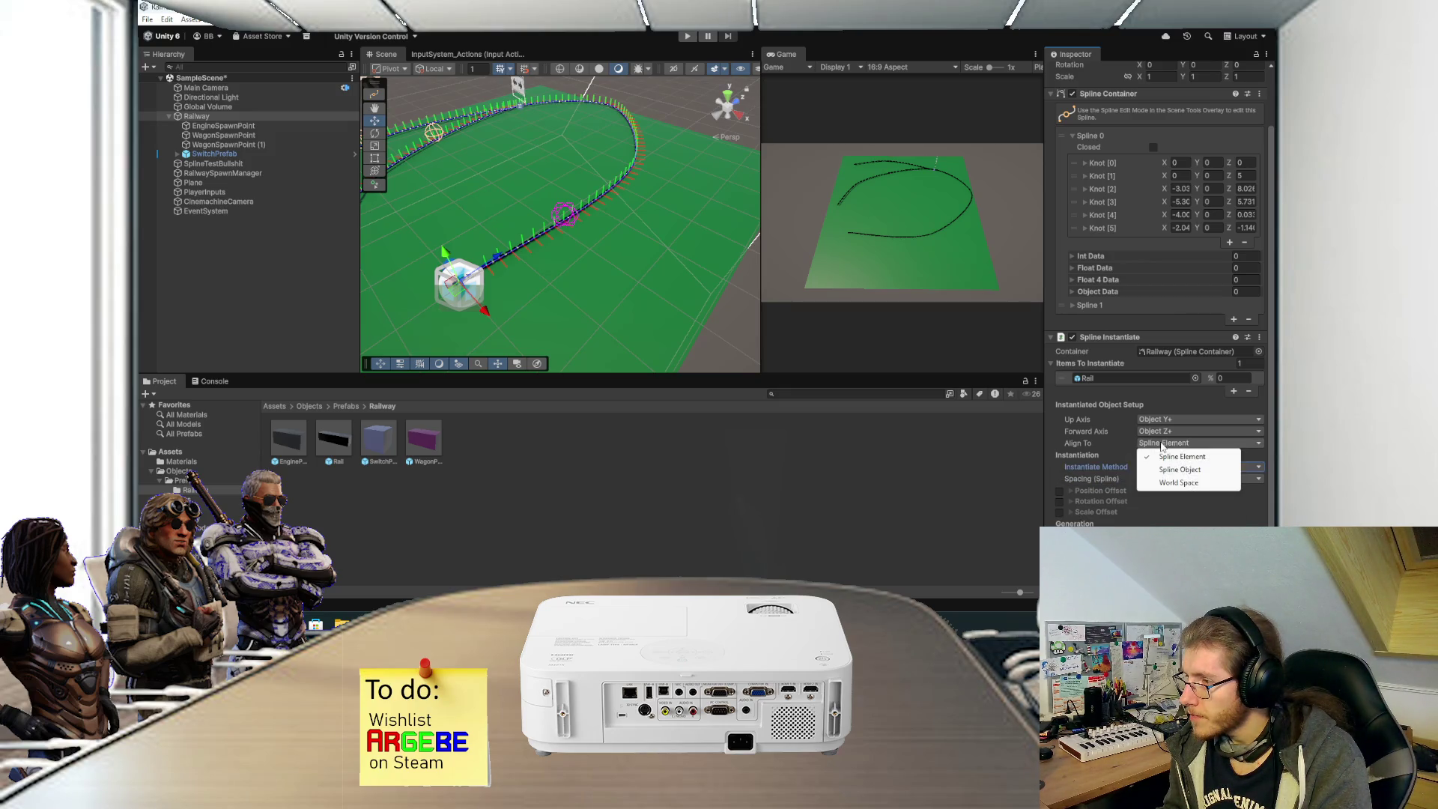
click(1128, 445)
Set the Spline Instantiate Spacing Dist to exactly 0.4.
click(1168, 478)
text(.25)
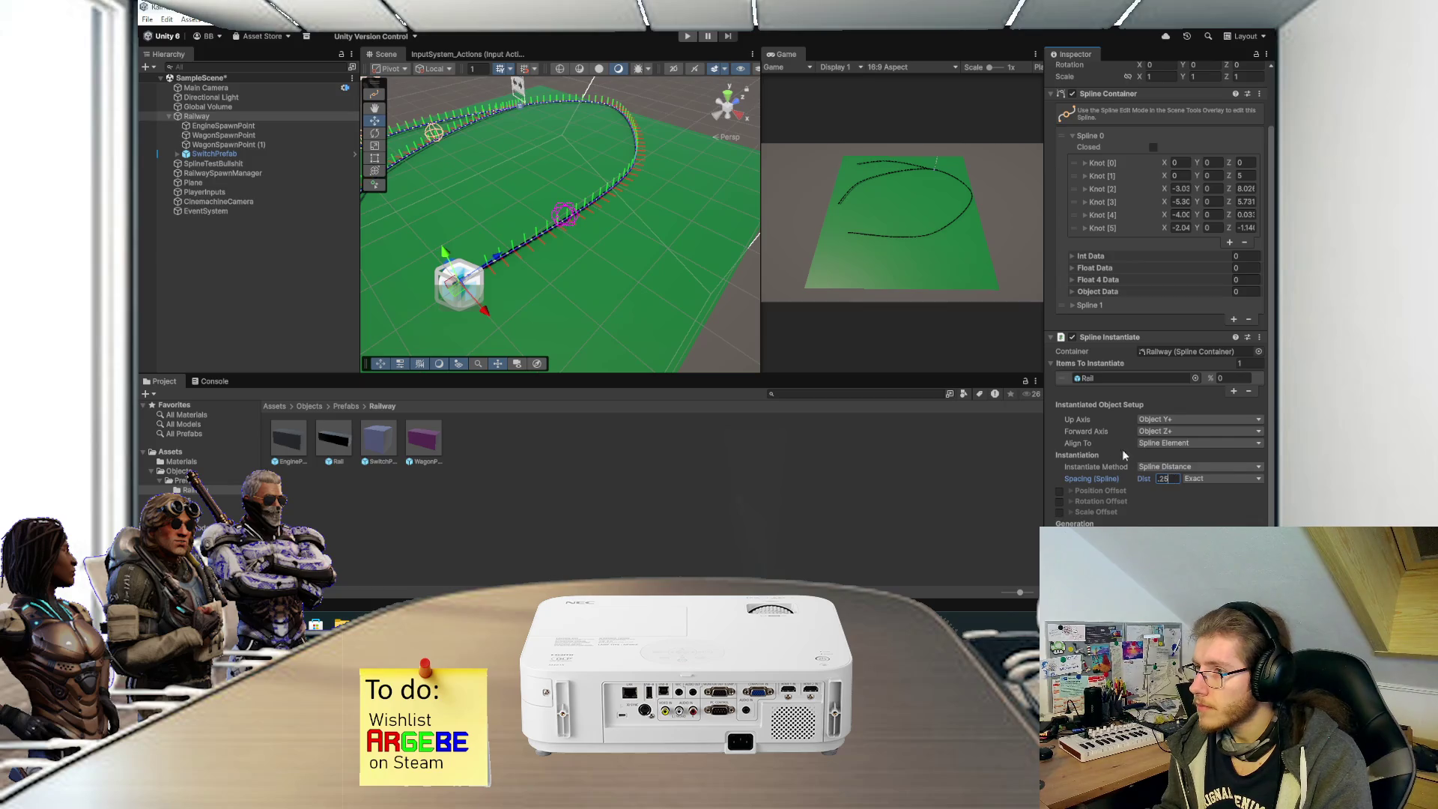
key(BackSpace)
key(BackSpace)
text(4)
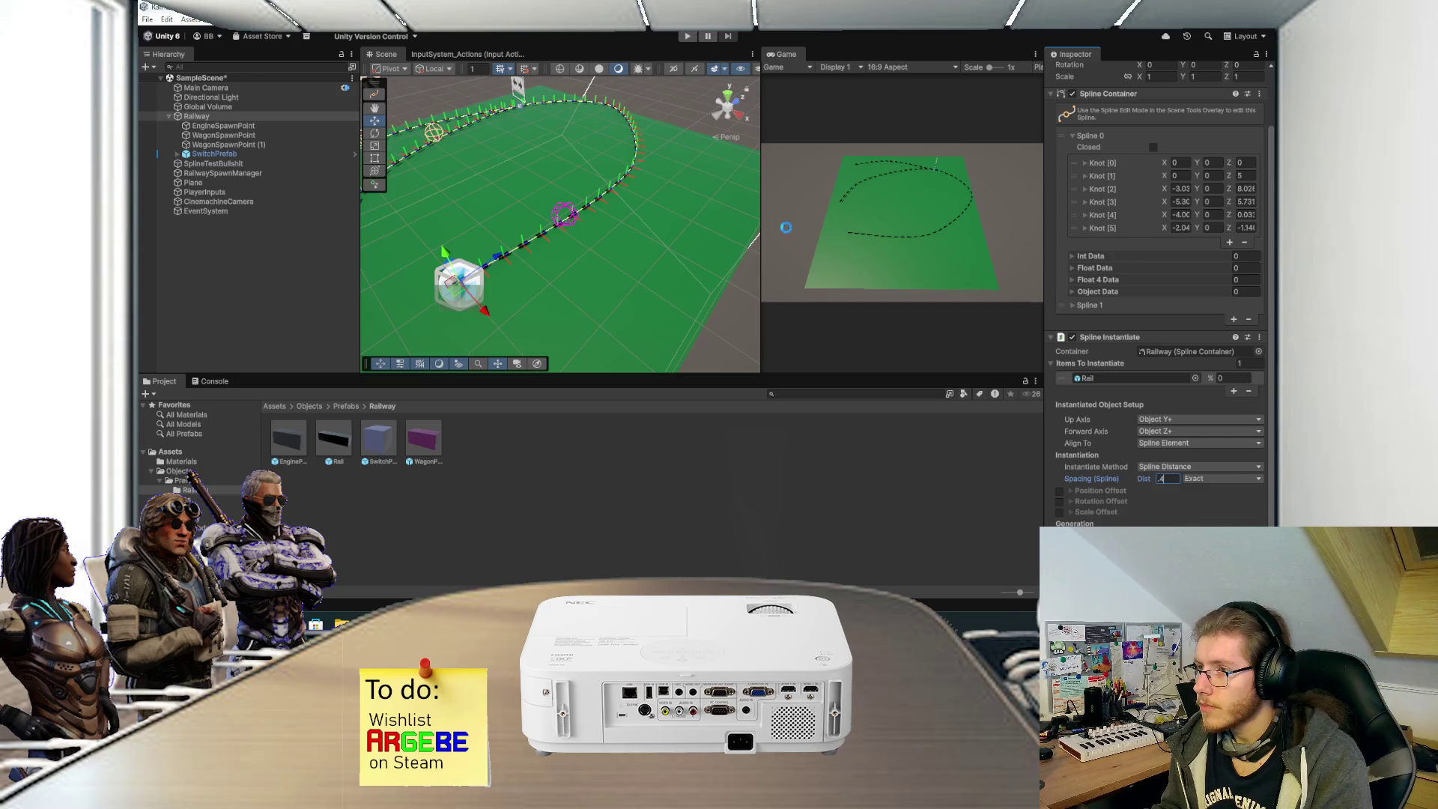
click(790, 56)
Preview the denser rails in a maximized game view, then select Railway's Position Y field.
double_click(790, 57)
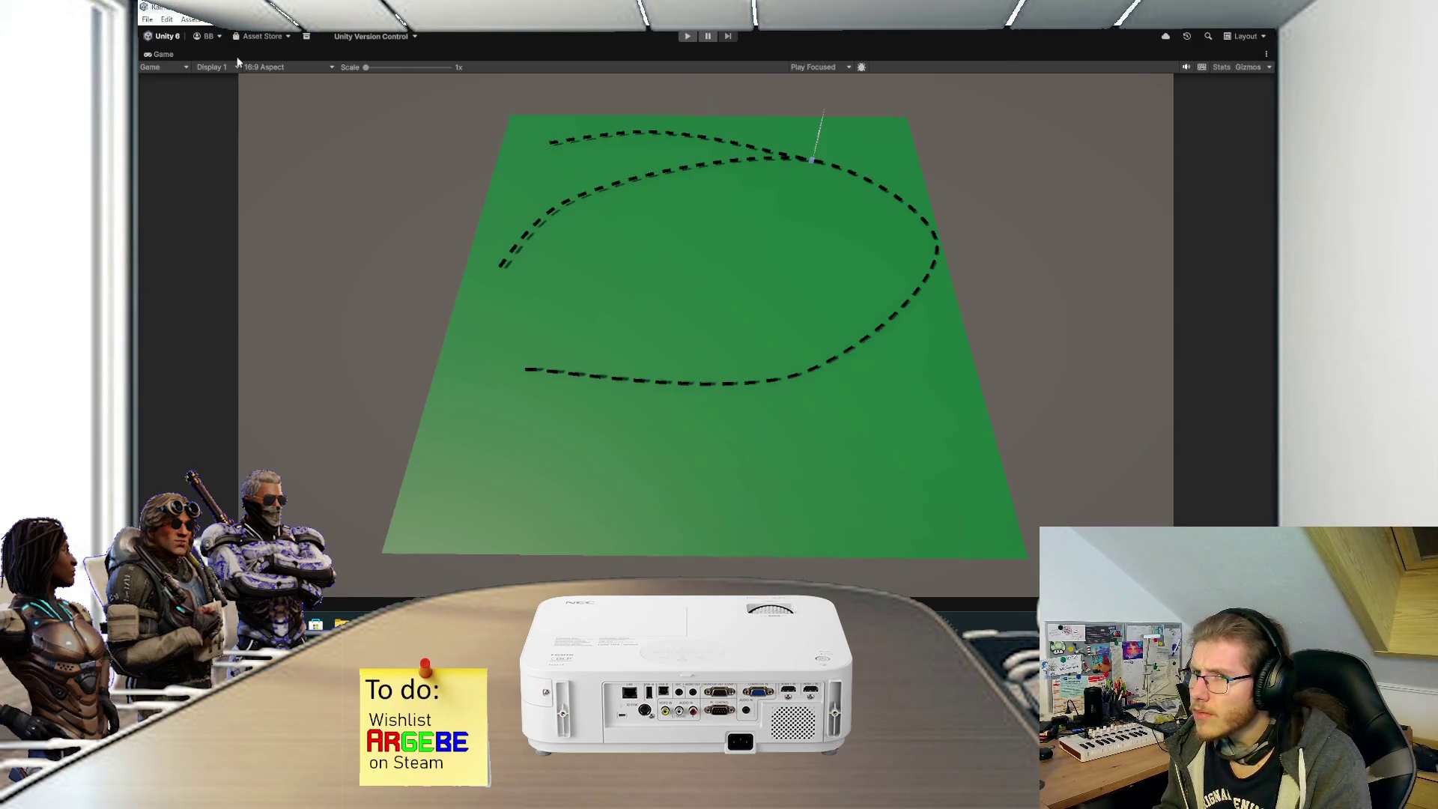
double_click(175, 57)
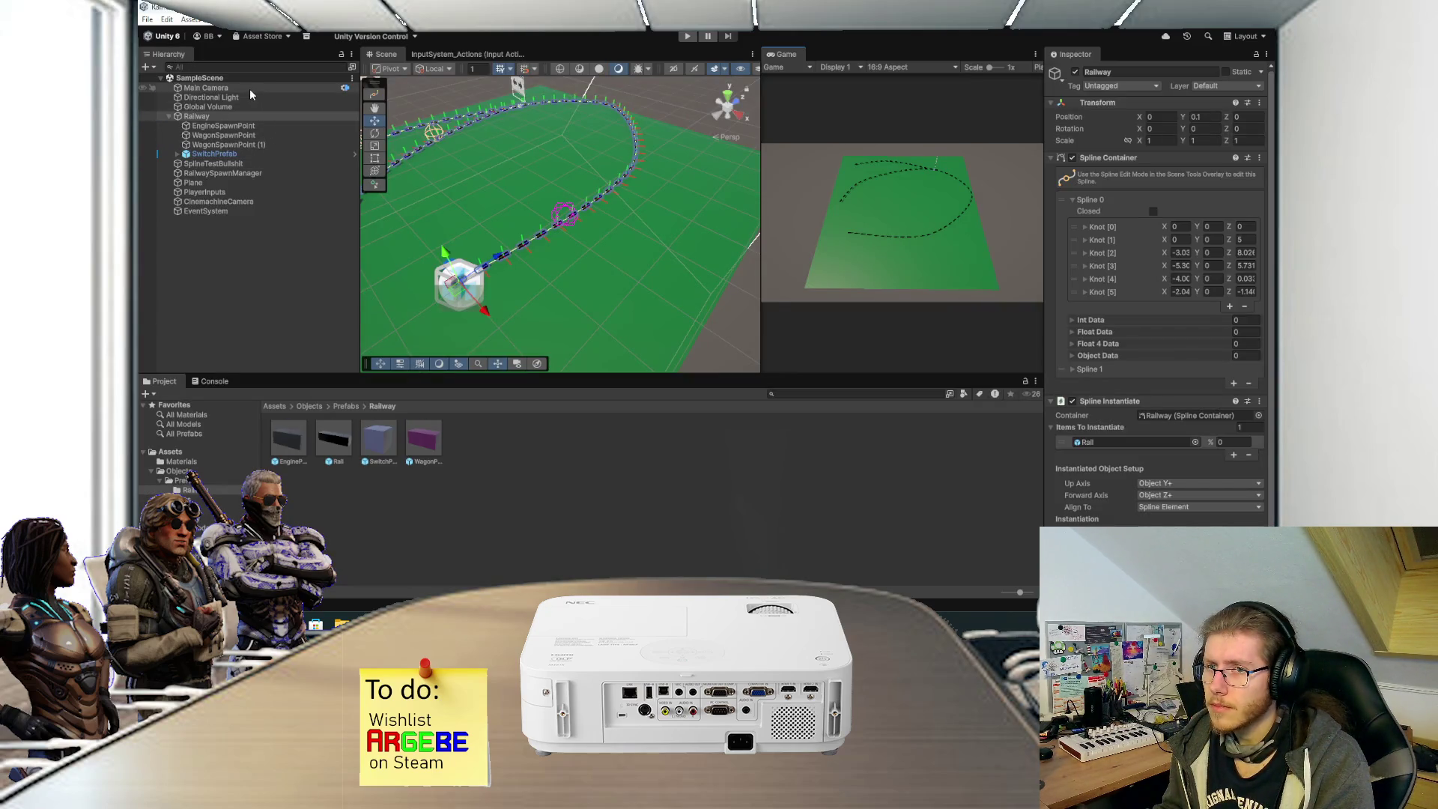
click(1216, 117)
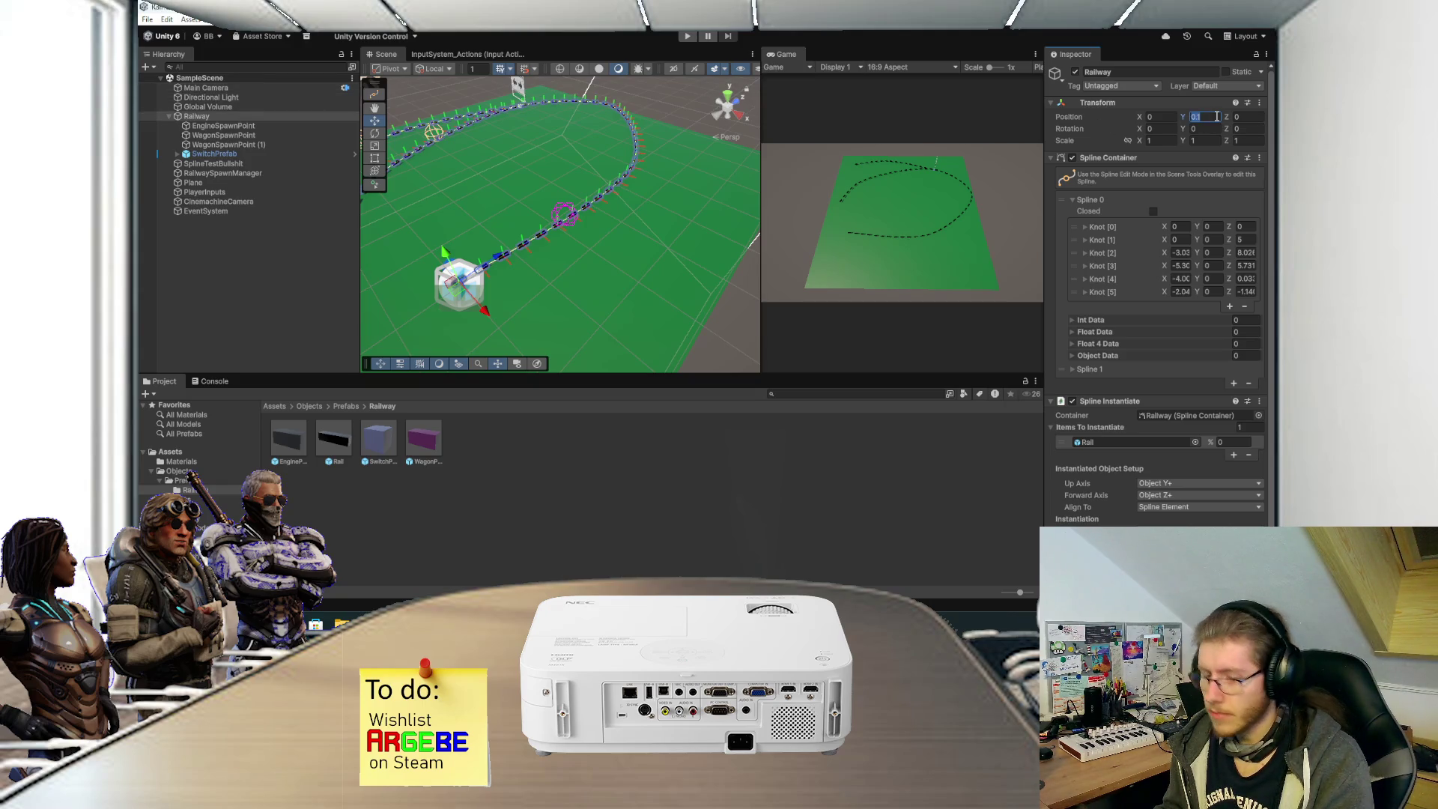
Set Railway's Position Y to 0, save the scene, and select the Rail prefab.
text(0)
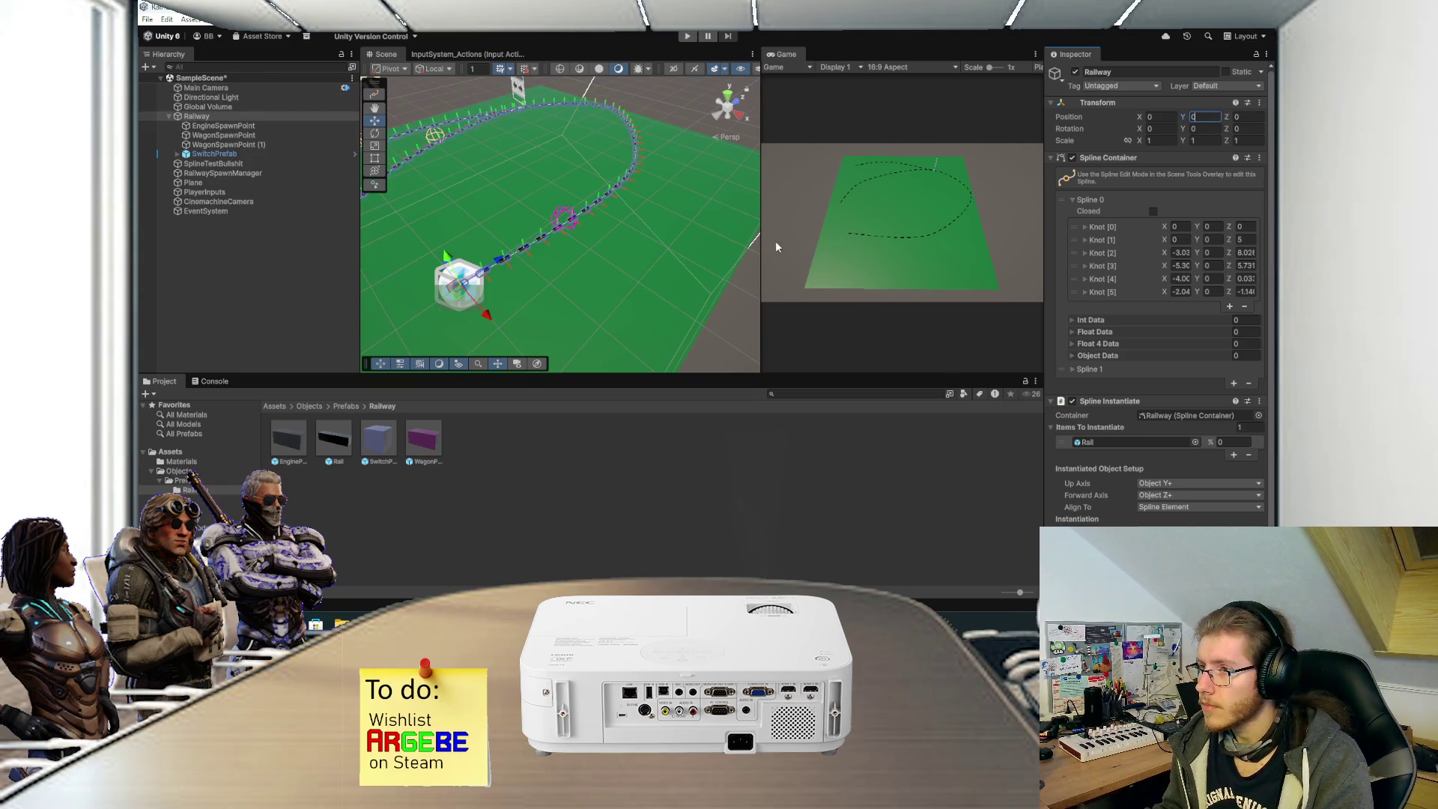
key(ctrl+s)
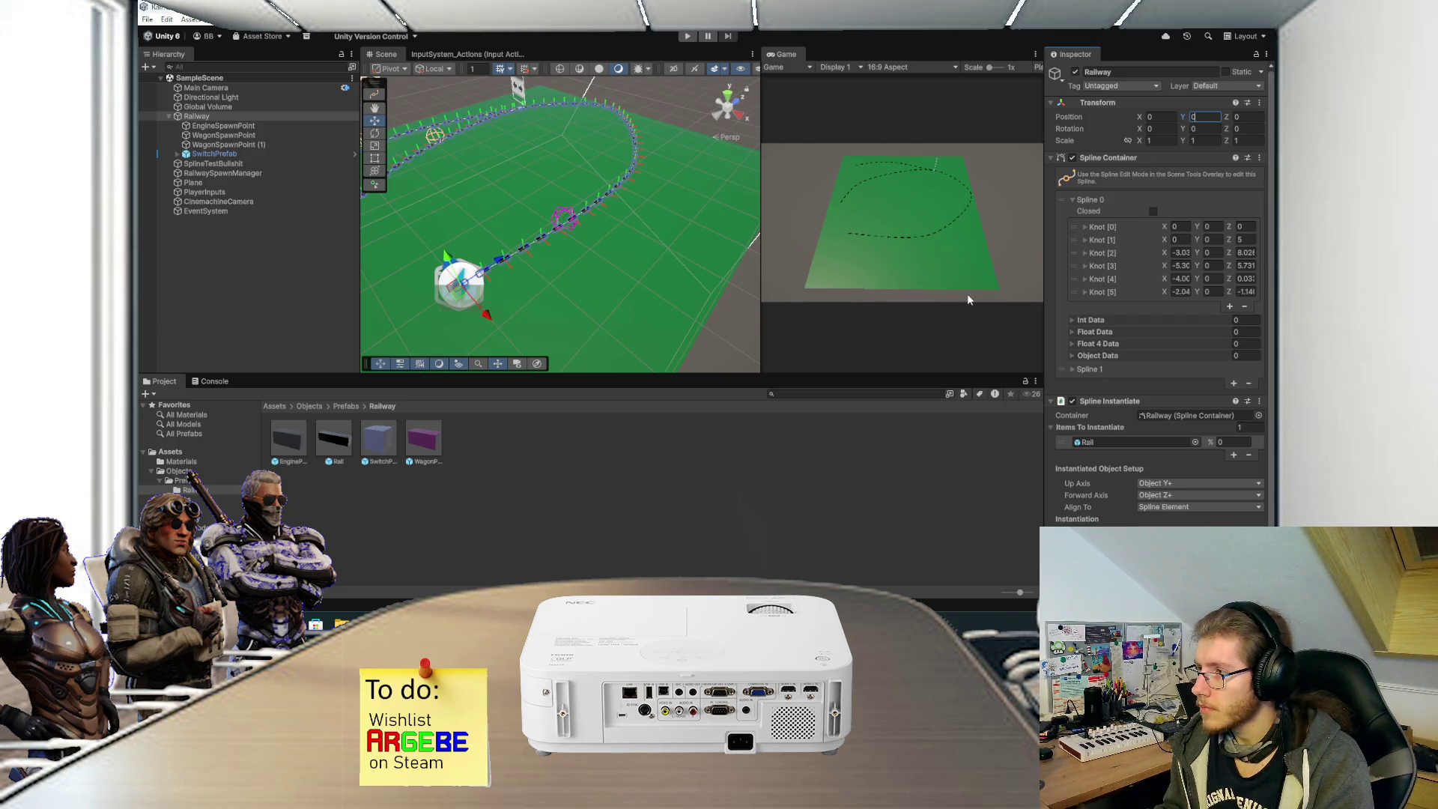
click(338, 440)
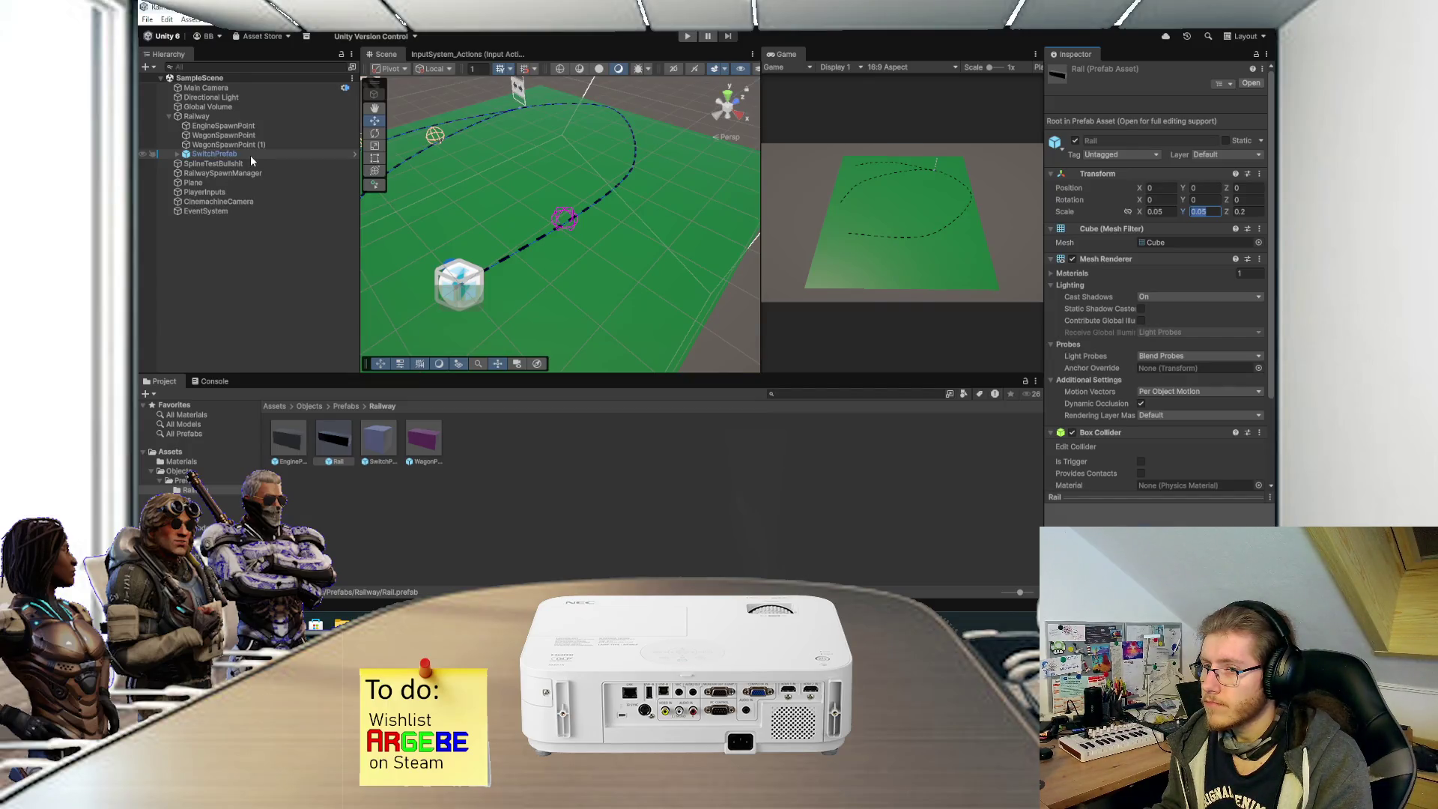
Give RailMat's Base Map a dark grey colour.
scroll(1103, 438, down, 3)
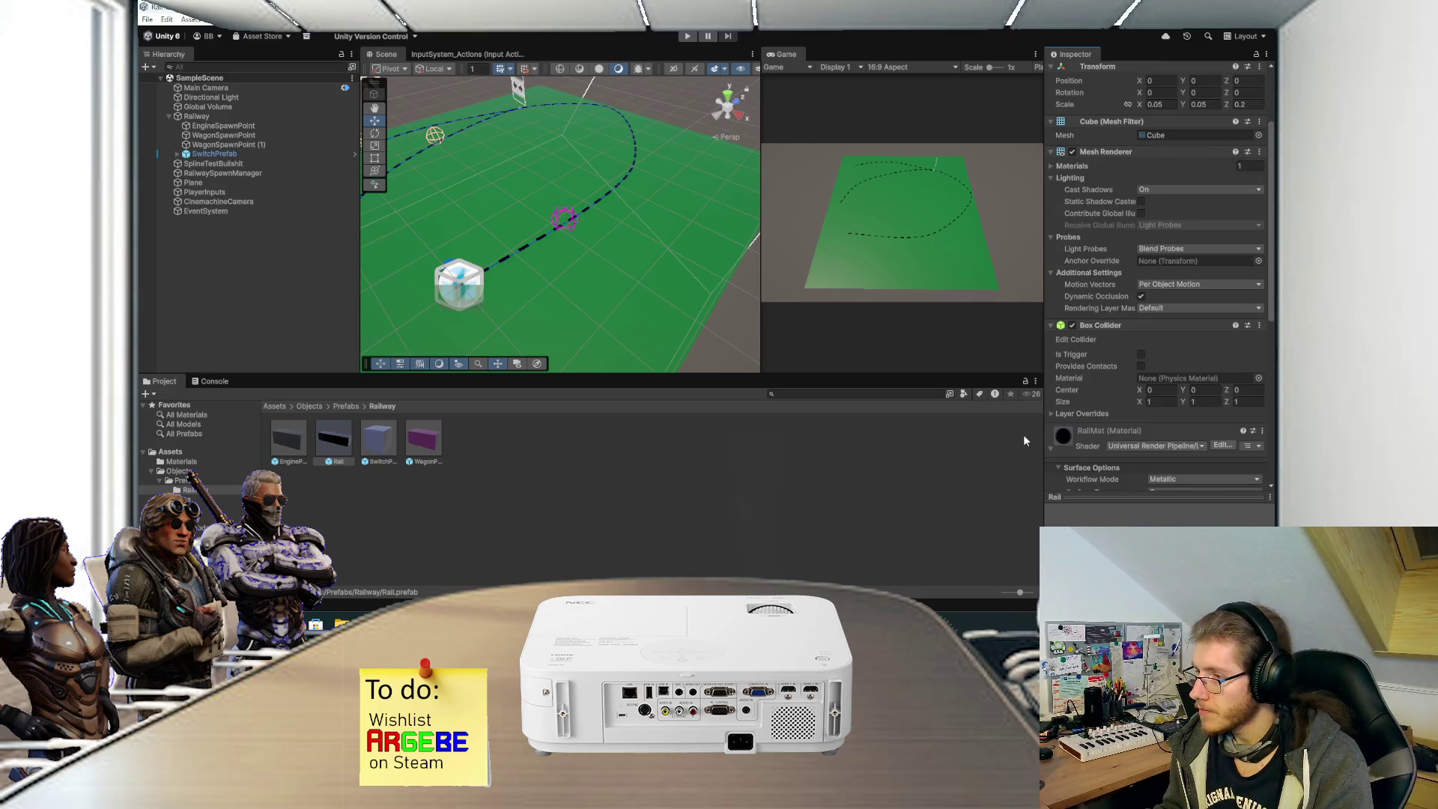
scroll(1072, 430, down, 3)
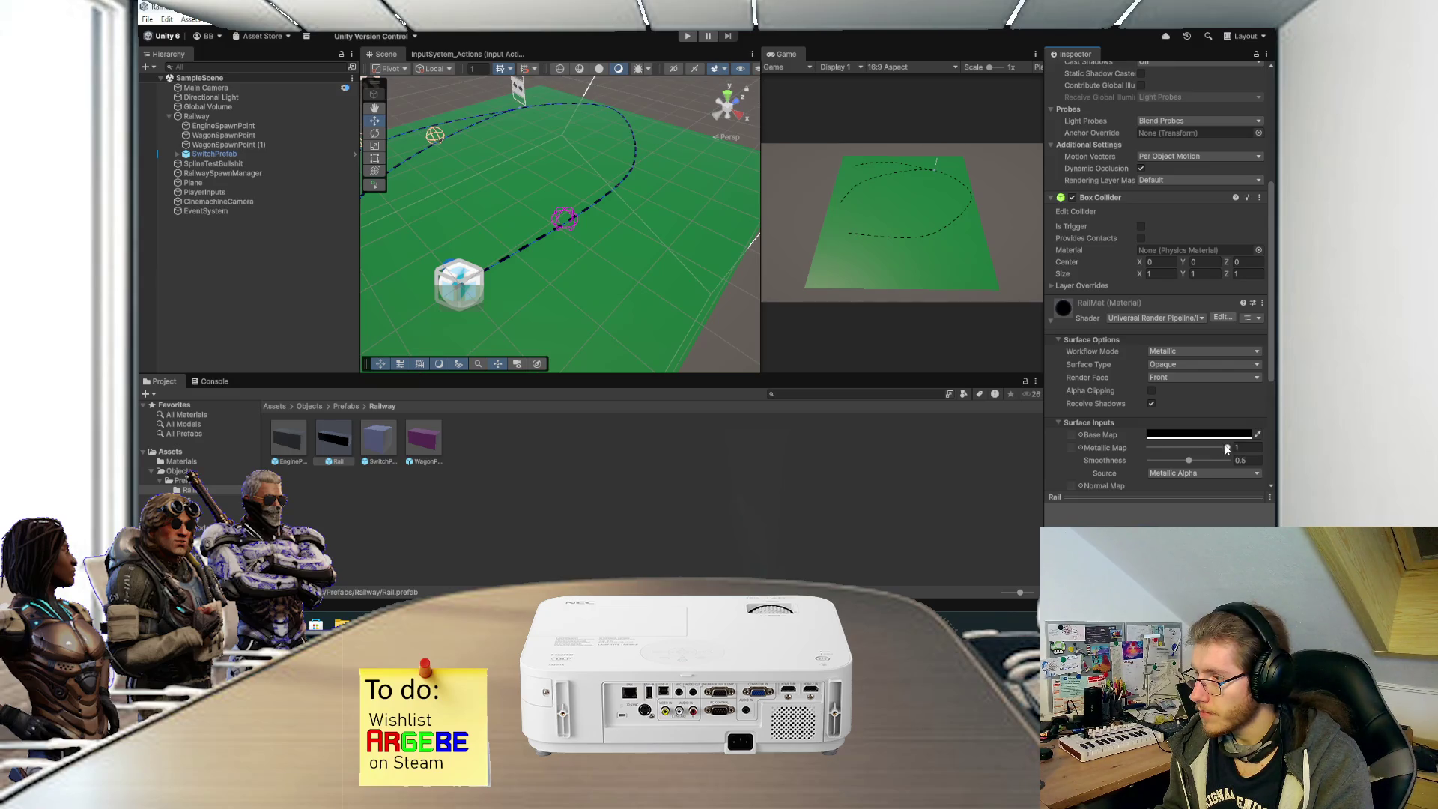
click(1196, 434)
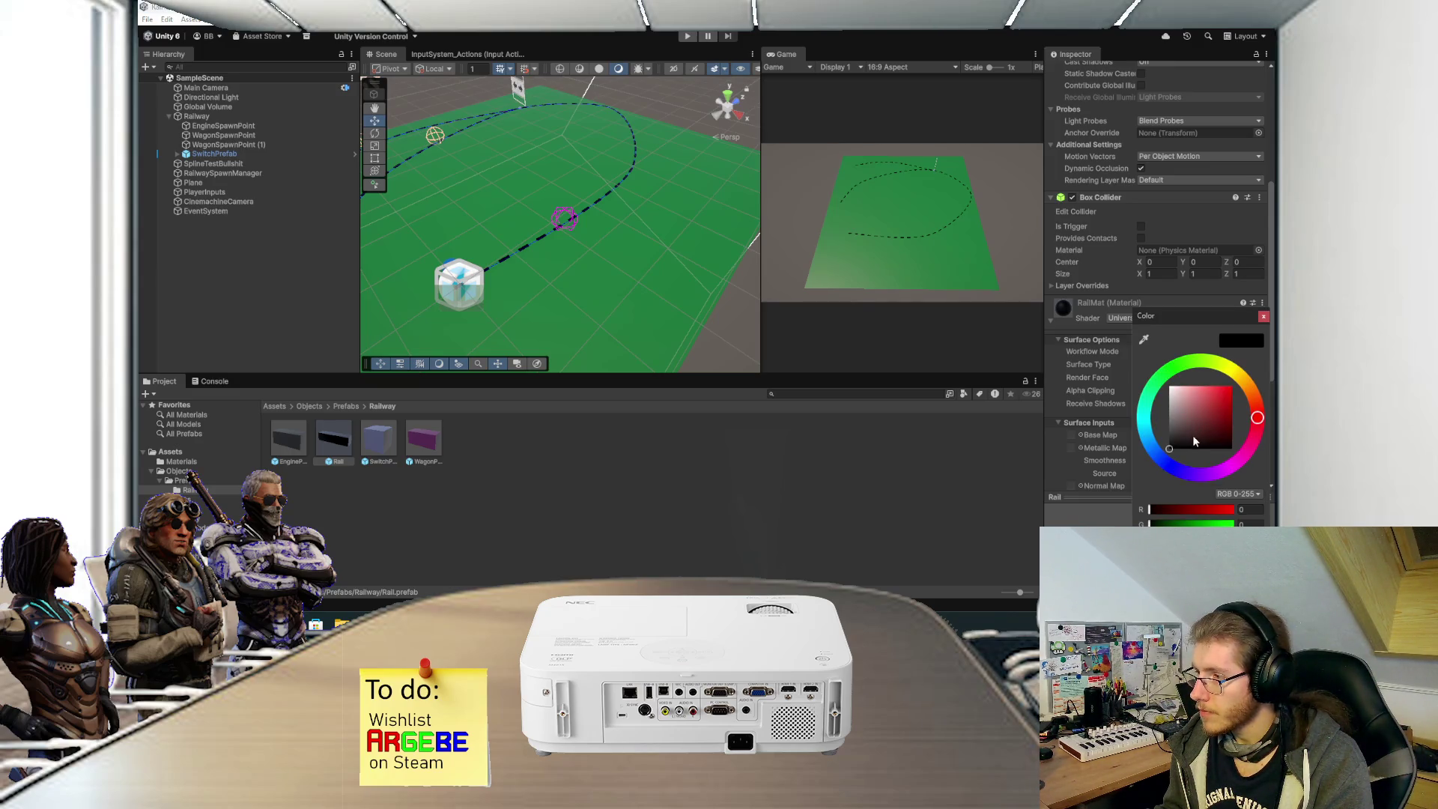
click(1173, 433)
drag(1175, 435, 1173, 430)
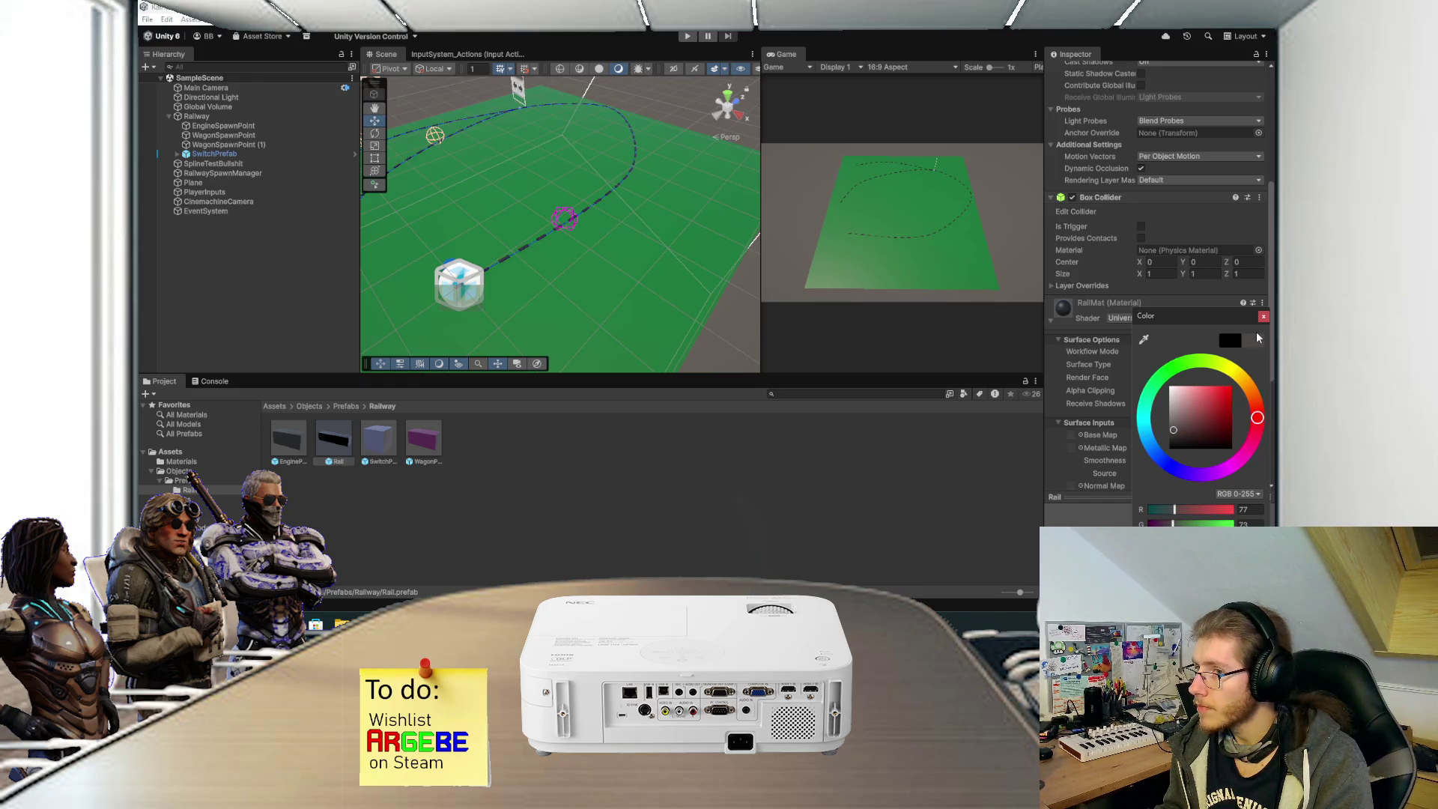
click(1263, 316)
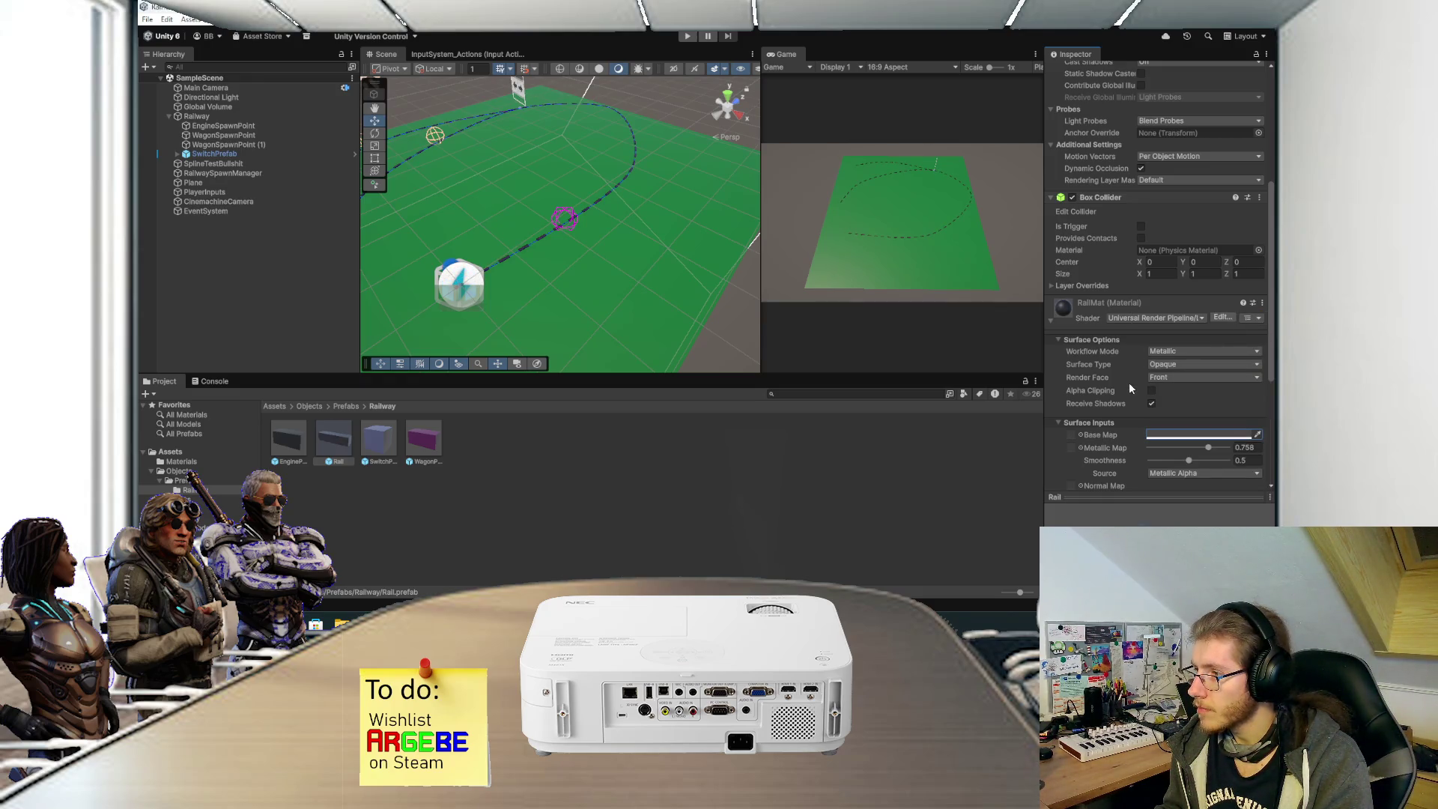
scroll(1101, 390, down, 2)
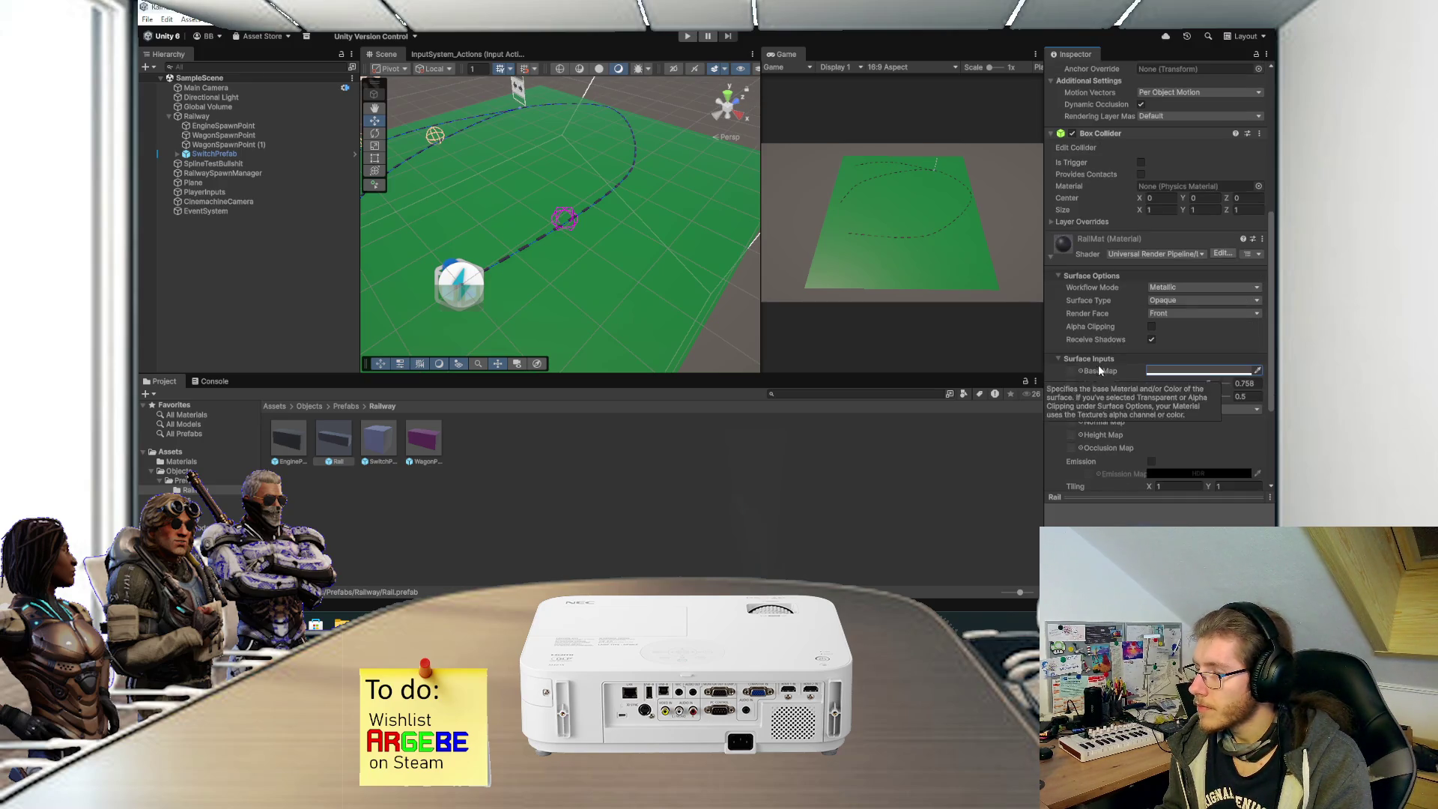
double_click(386, 54)
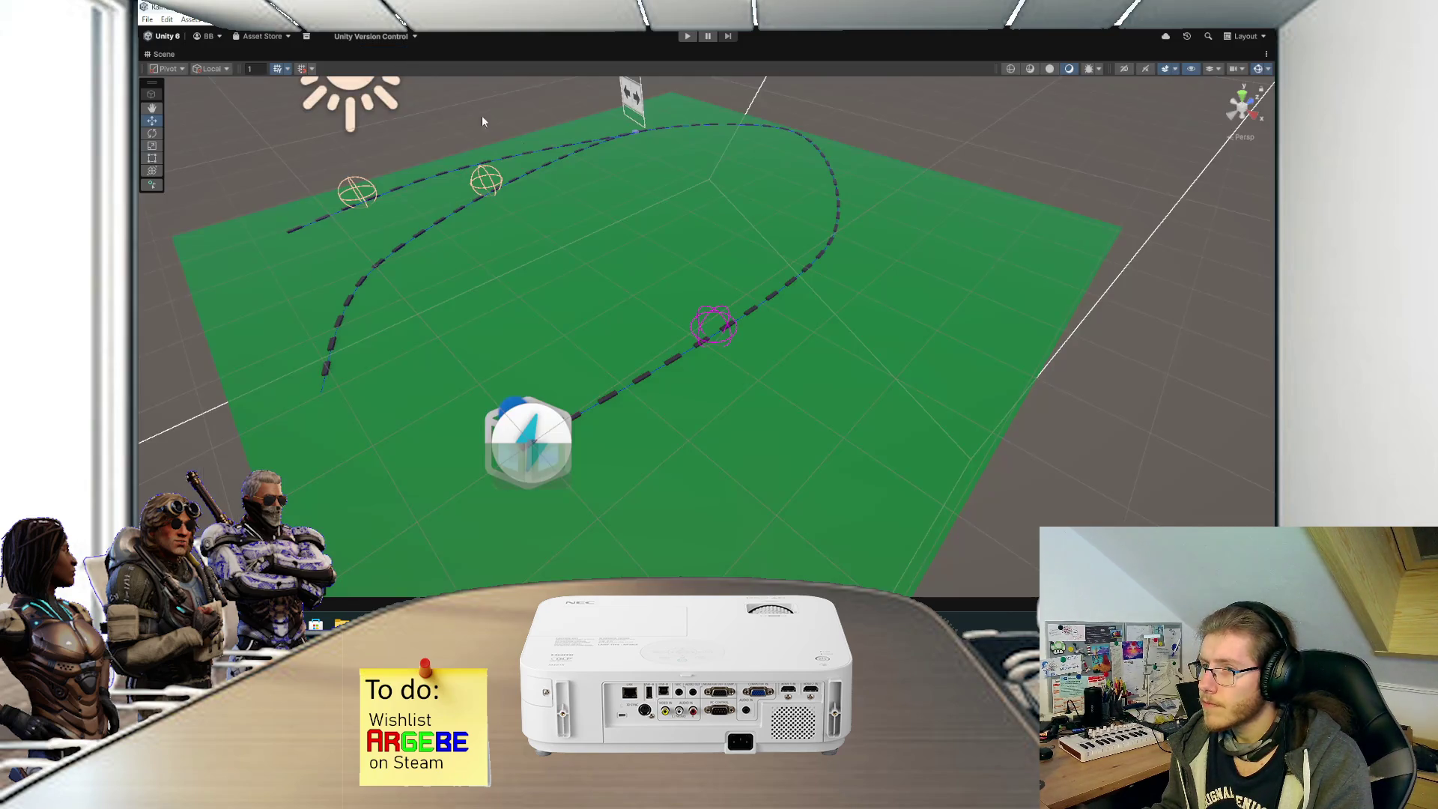
scroll(657, 333, up, 6)
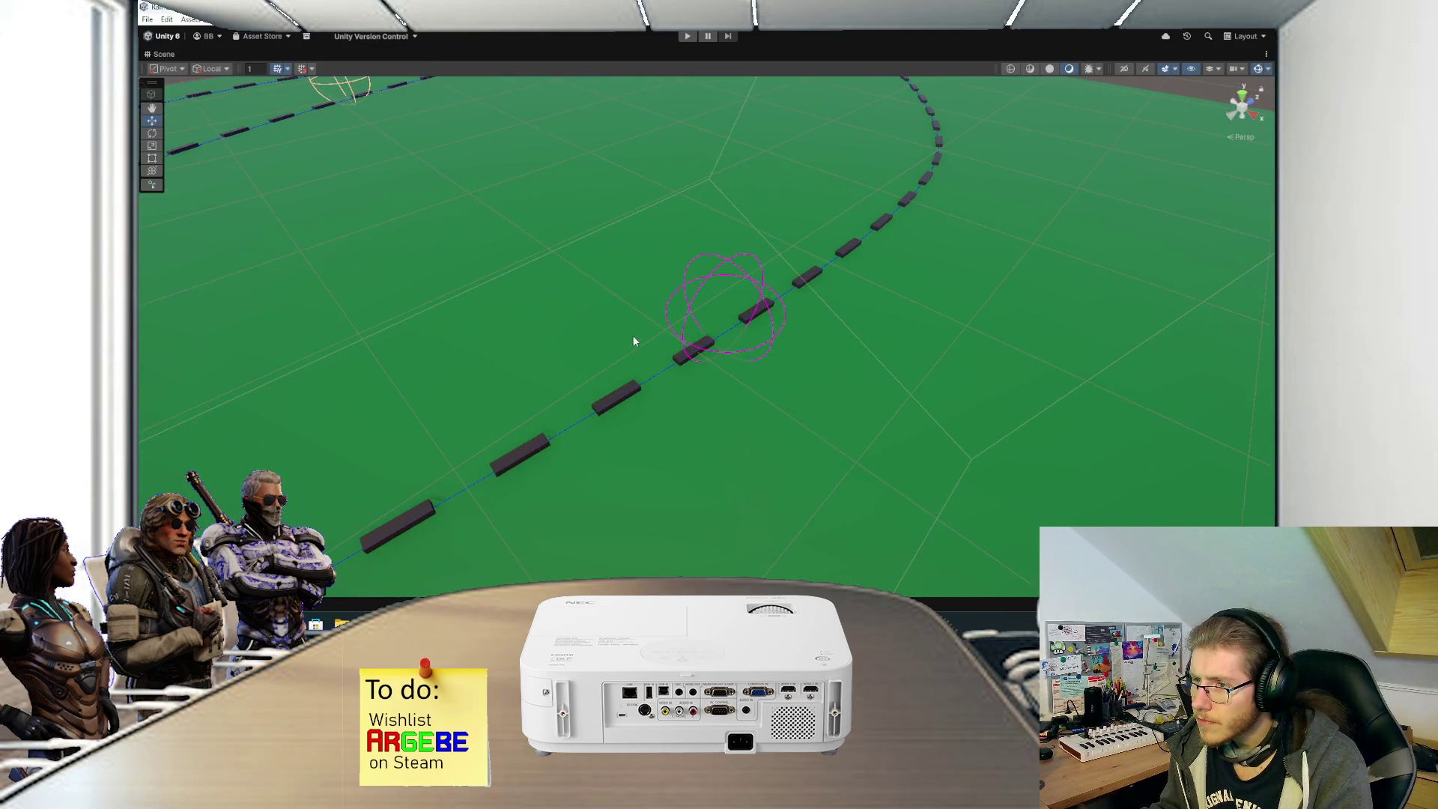
mouse_move(633, 341)
mouse_down()
mouse_move(651, 263)
mouse_move(770, 250)
mouse_move(739, 259)
mouse_up()
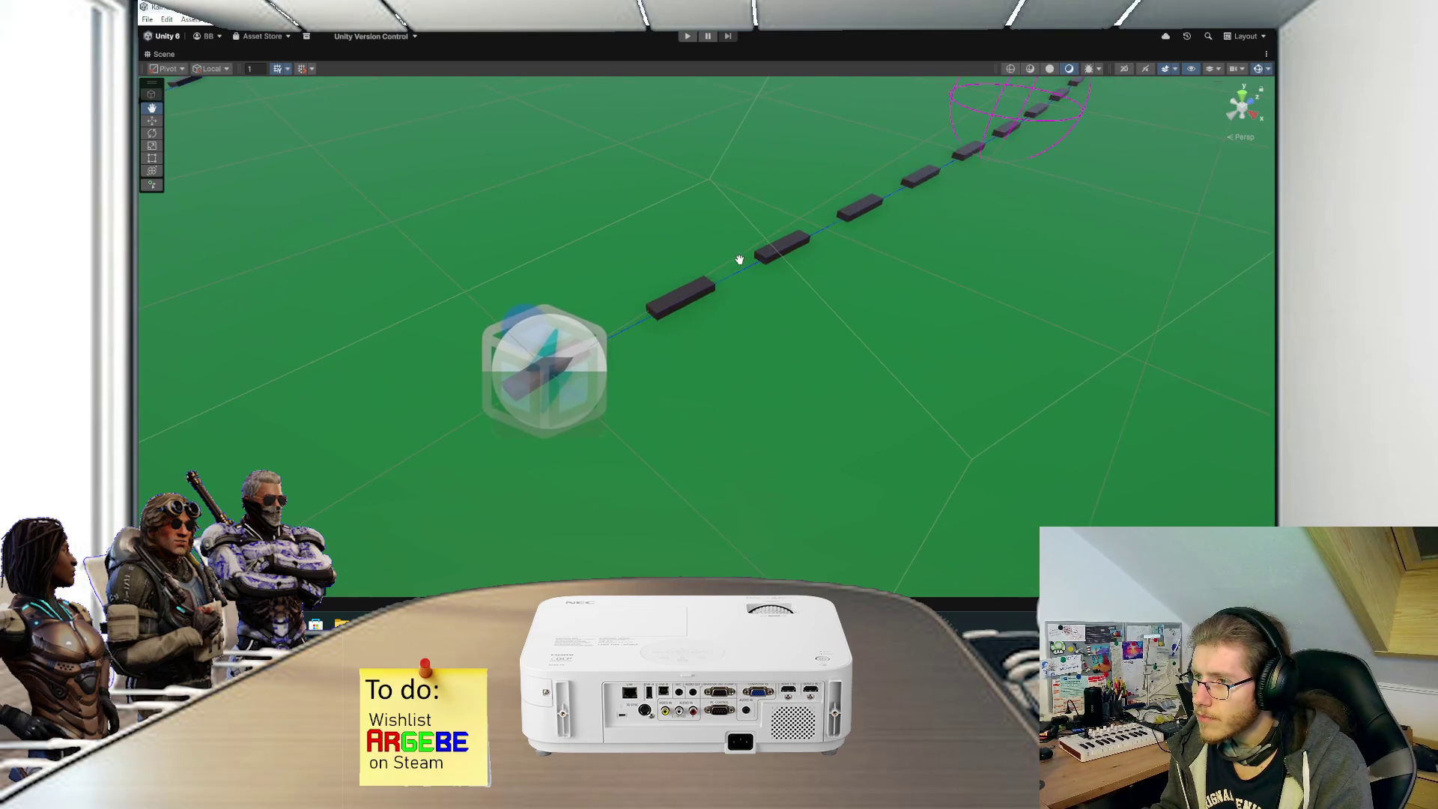
scroll(739, 260, down, 5)
mouse_move(620, 397)
mouse_down()
mouse_move(709, 337)
mouse_move(822, 388)
mouse_move(869, 320)
mouse_move(754, 388)
mouse_move(719, 494)
mouse_up()
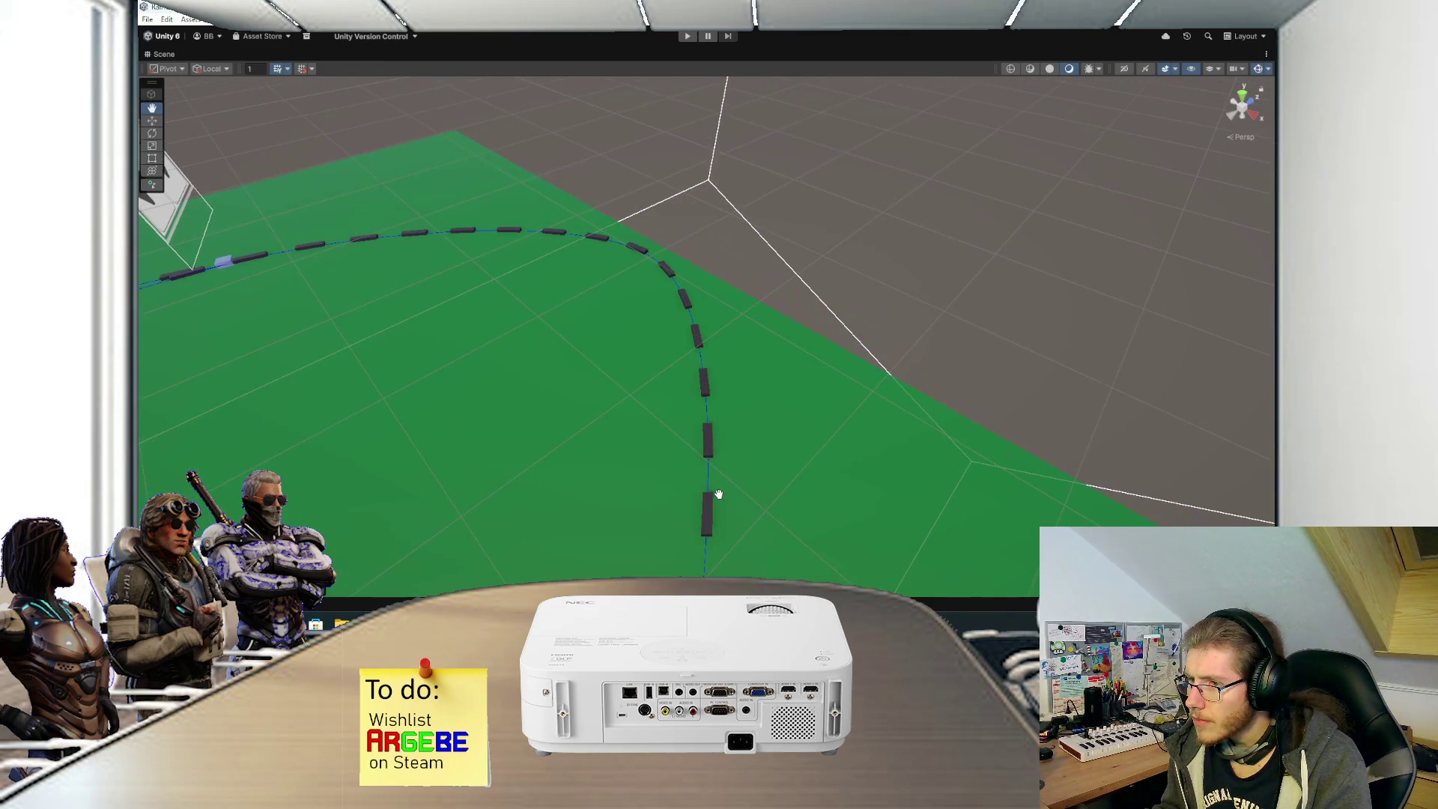
key(Down)
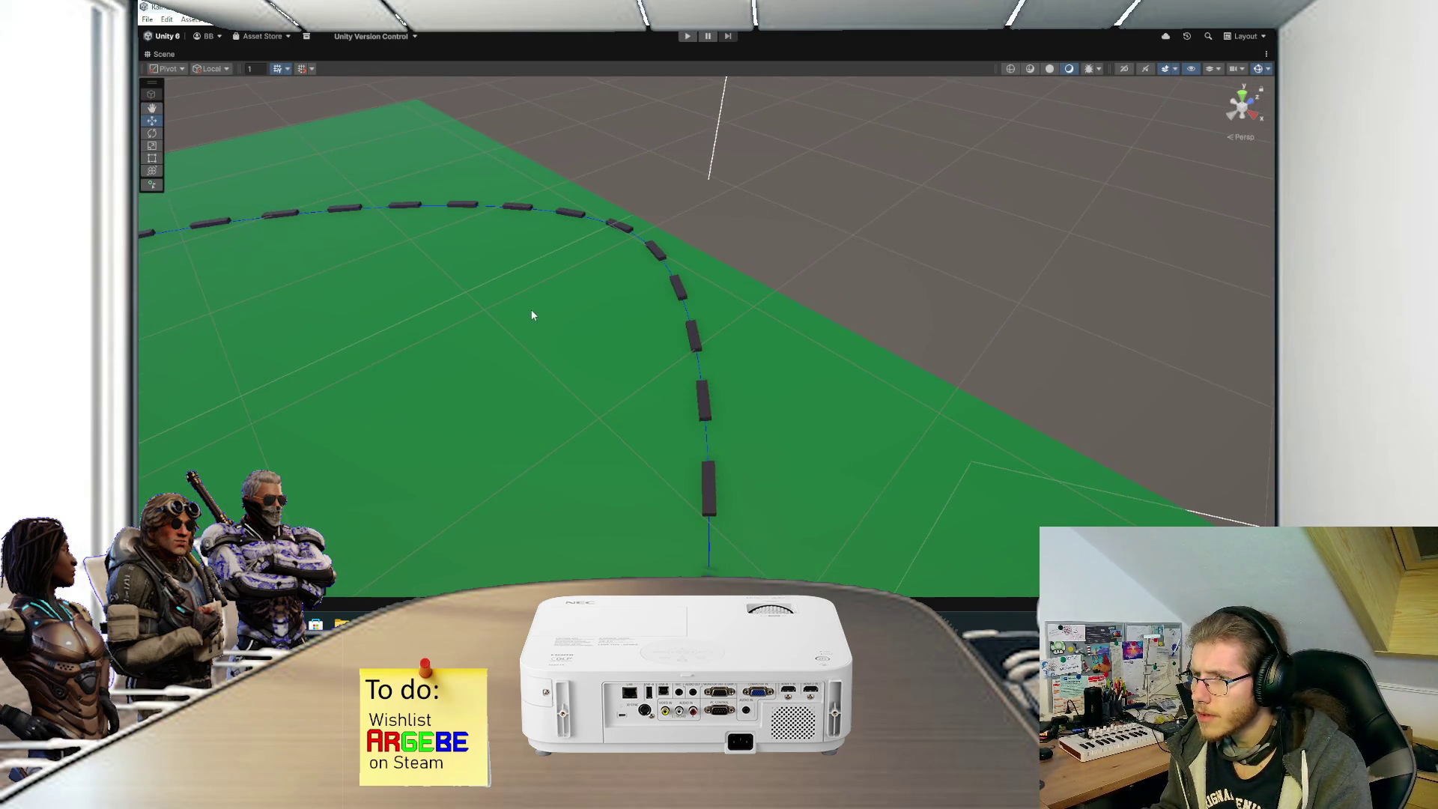
mouse_move(533, 310)
mouse_down()
mouse_move(828, 397)
mouse_move(861, 372)
mouse_move(571, 411)
mouse_move(563, 380)
mouse_move(821, 472)
mouse_up()
key(w)
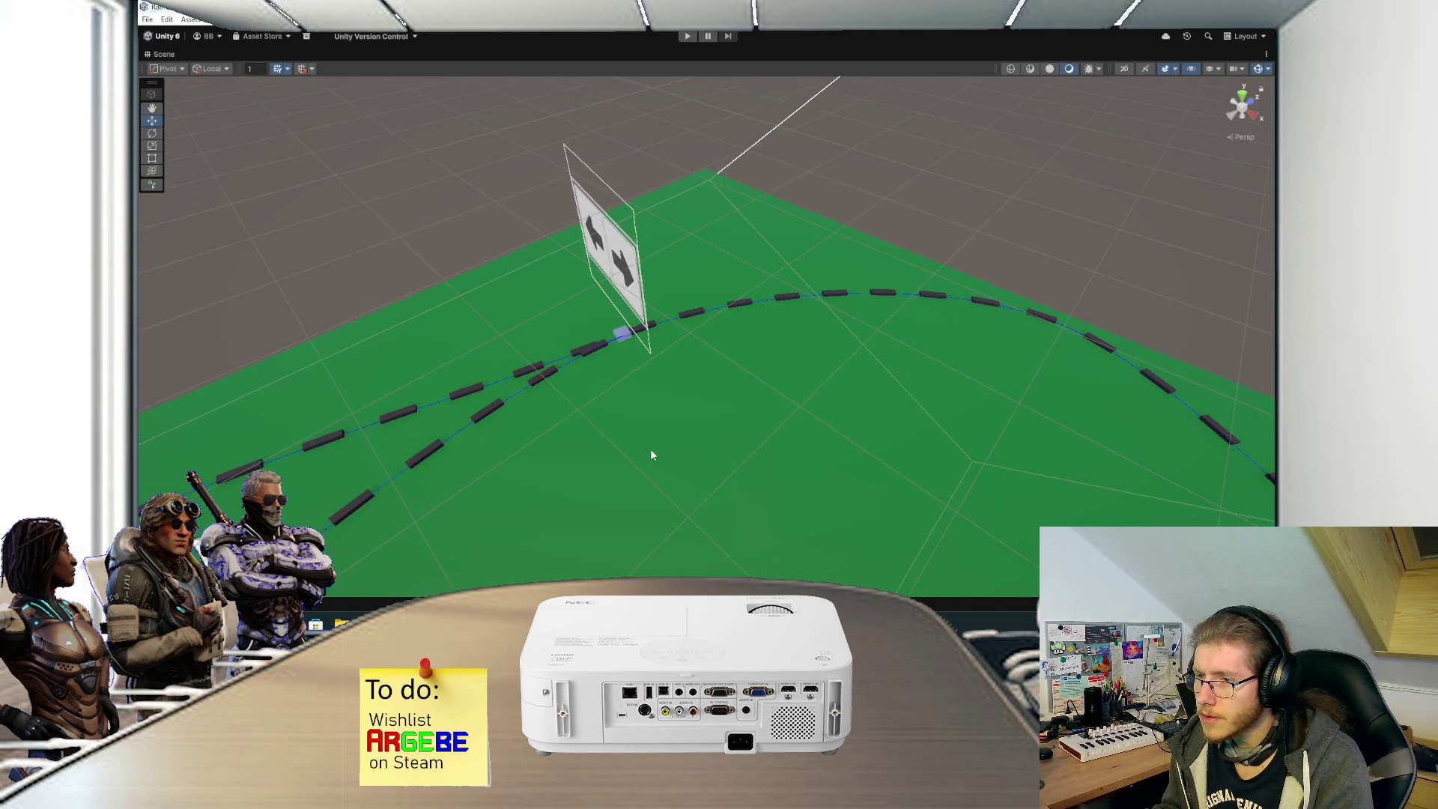
drag(624, 441, 646, 437)
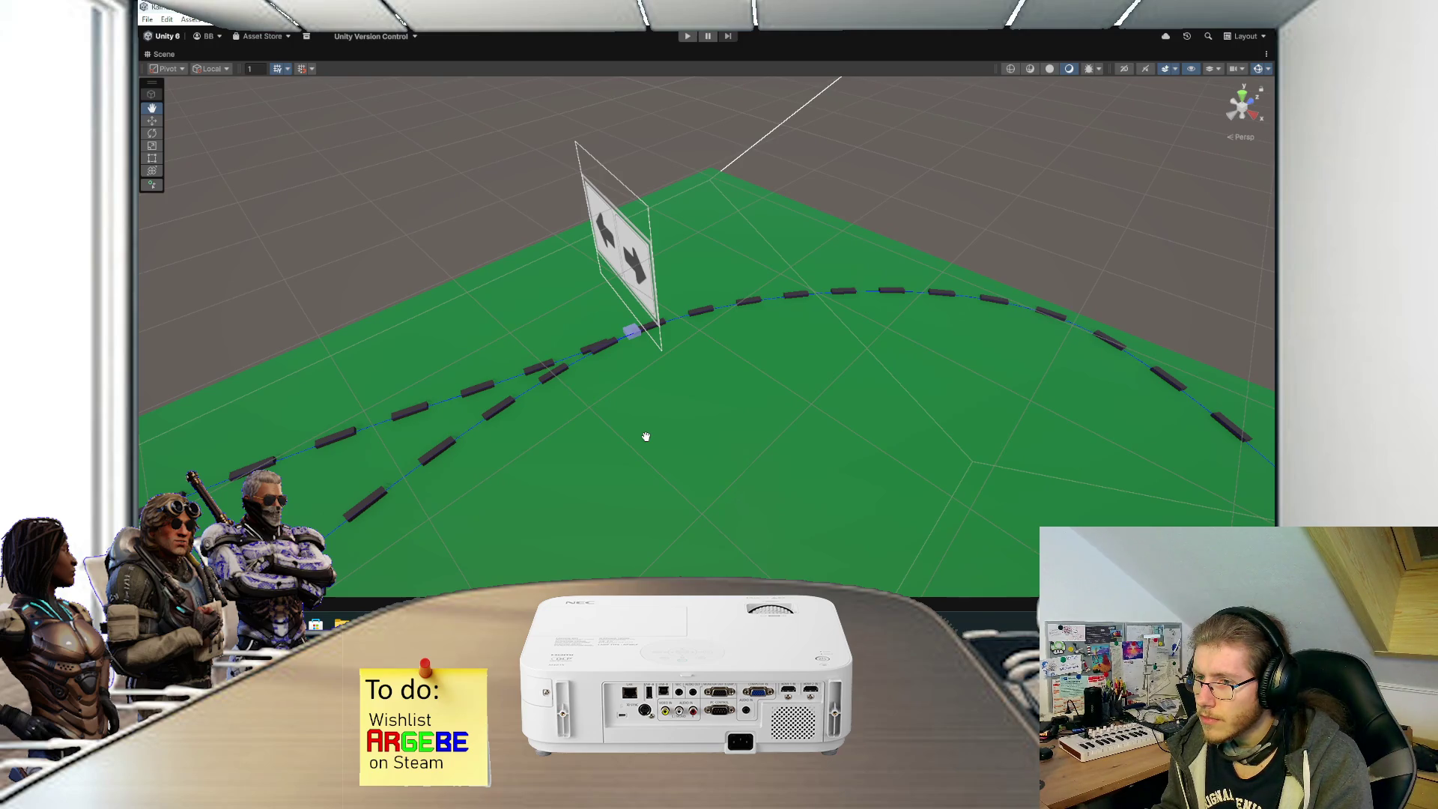
scroll(645, 442, down, 5)
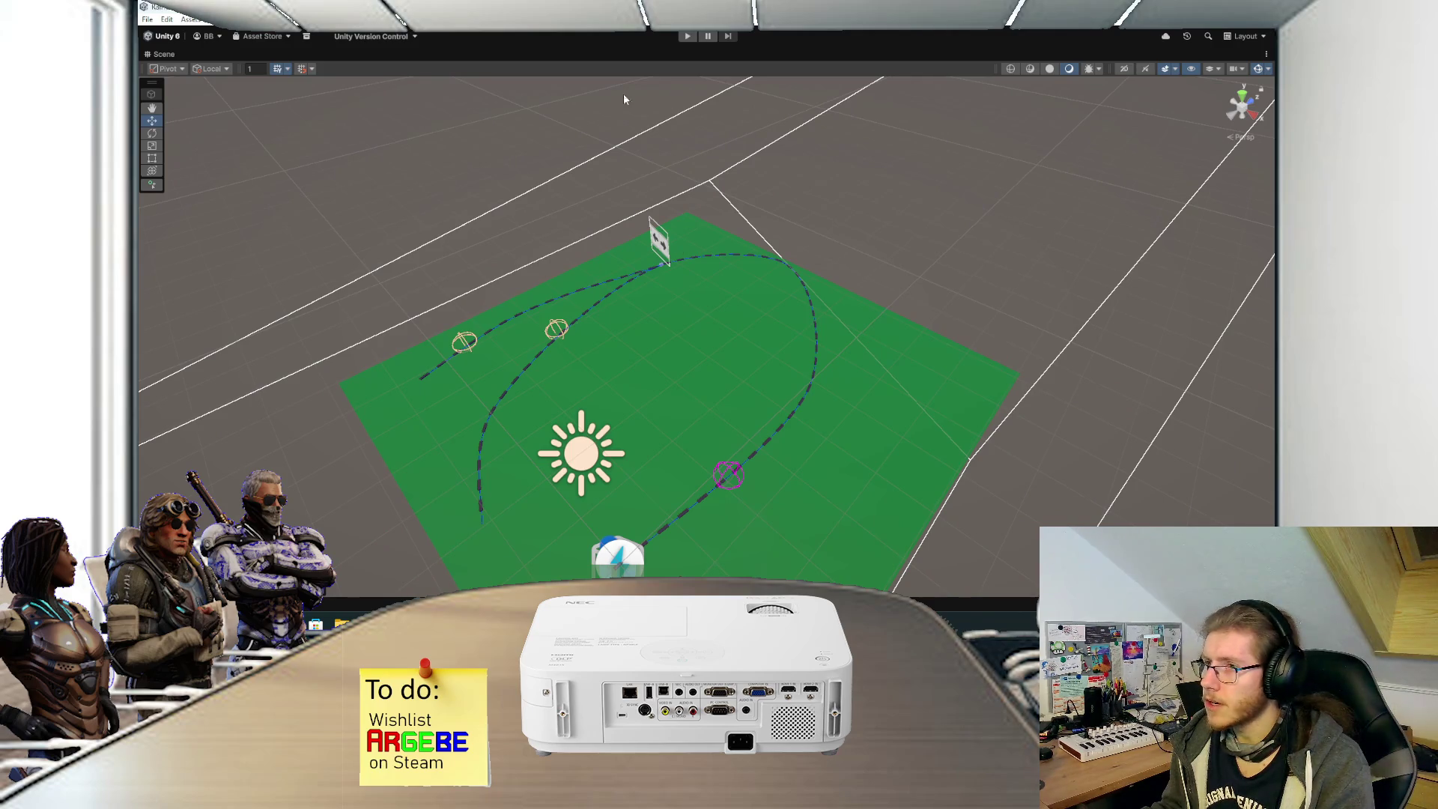
key(shift+space)
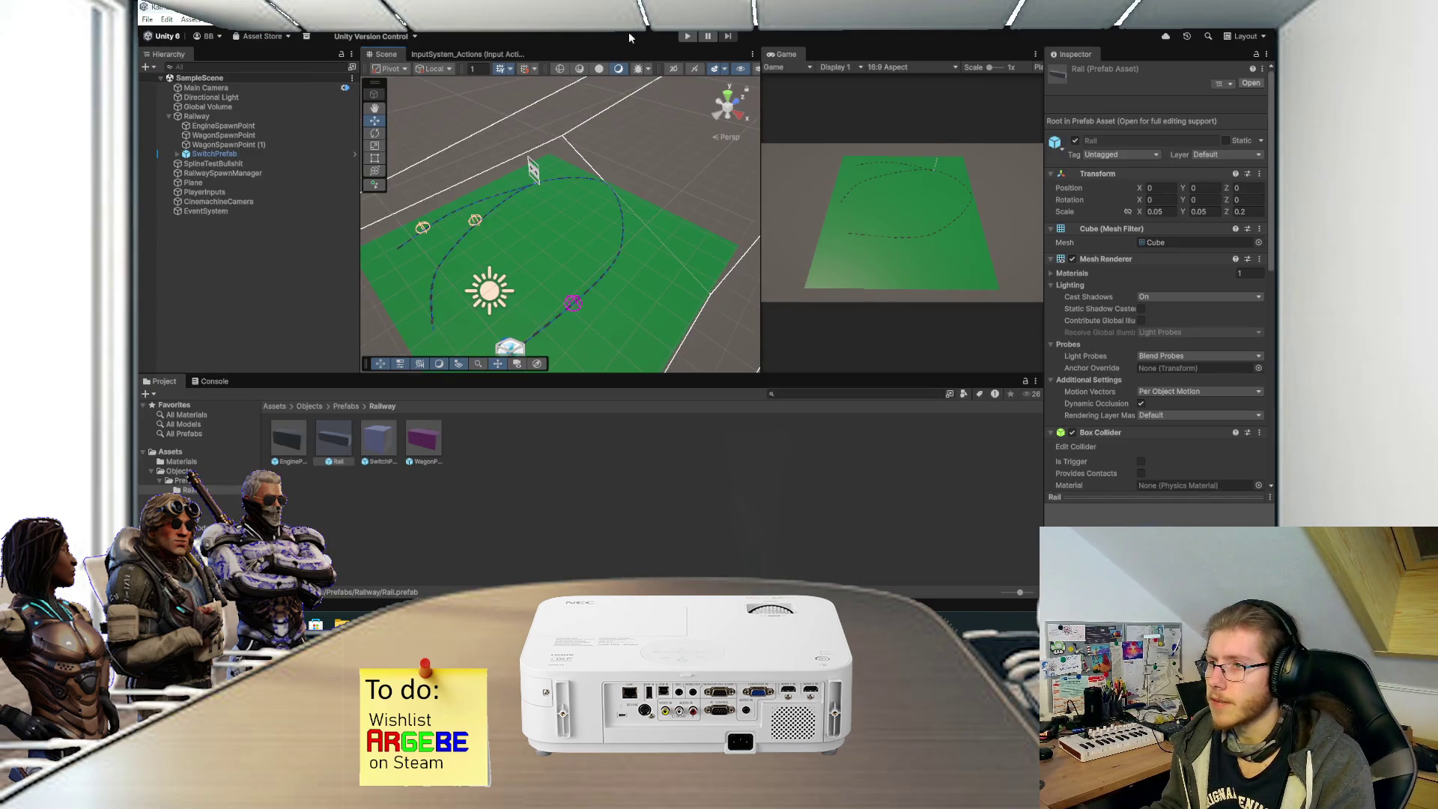
click(688, 36)
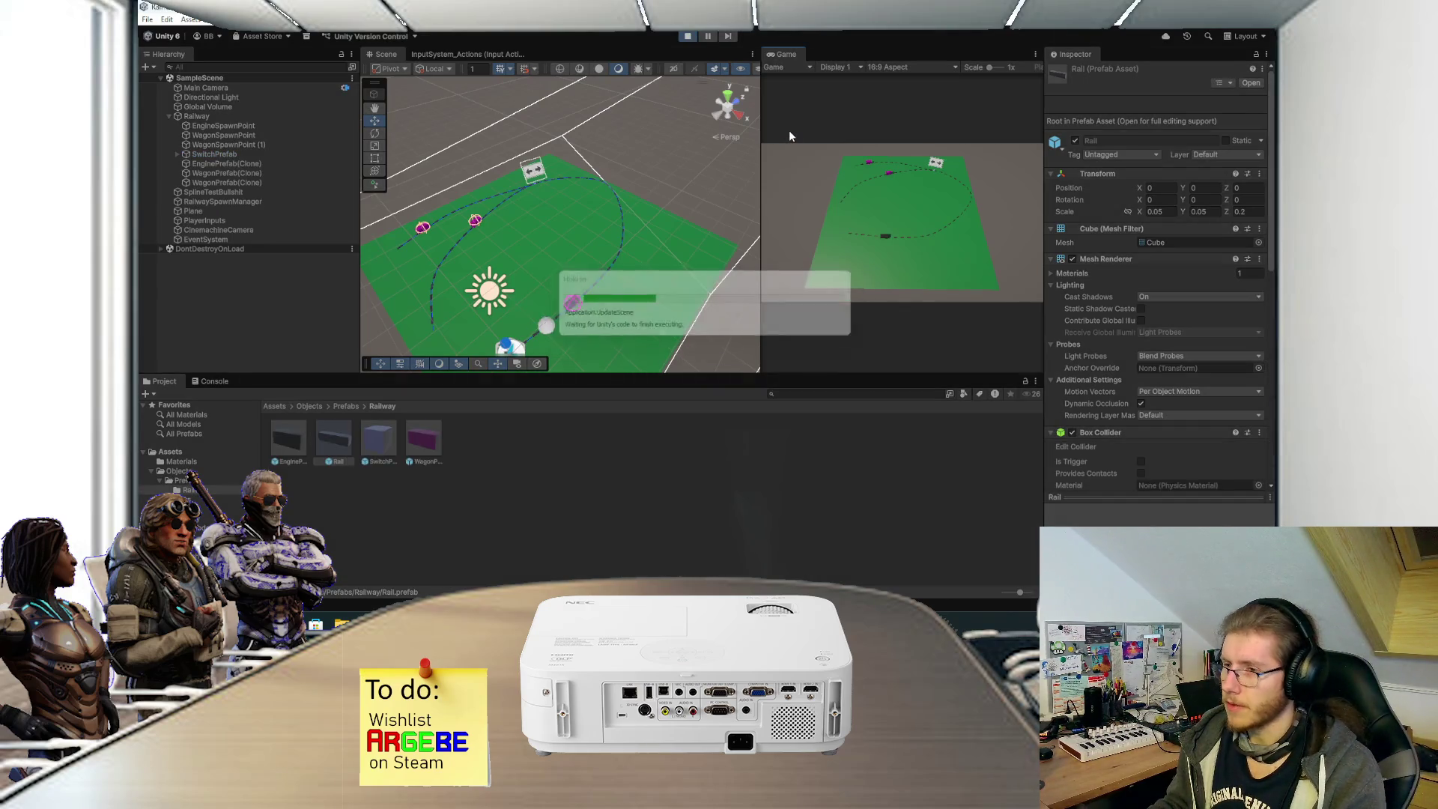
double_click(781, 54)
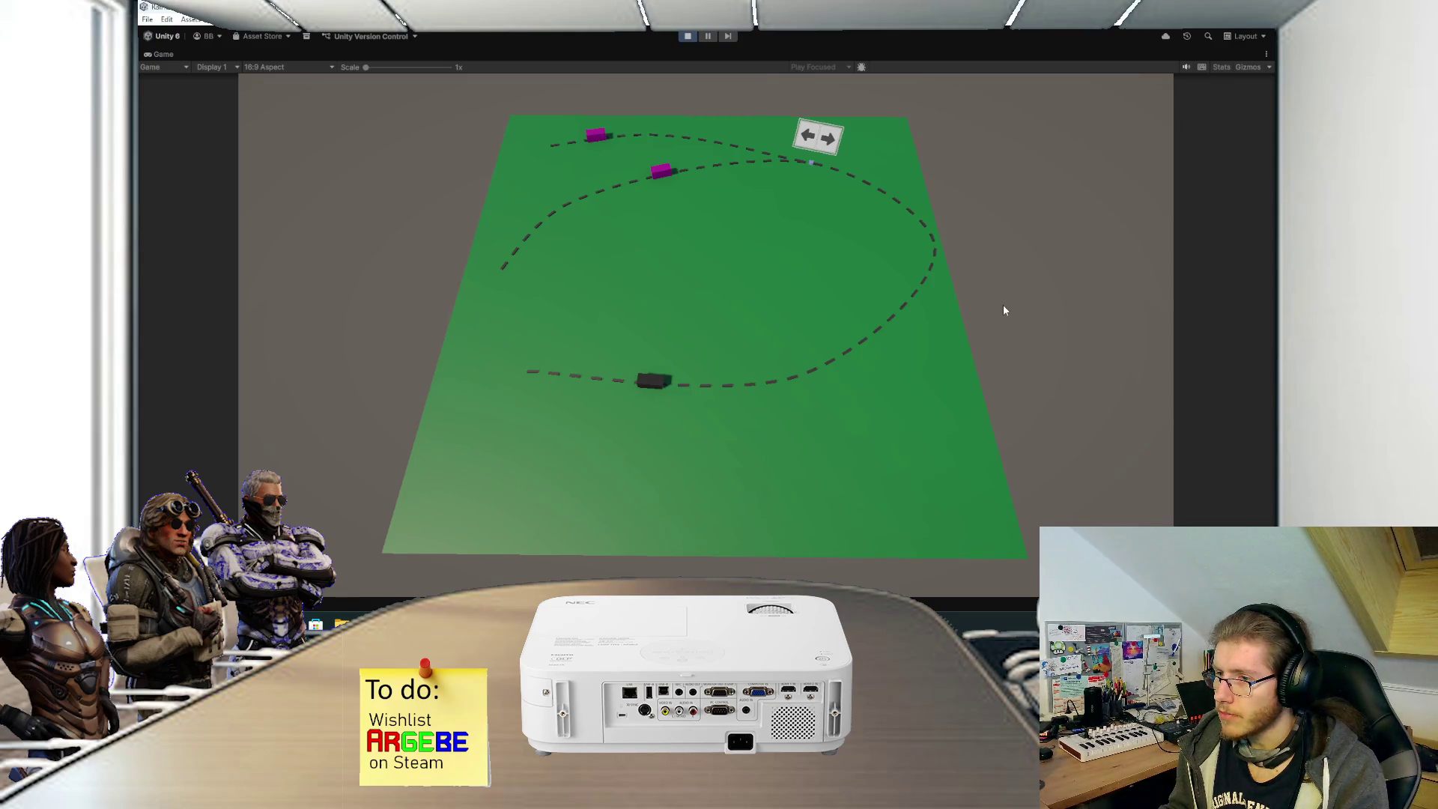
click(688, 36)
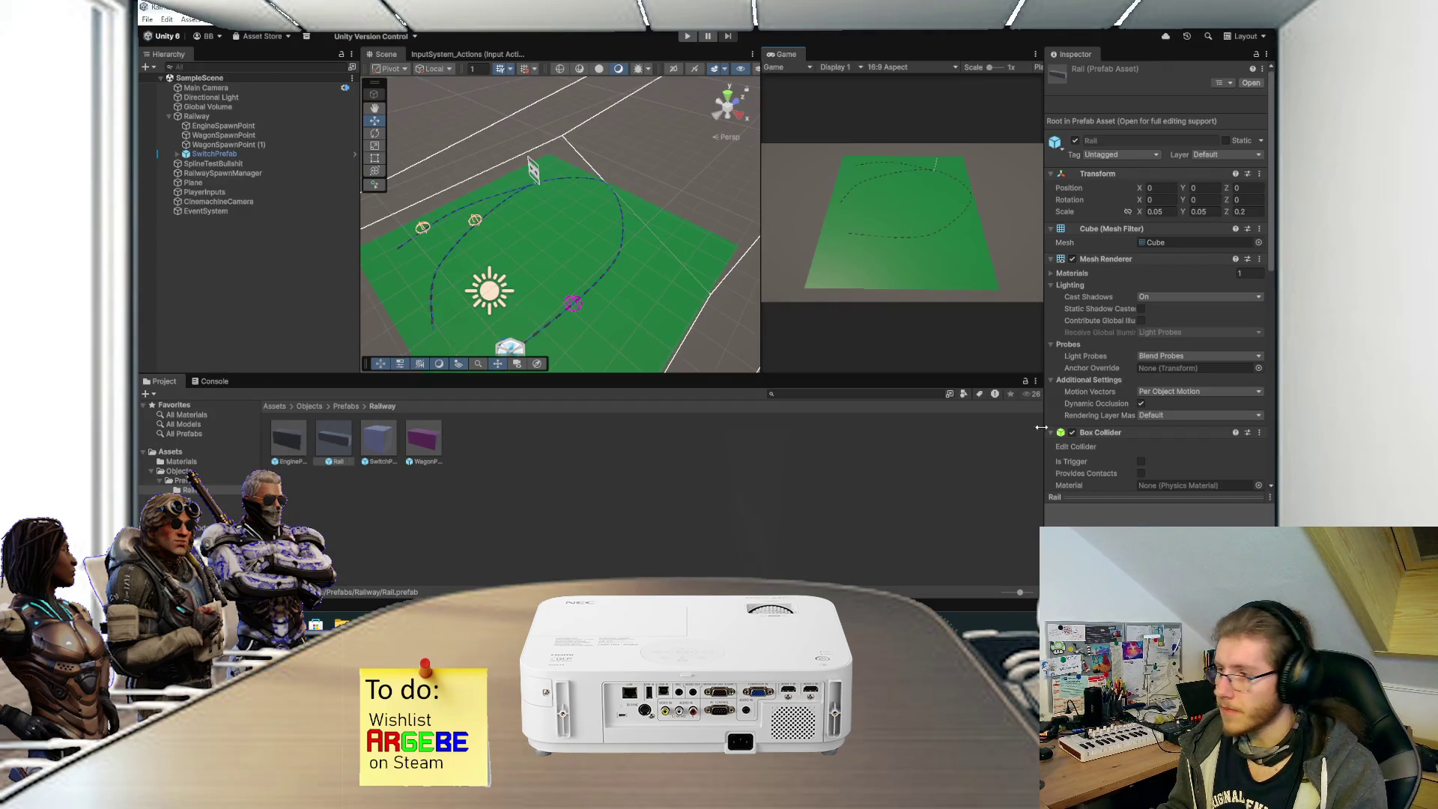
Remove the Box Collider component from the Rail prefab.
click(1259, 432)
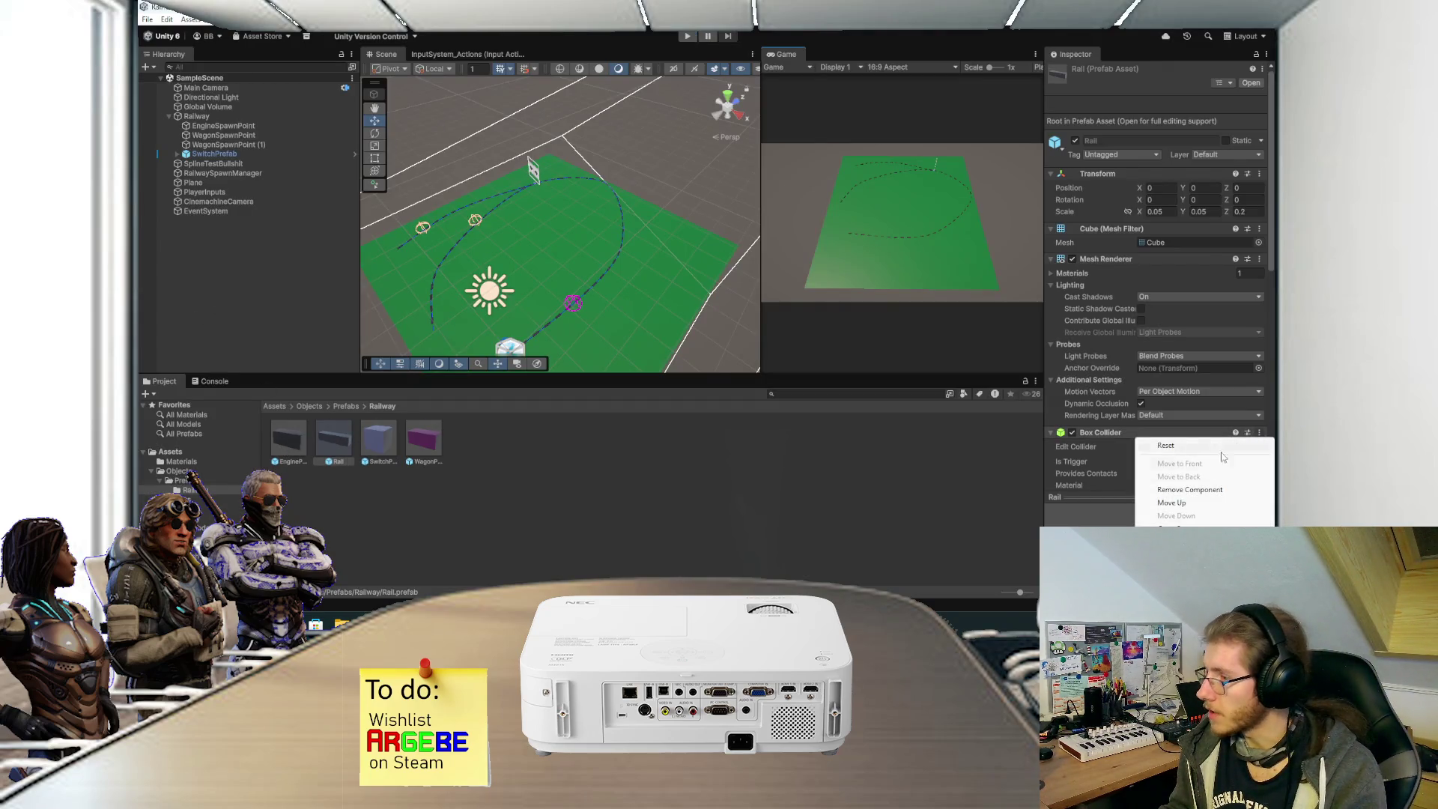
click(1197, 491)
click(742, 451)
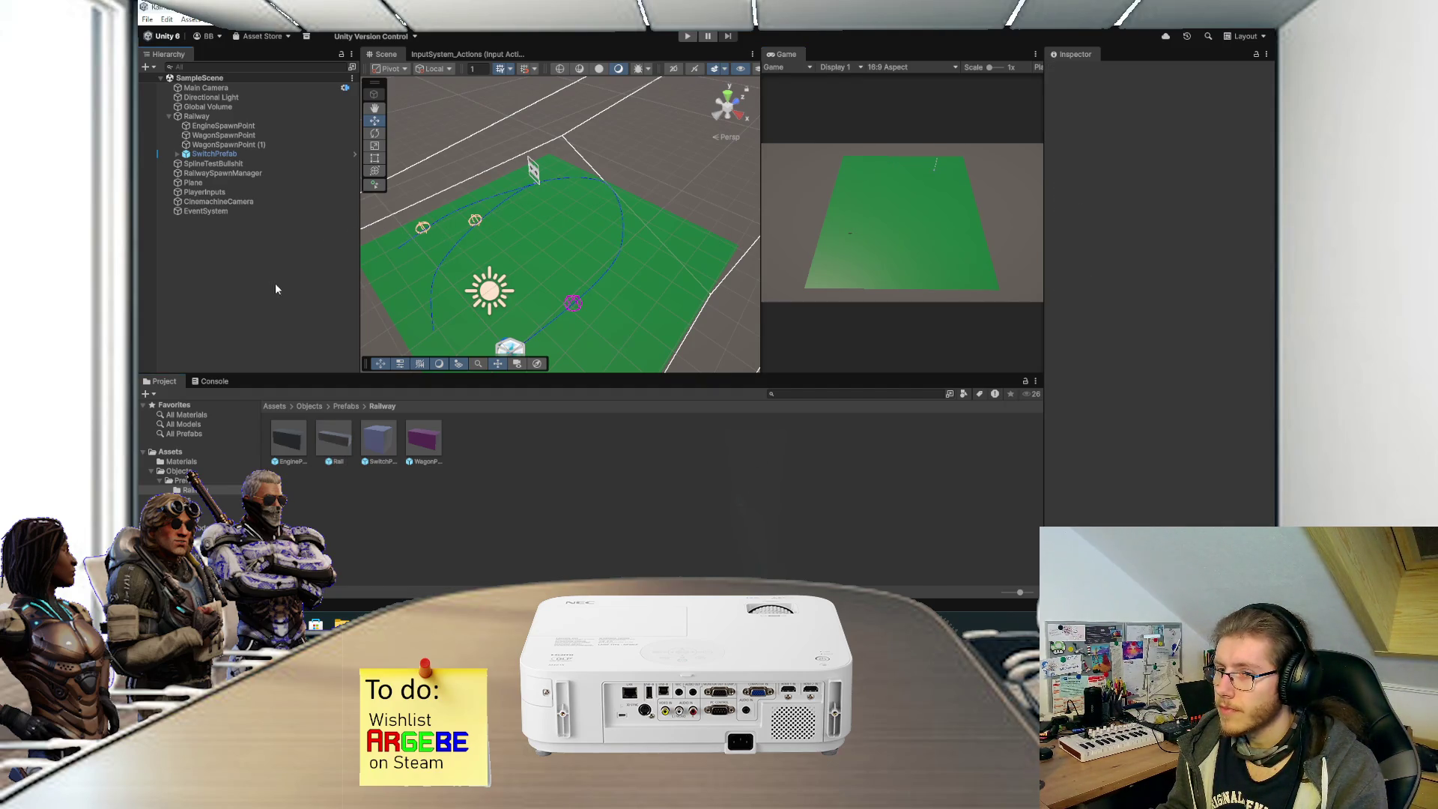
Review the Rail prefab's material settings in the Inspector.
click(337, 433)
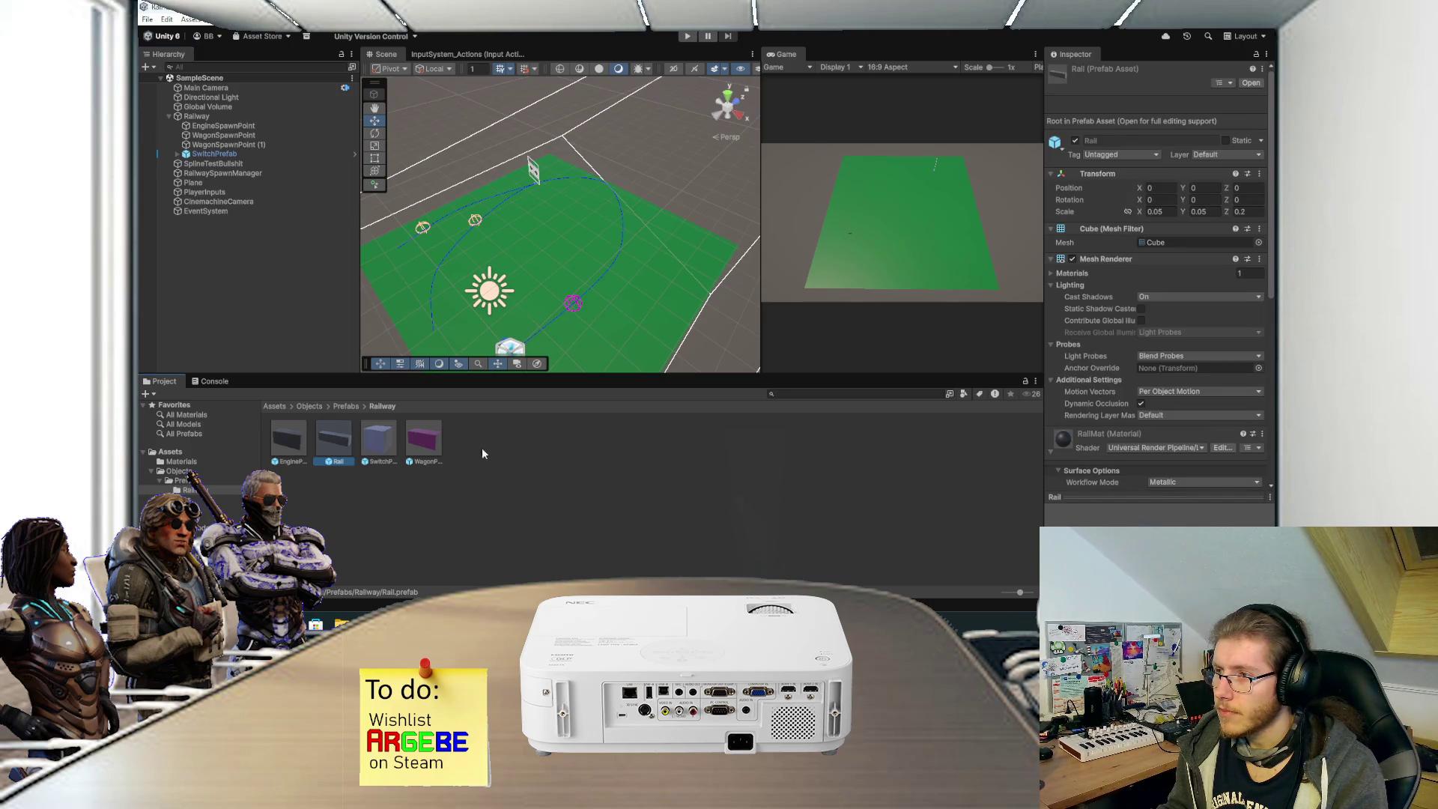
scroll(1170, 472, down, 4)
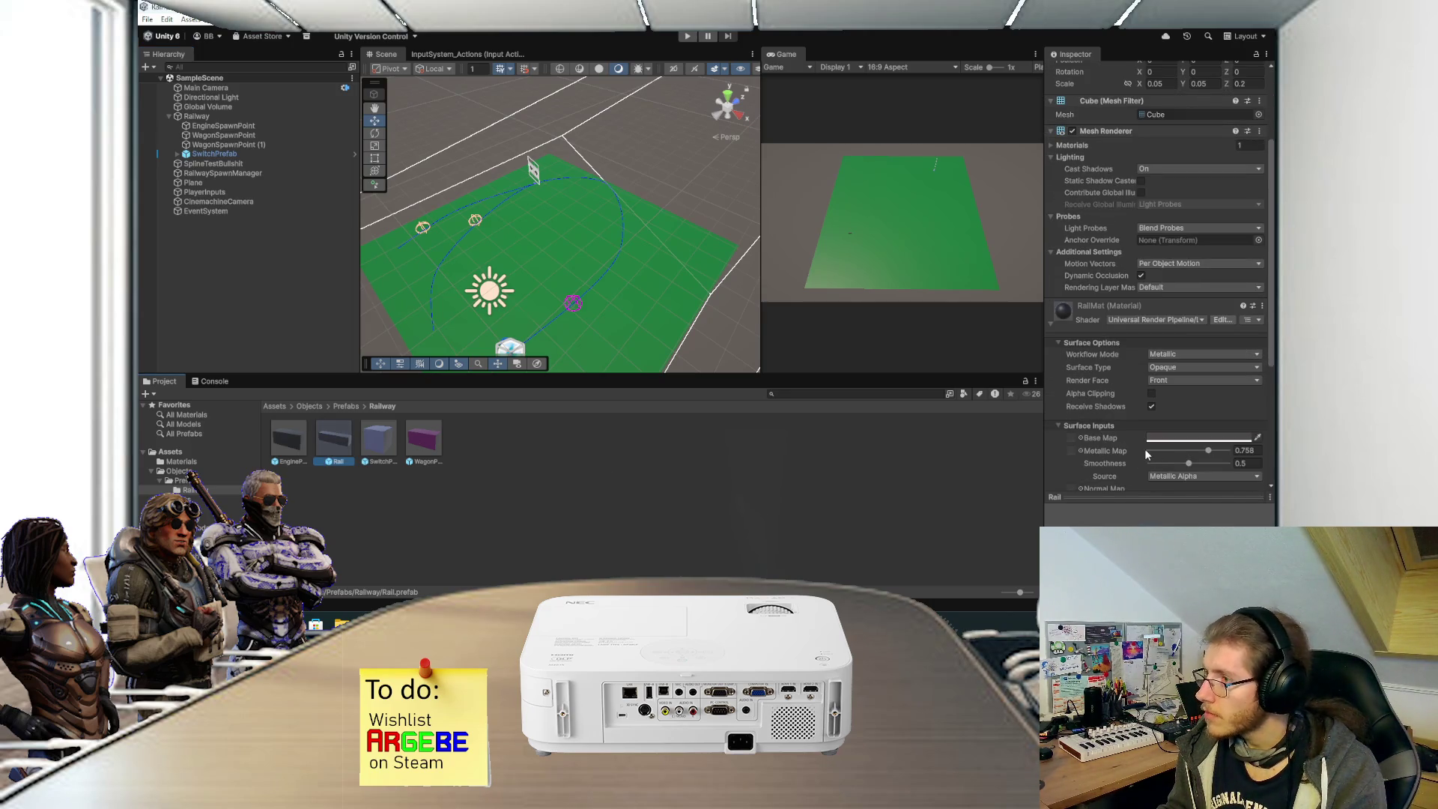
scroll(1140, 450, down, 3)
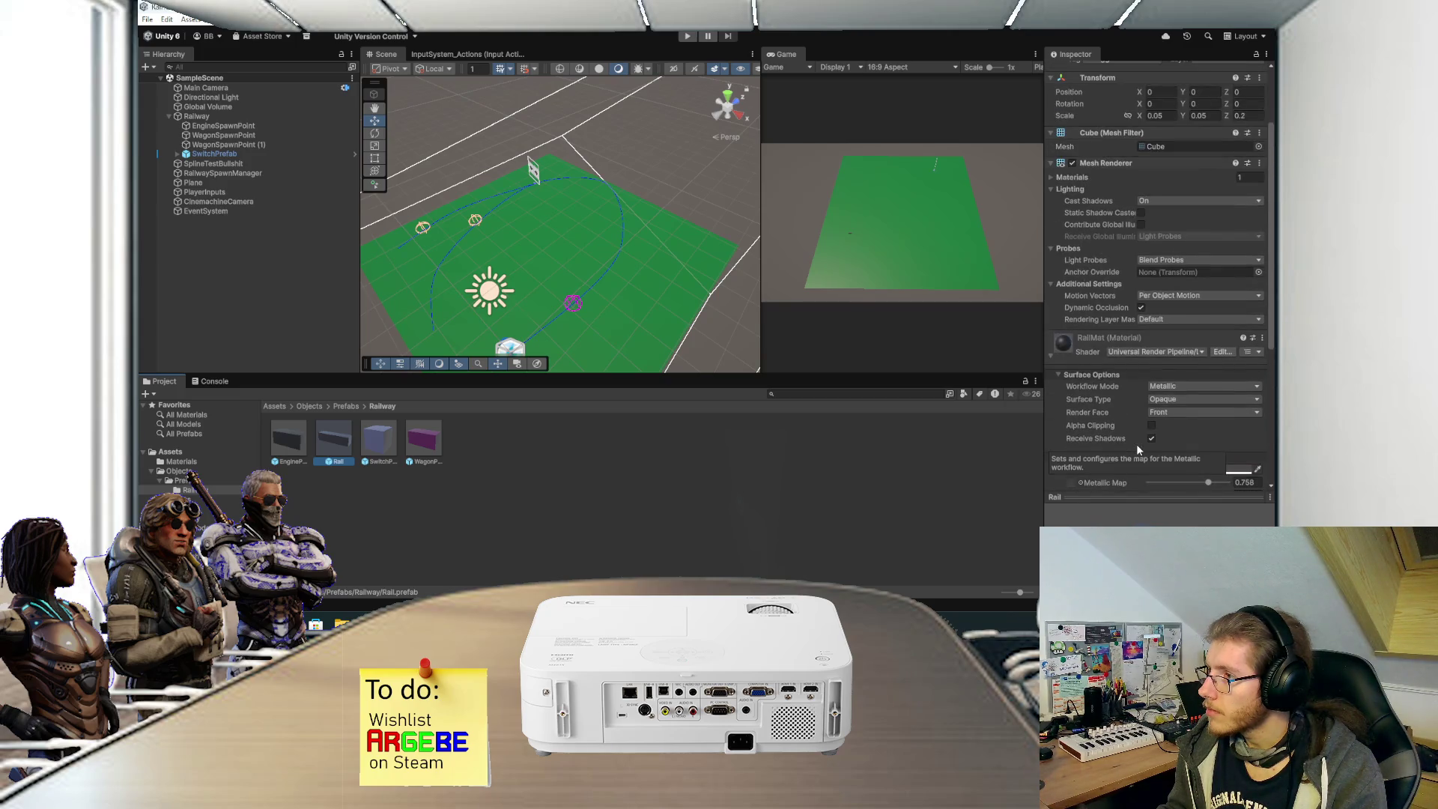
scroll(1136, 449, down, 5)
scroll(1135, 443, up, 7)
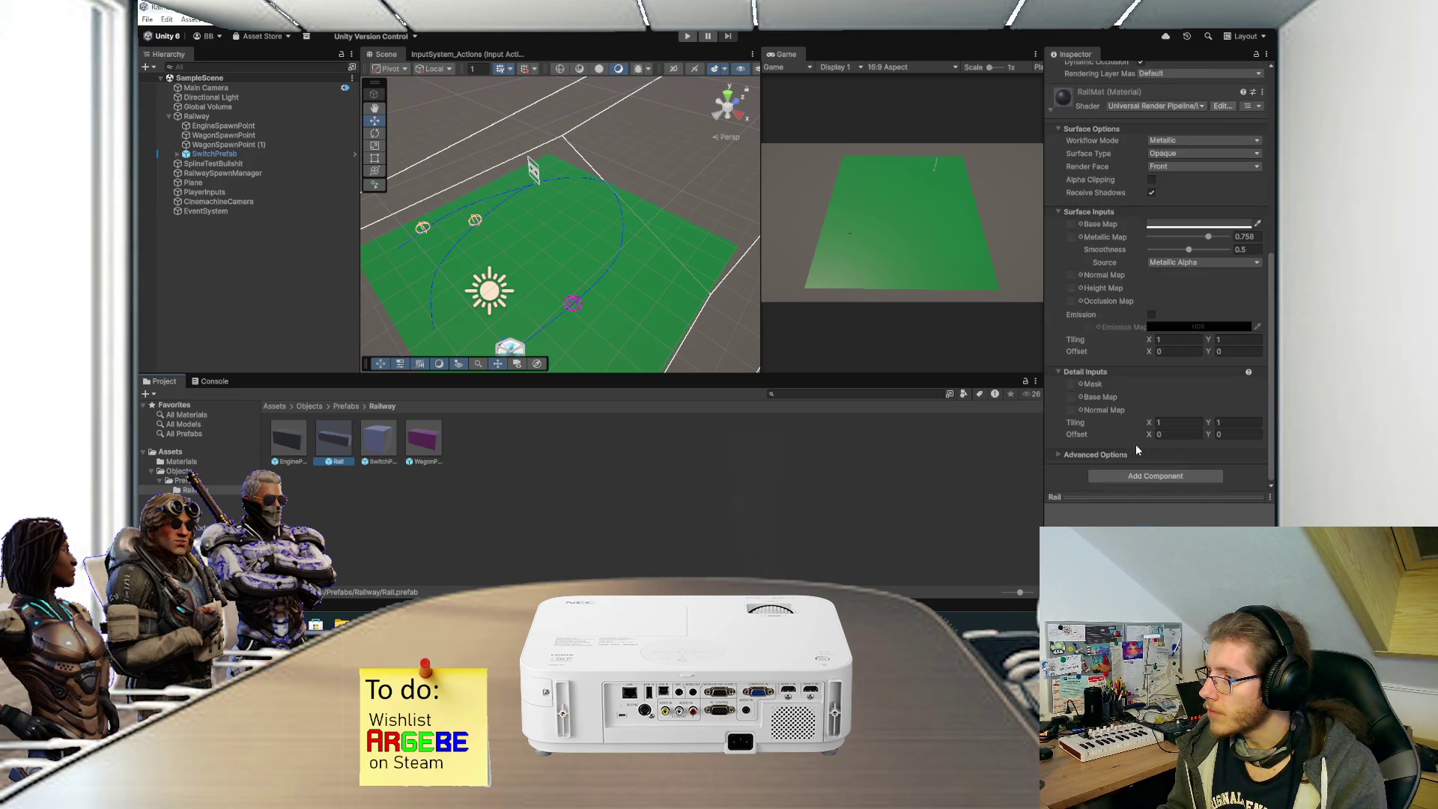
Check the Rail item in Railway's Spline Instantiate, then start Play mode.
click(196, 116)
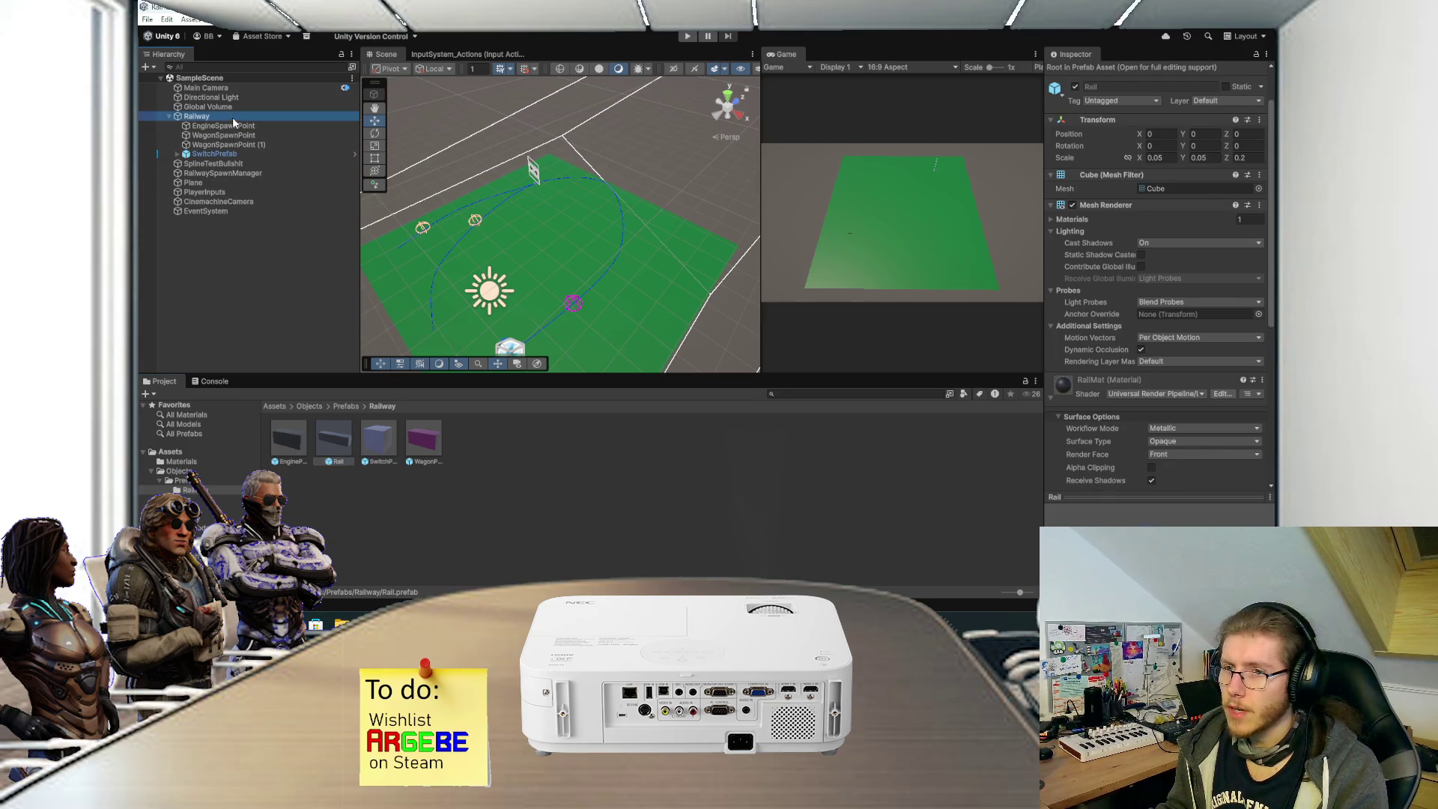
scroll(1095, 375, down, 2)
click(1116, 388)
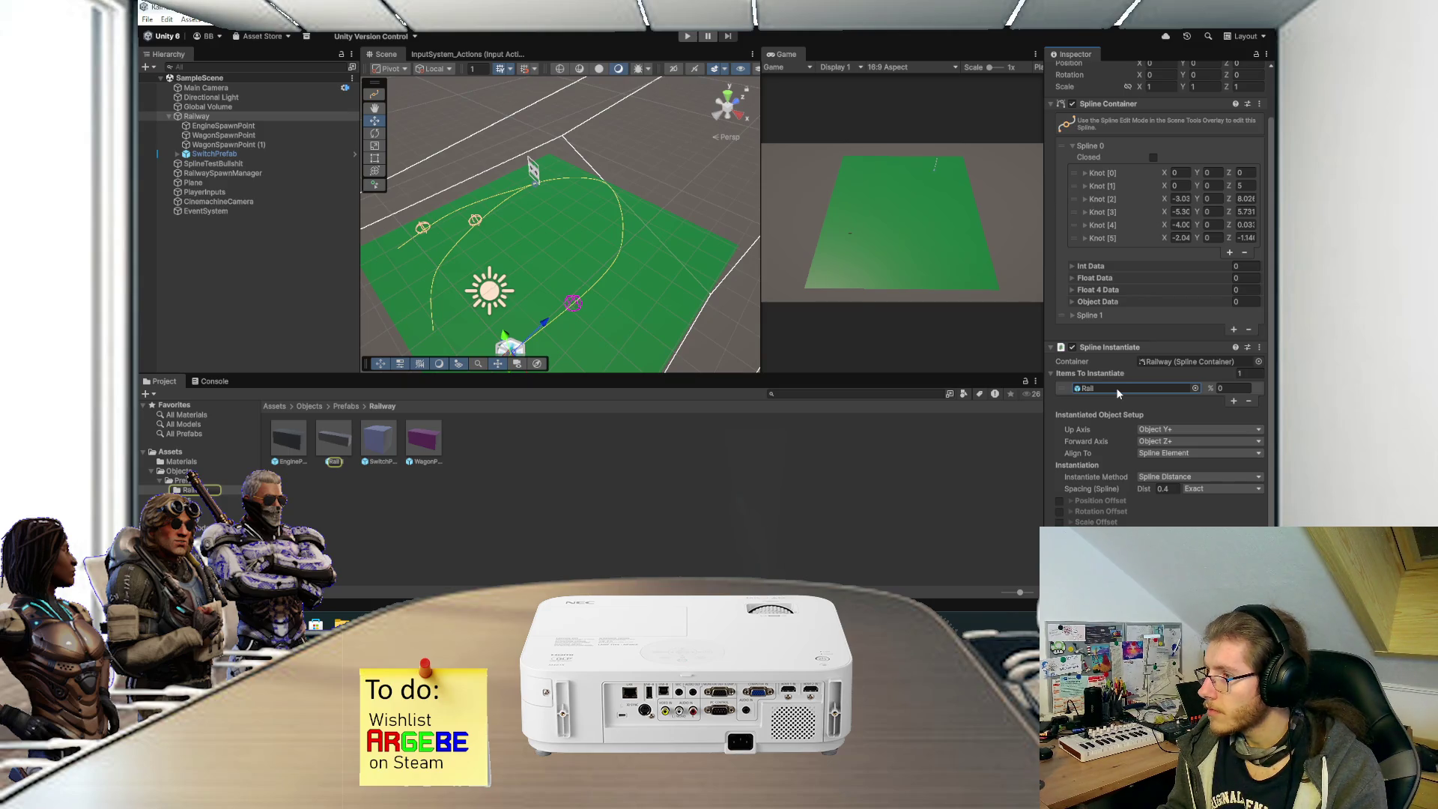
scroll(1102, 450, down, 1)
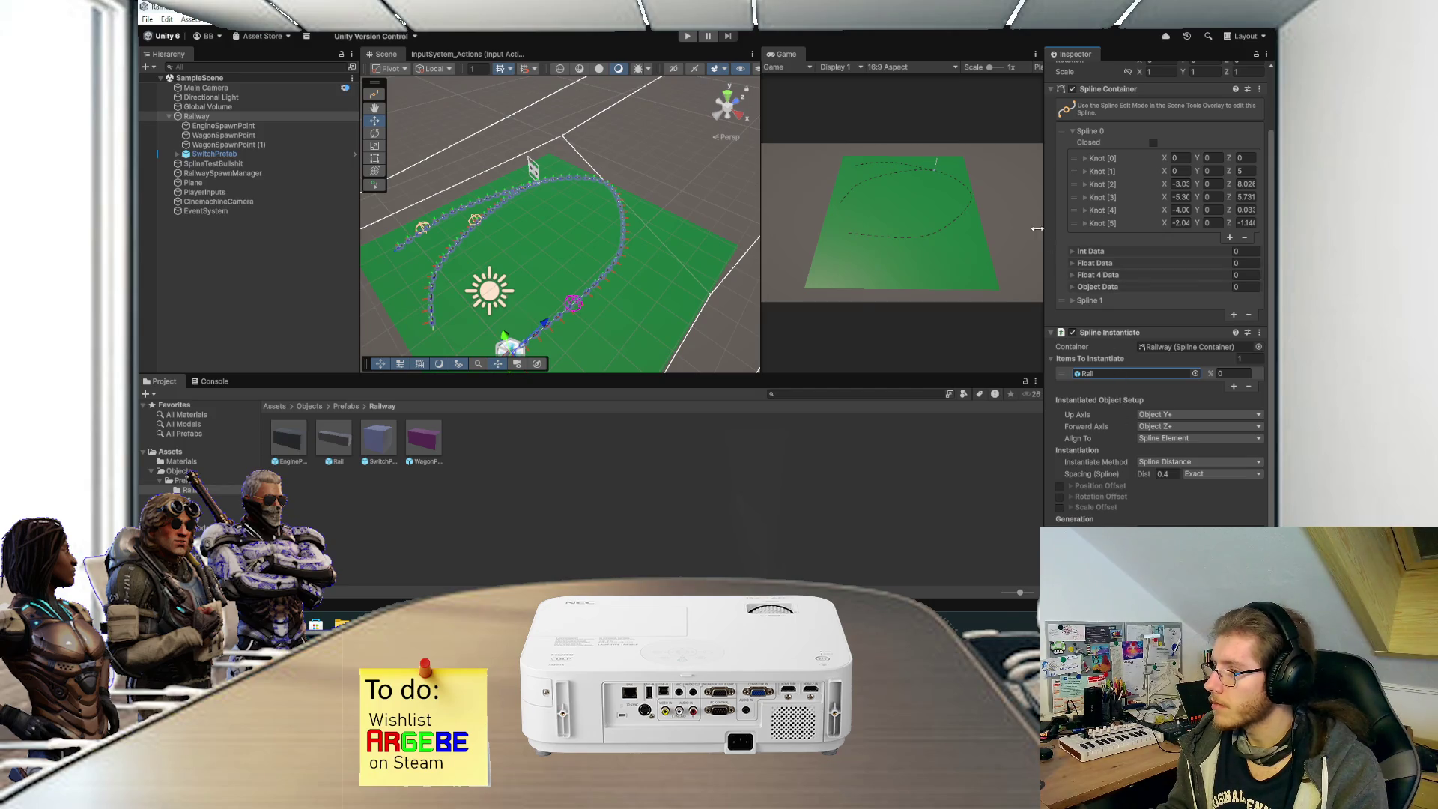
click(687, 36)
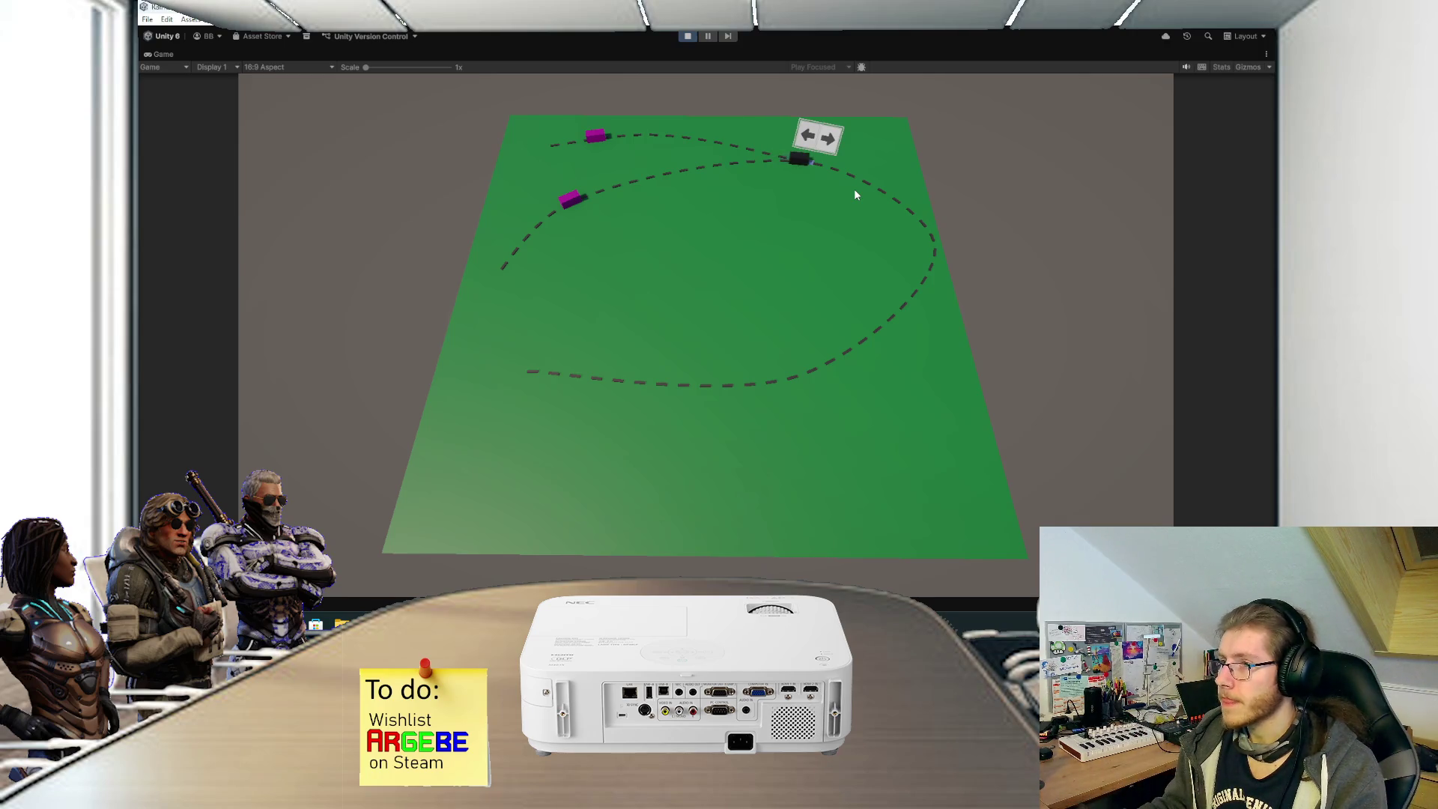
Toggle the arrow switch sign in the running game, then stop Play mode.
click(829, 139)
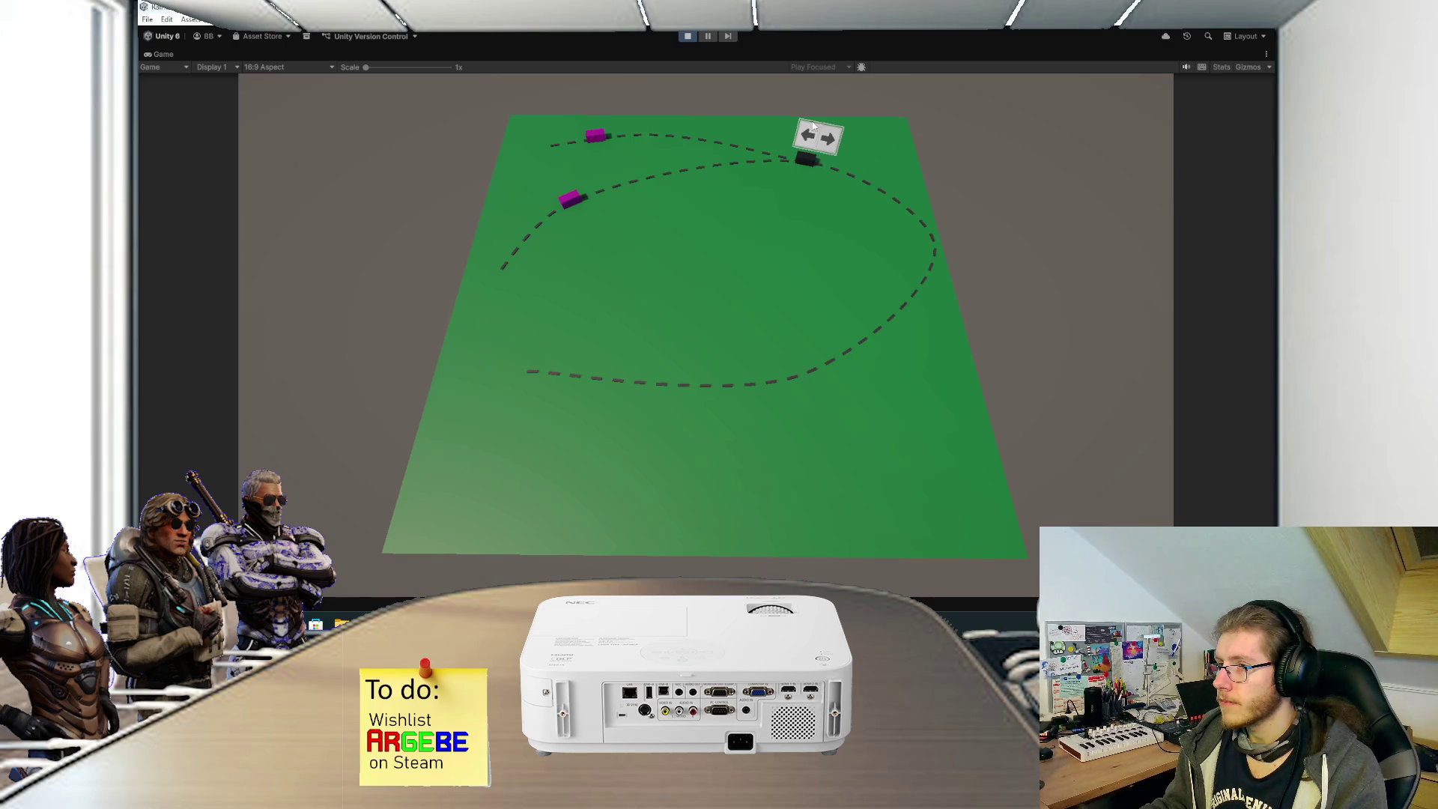
click(688, 36)
Add the field 'private bool _canSwitch = true;' to SwitchScript.
key(alt+Tab)
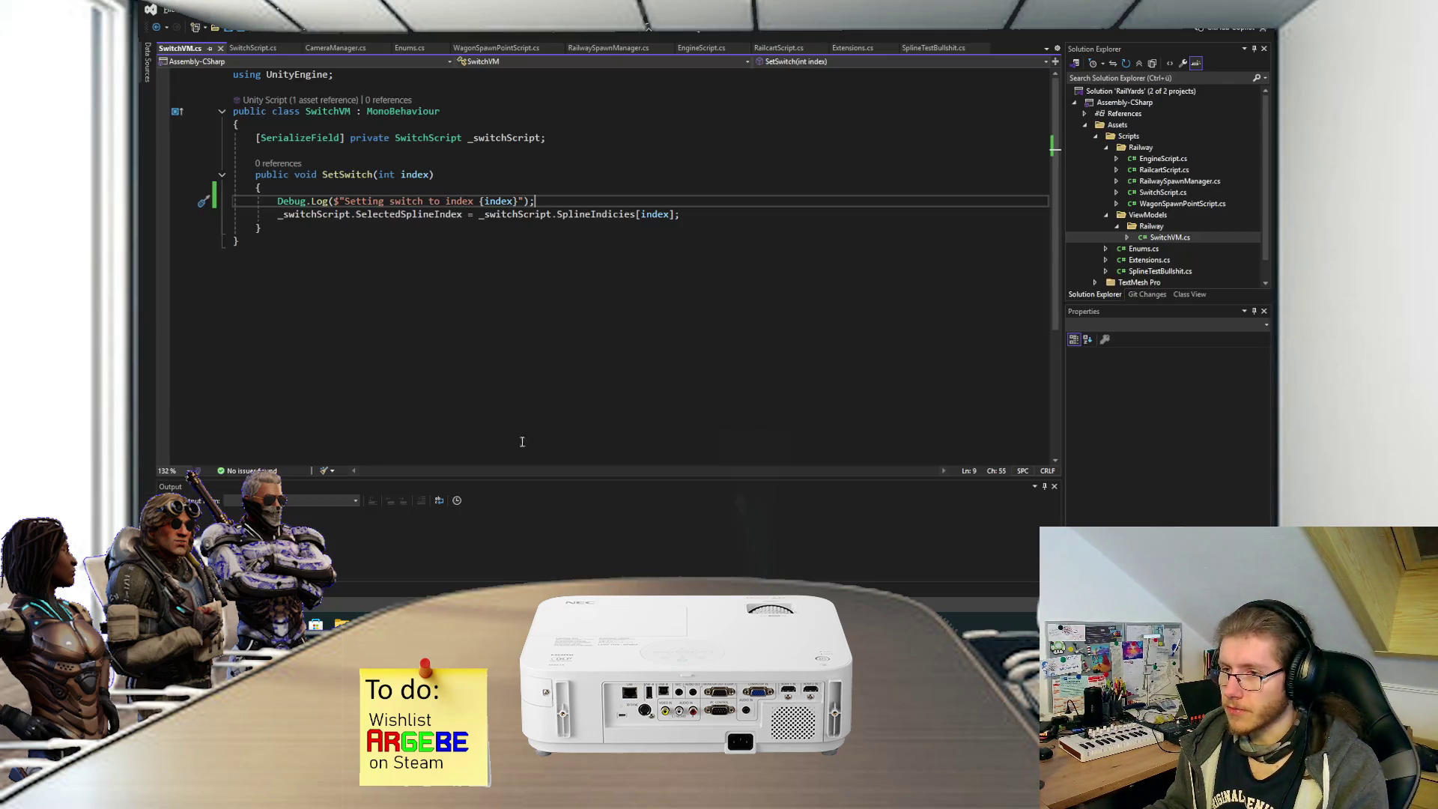
key(ctrl+Tab)
scroll(389, 217, up, 5)
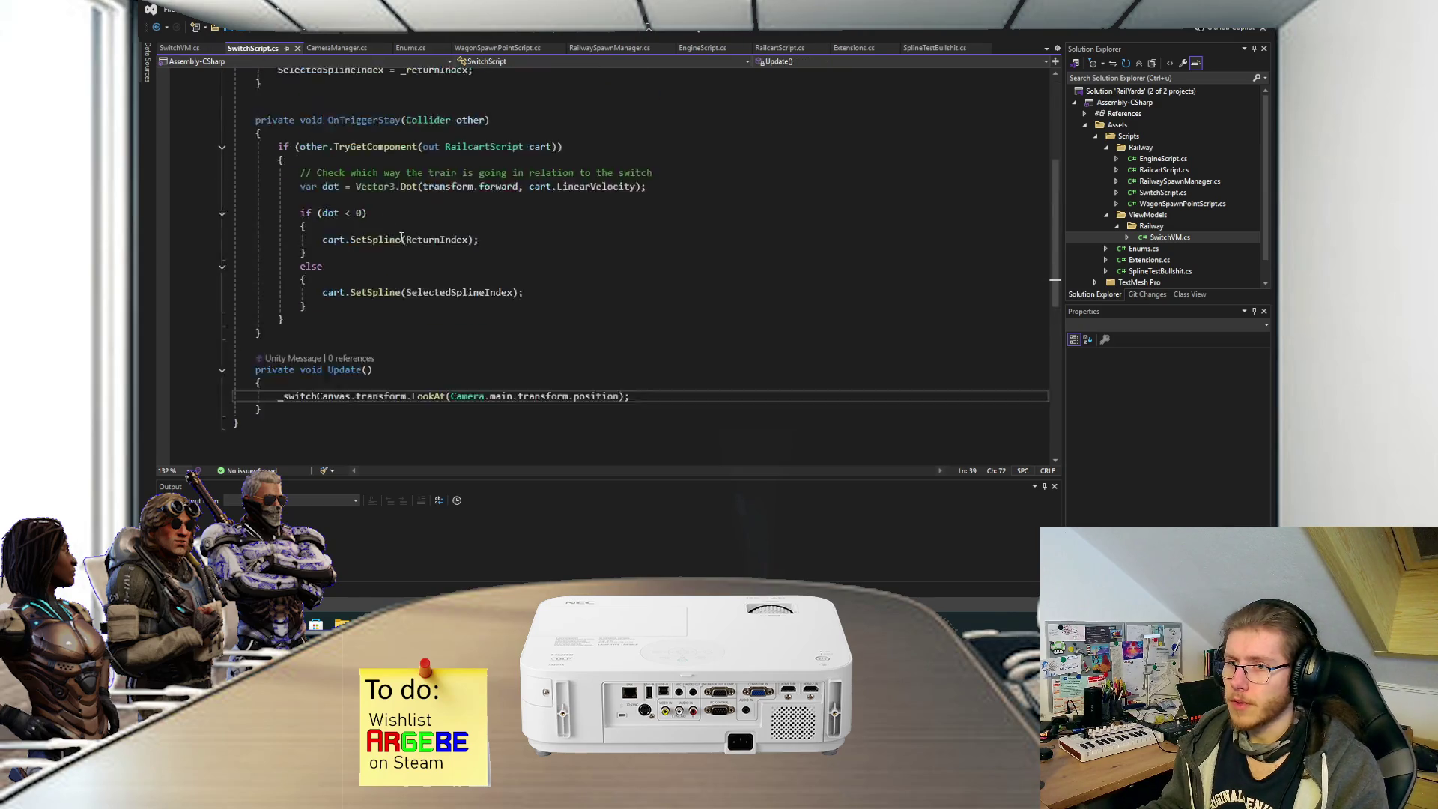
scroll(419, 235, up, 3)
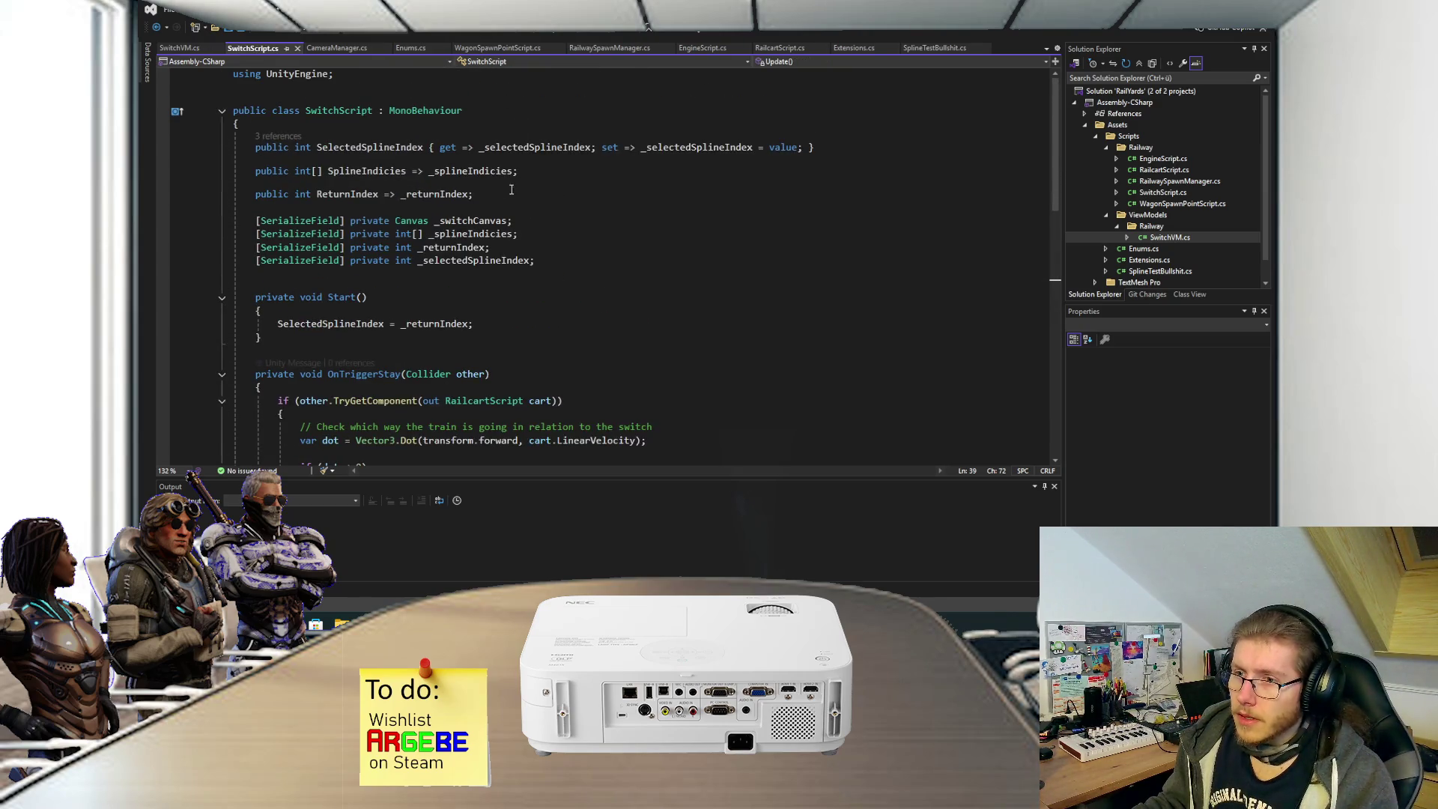
click(550, 260)
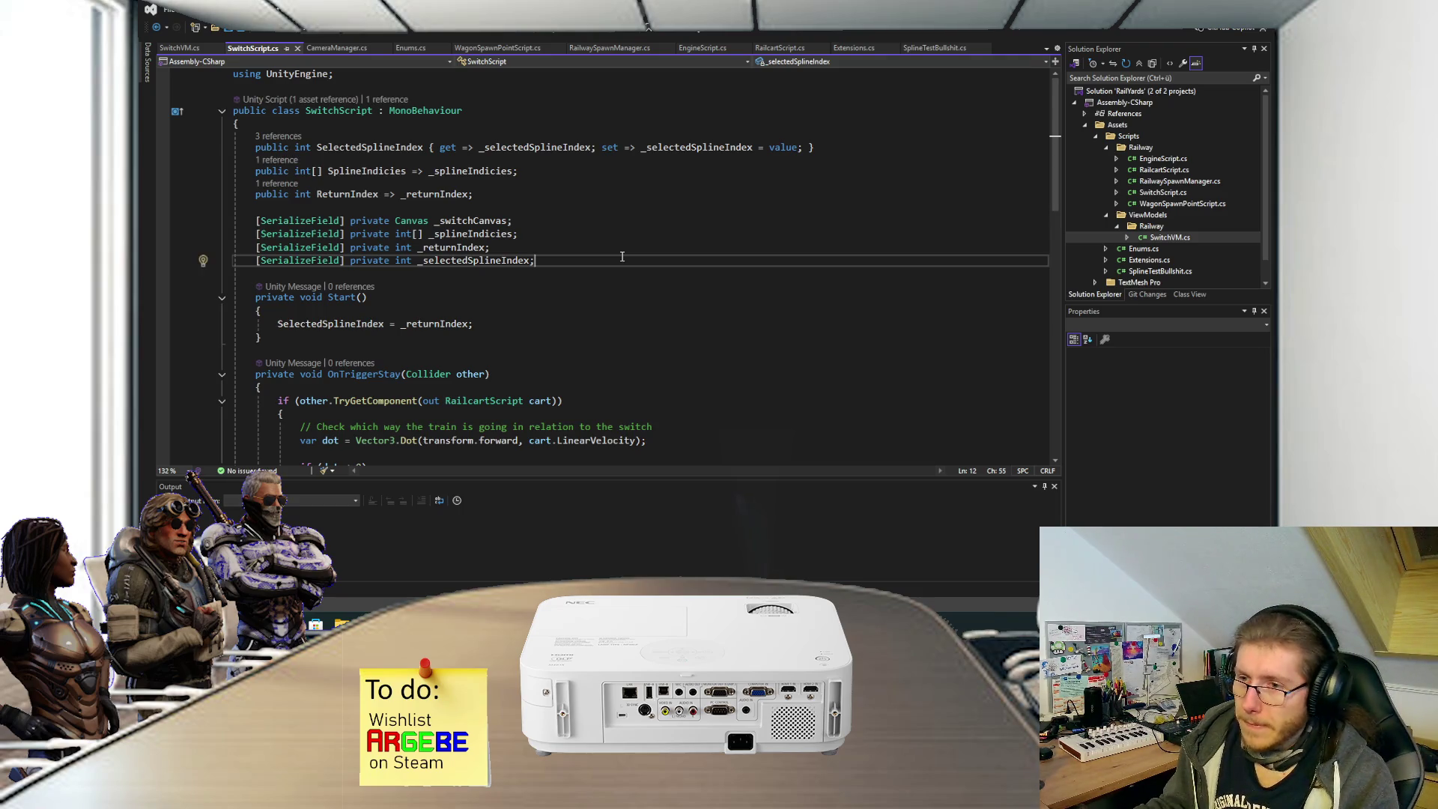
key(Return)
key(Return)
text(priv)
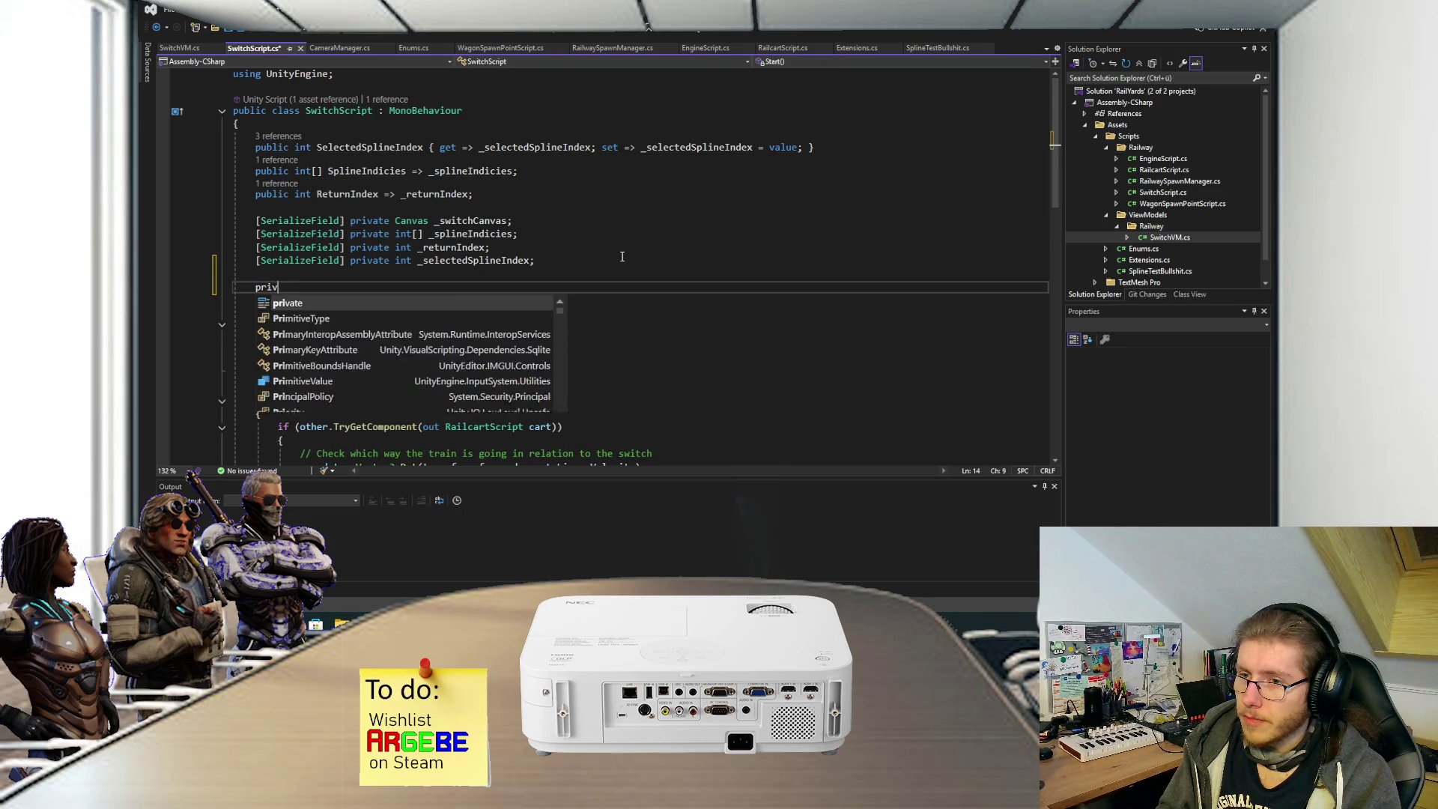
text(ate bo)
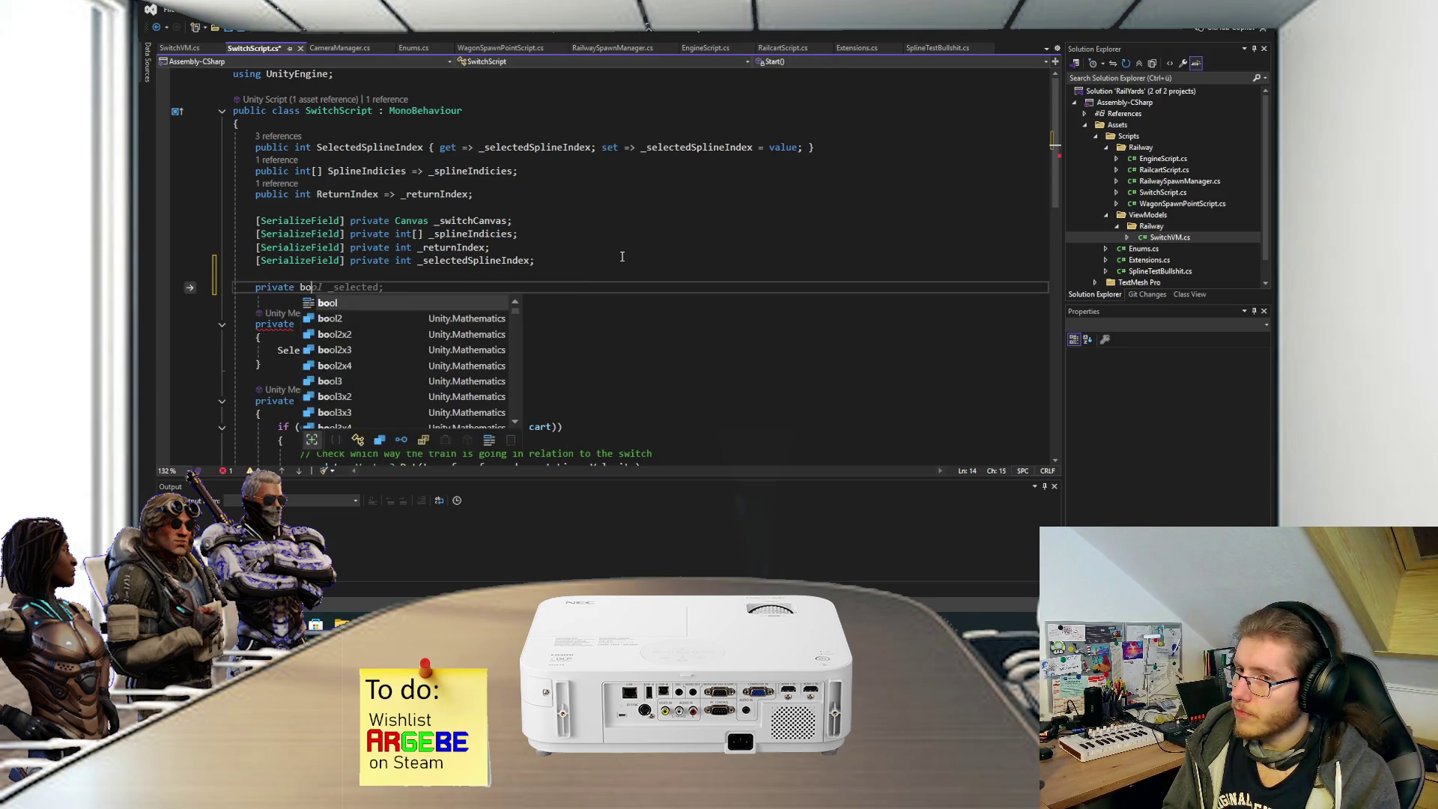
text(ol _canSwitch)
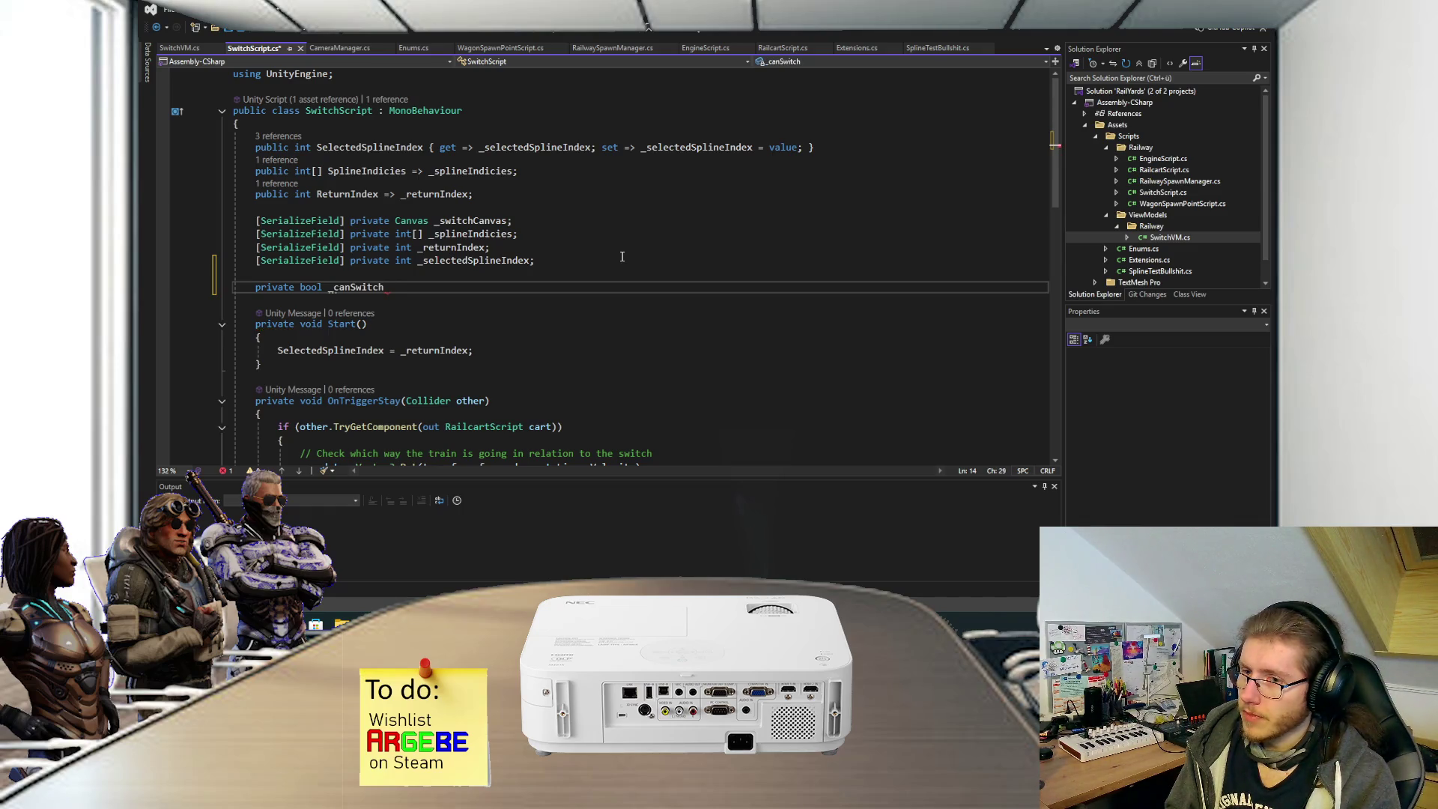
text(  = )
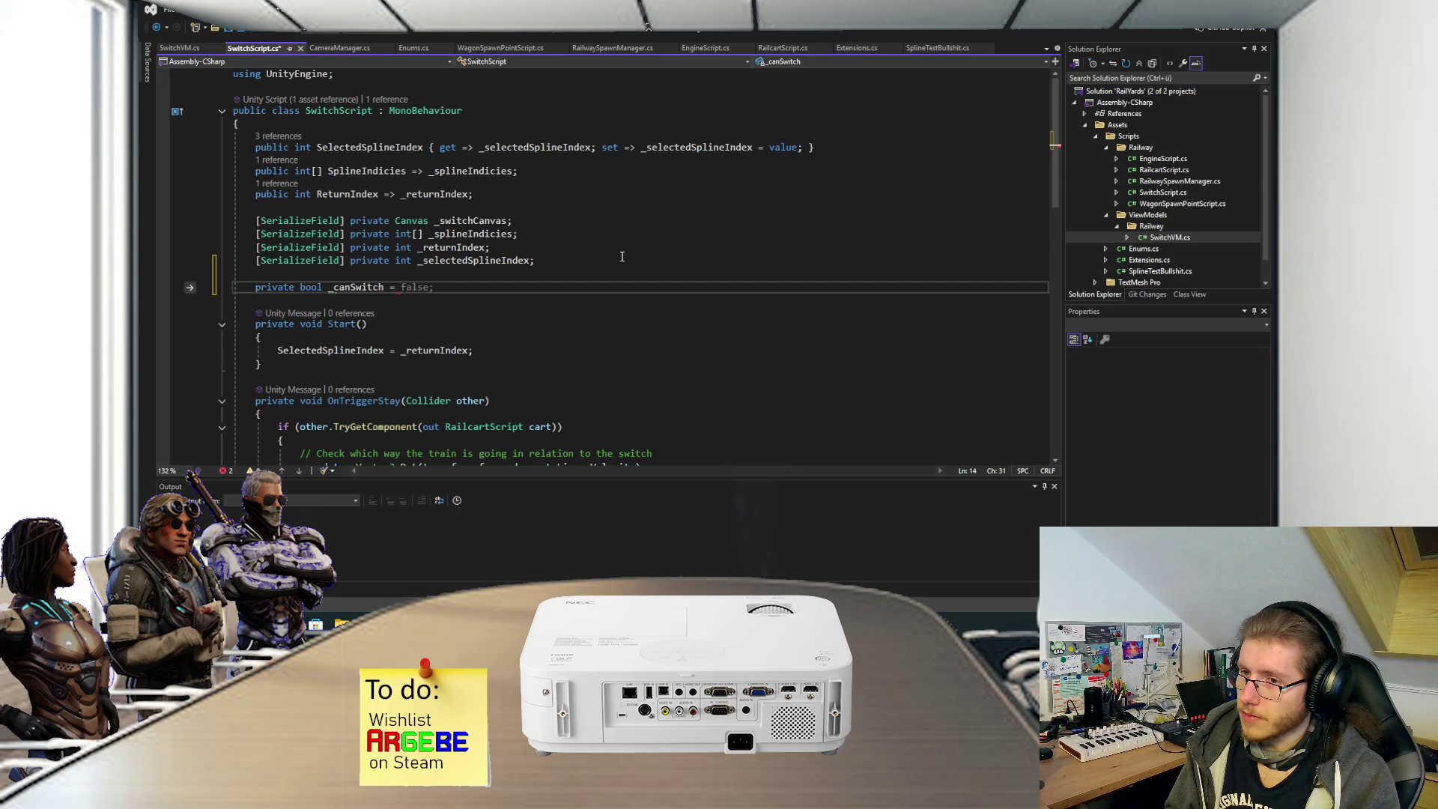
text(true;)
Add an OnTriggerEnter method that sets _canSwitch = false.
scroll(539, 284, down, 5)
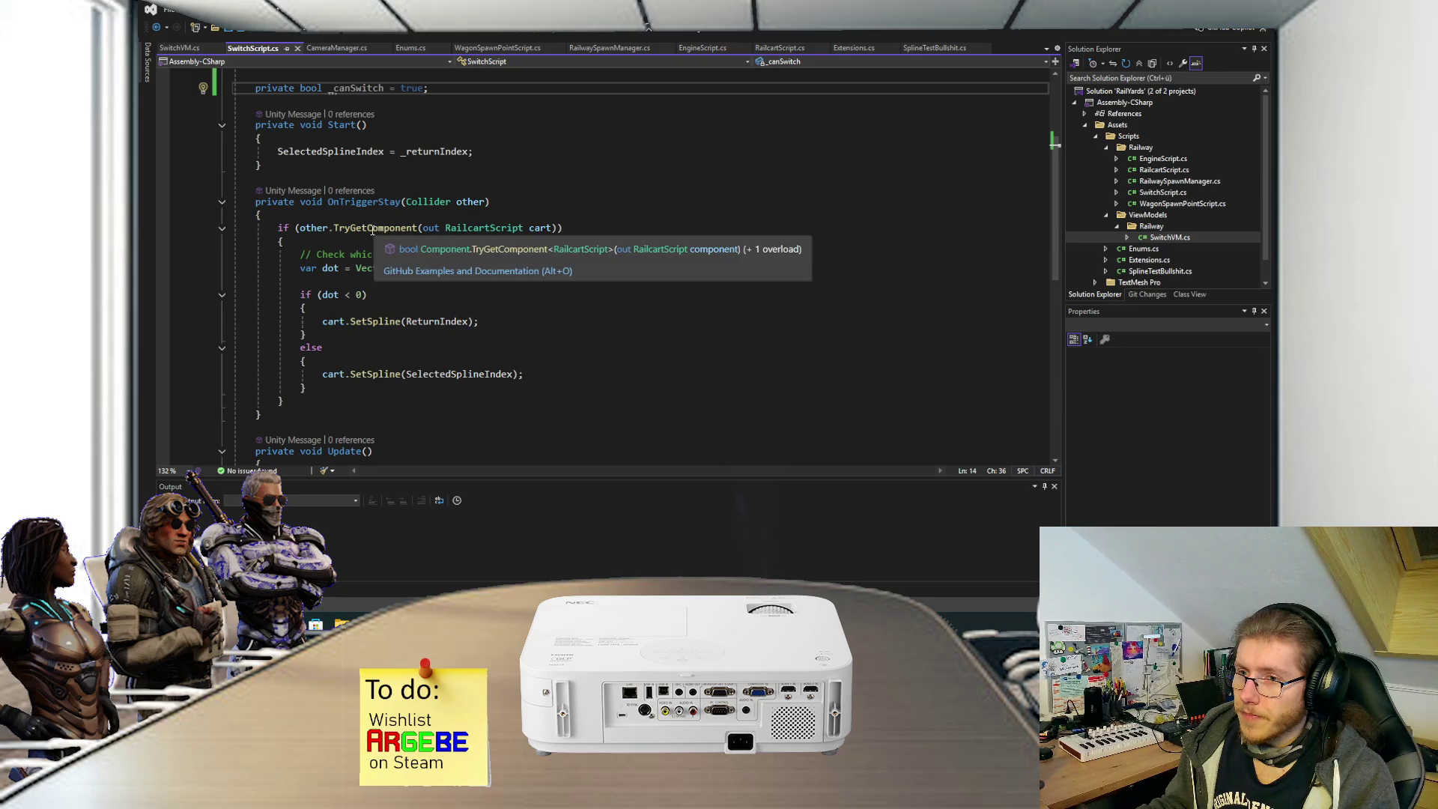
click(330, 389)
click(332, 246)
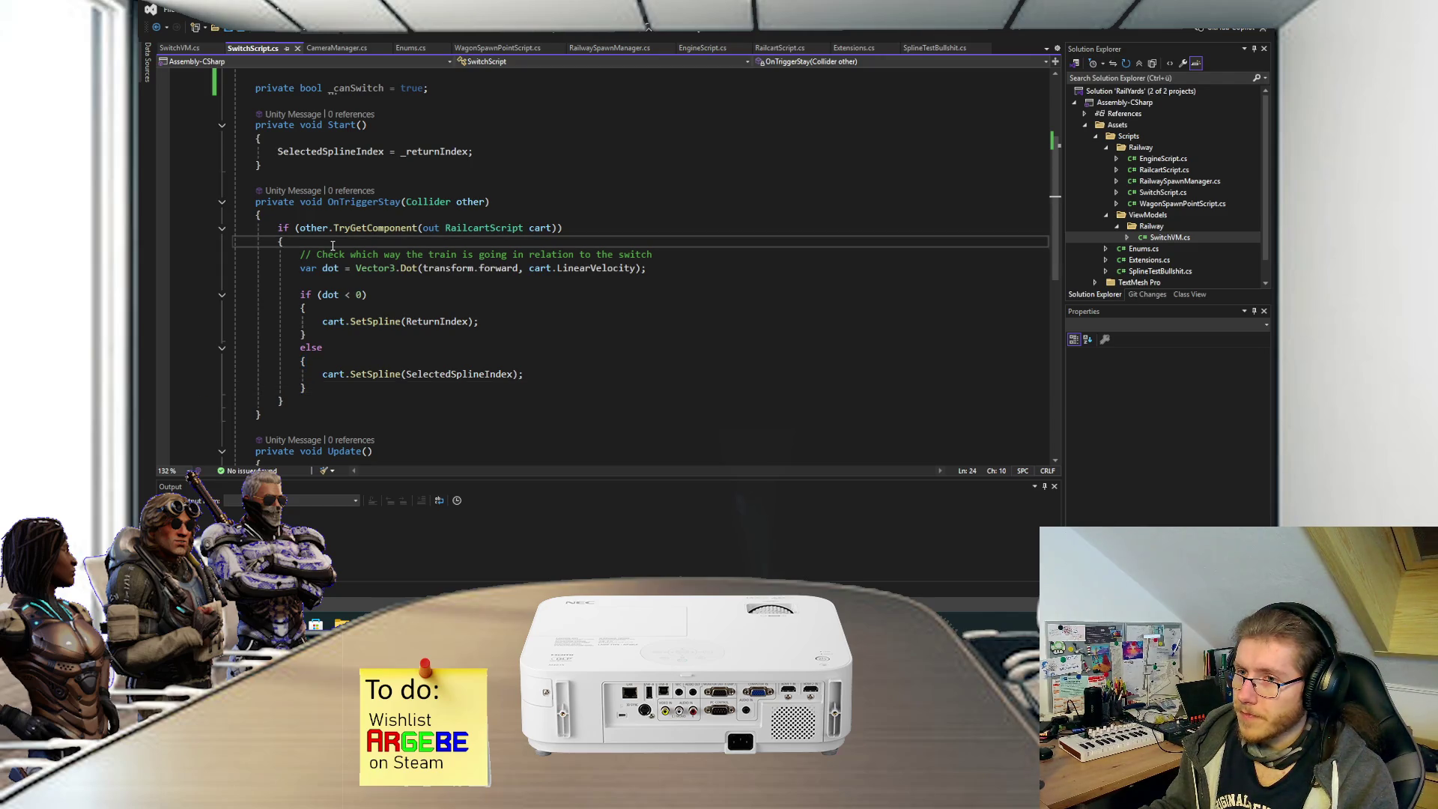
click(390, 164)
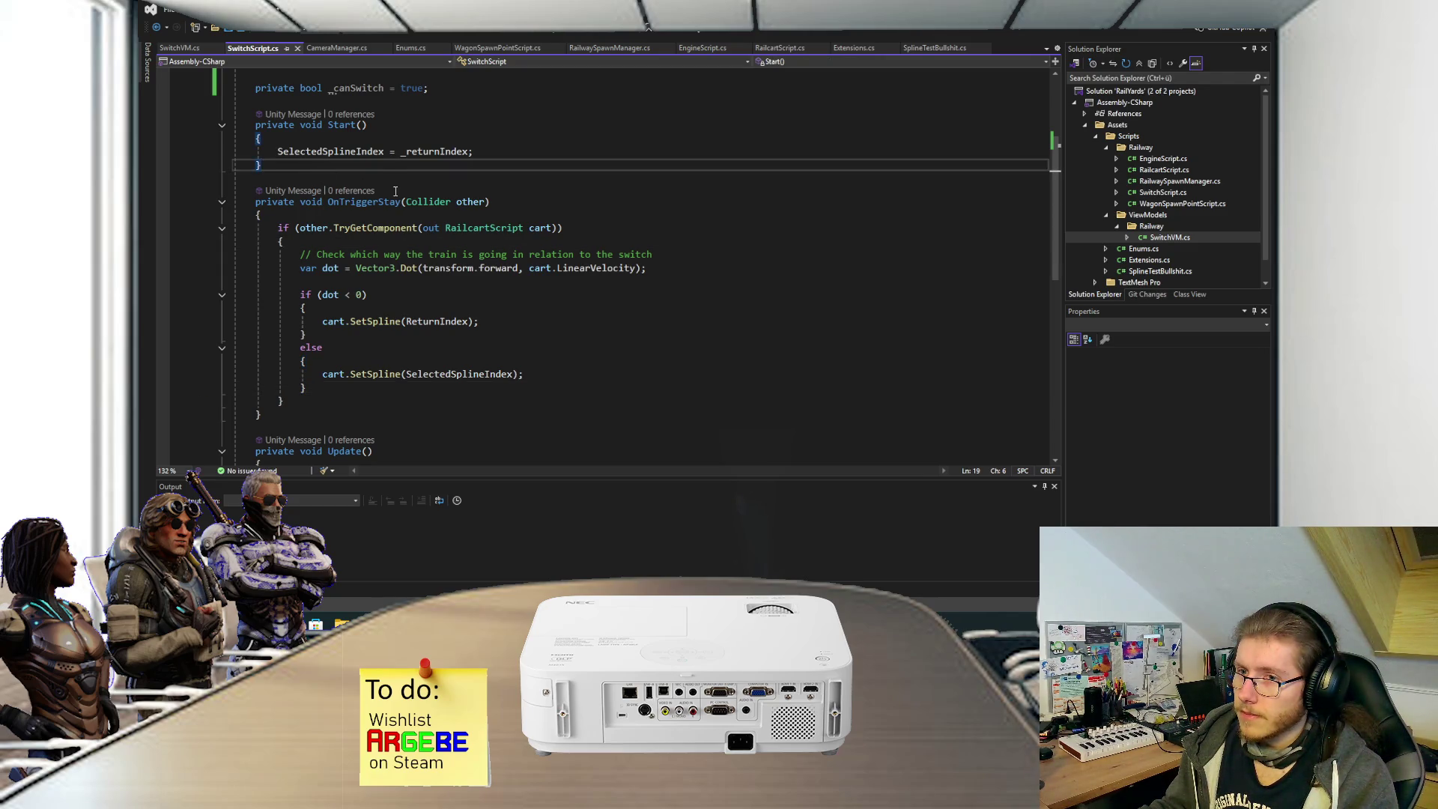
key(Return)
key(Return)
text(ontrig)
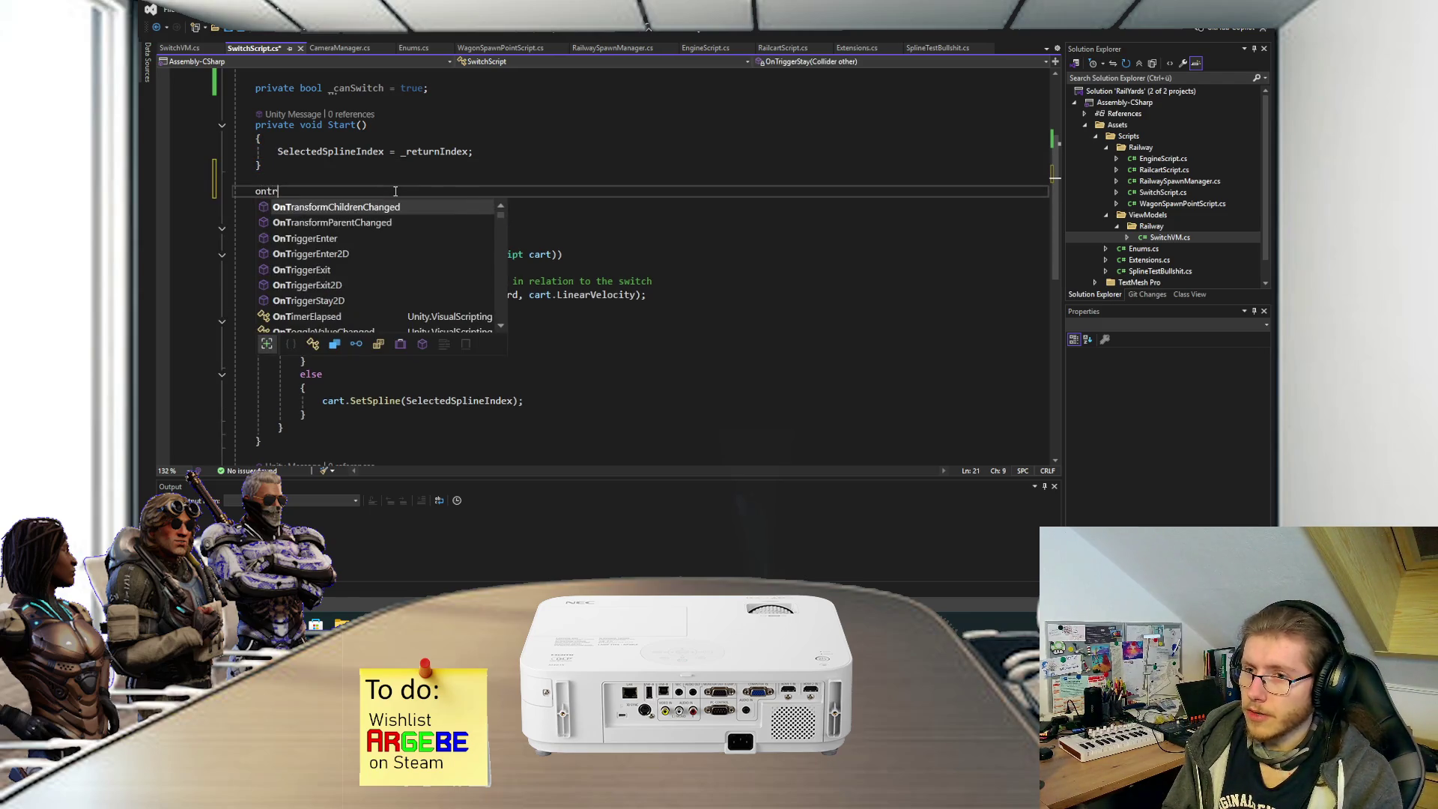
key(Tab)
text(_canSwitch = false;)
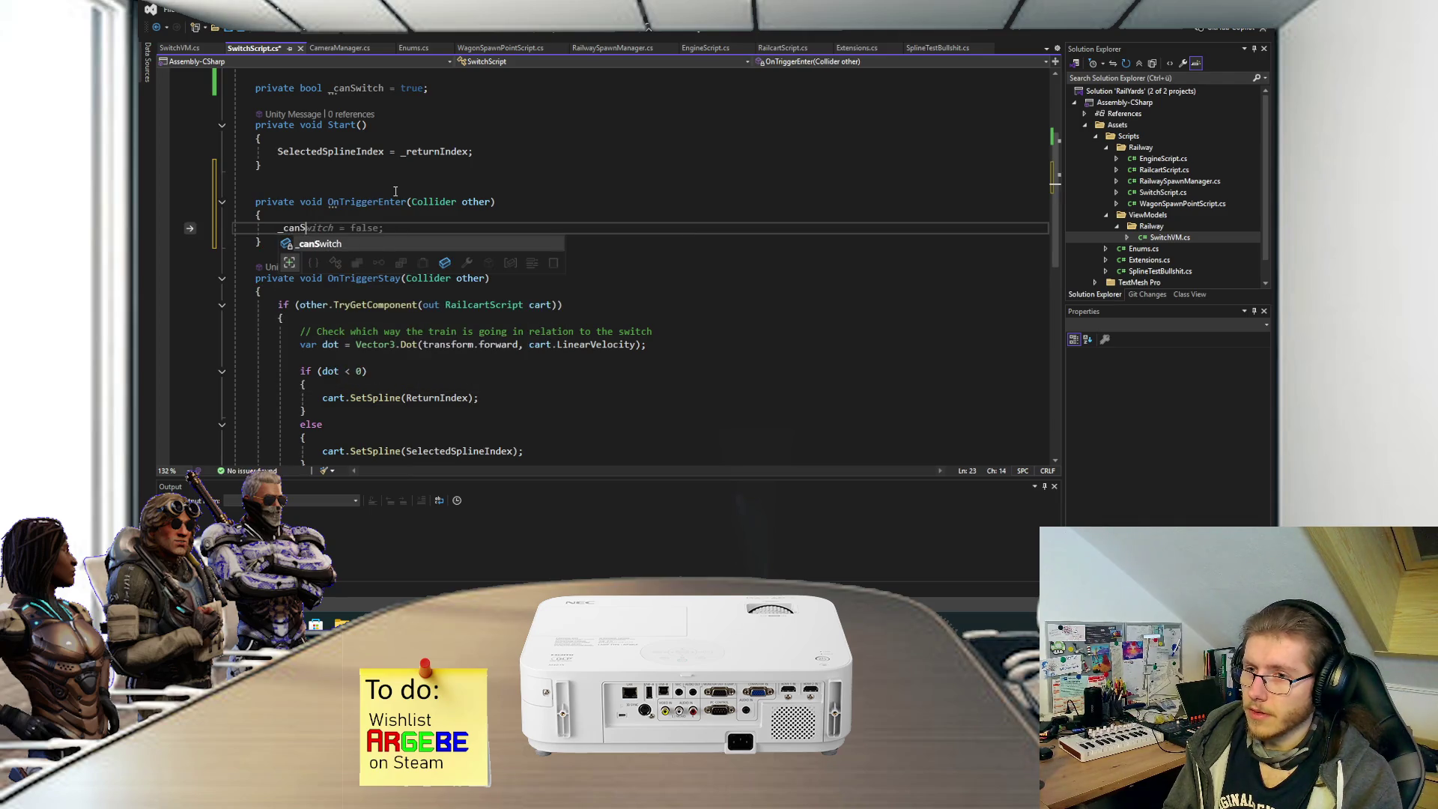
Add an OnTriggerExit method setting _canSwitch = true and save.
key(Down)
key(Return)
key(Return)
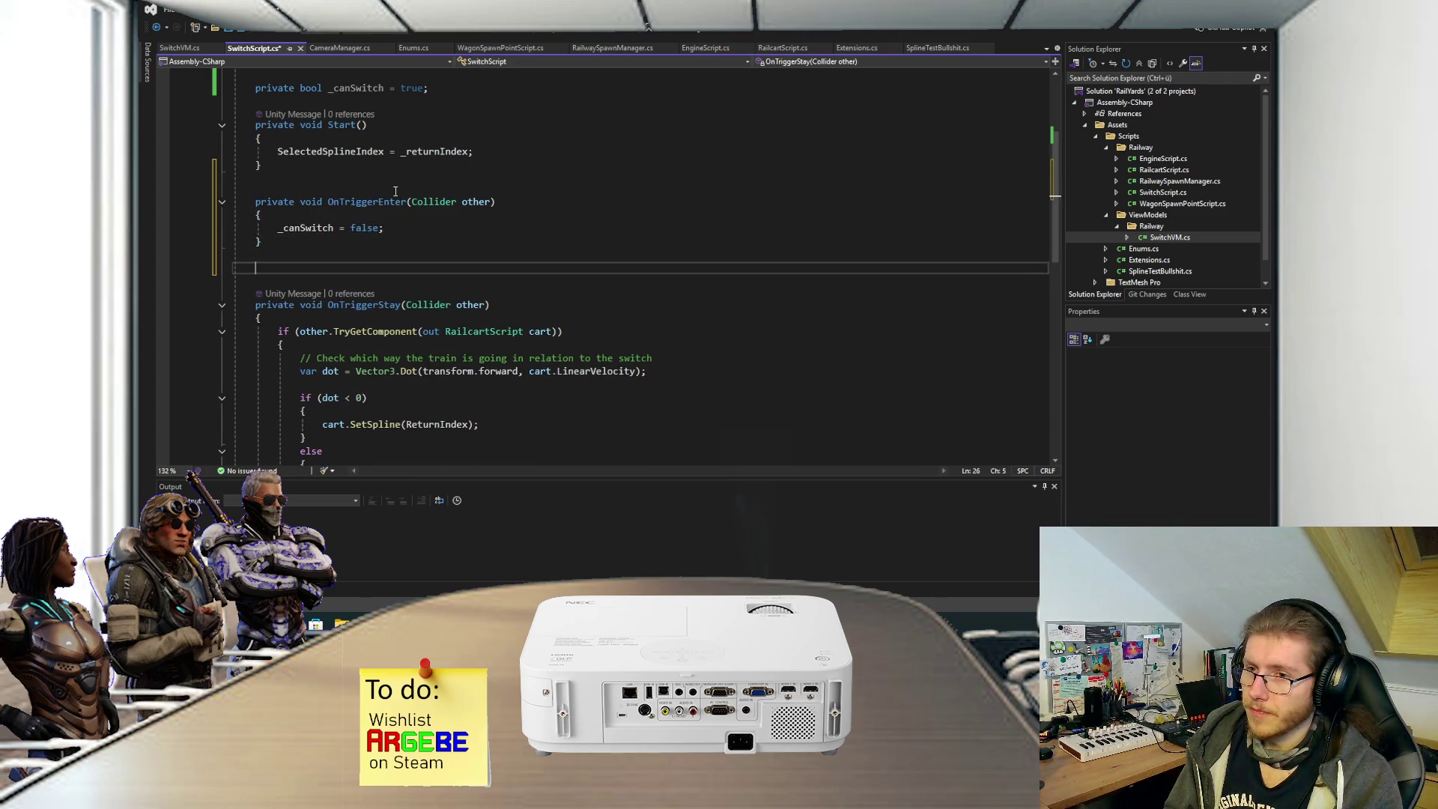
text(ontri)
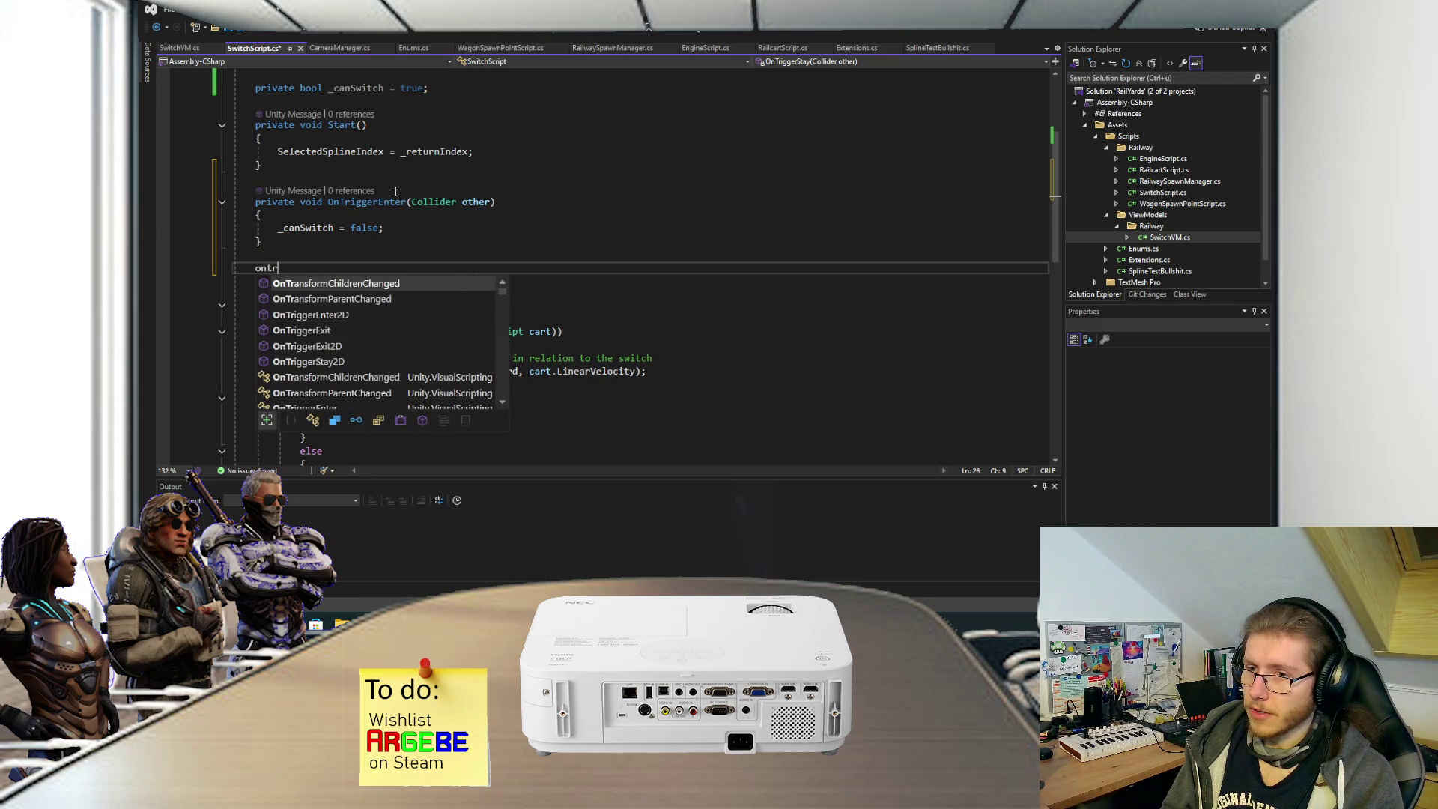
key(Down)
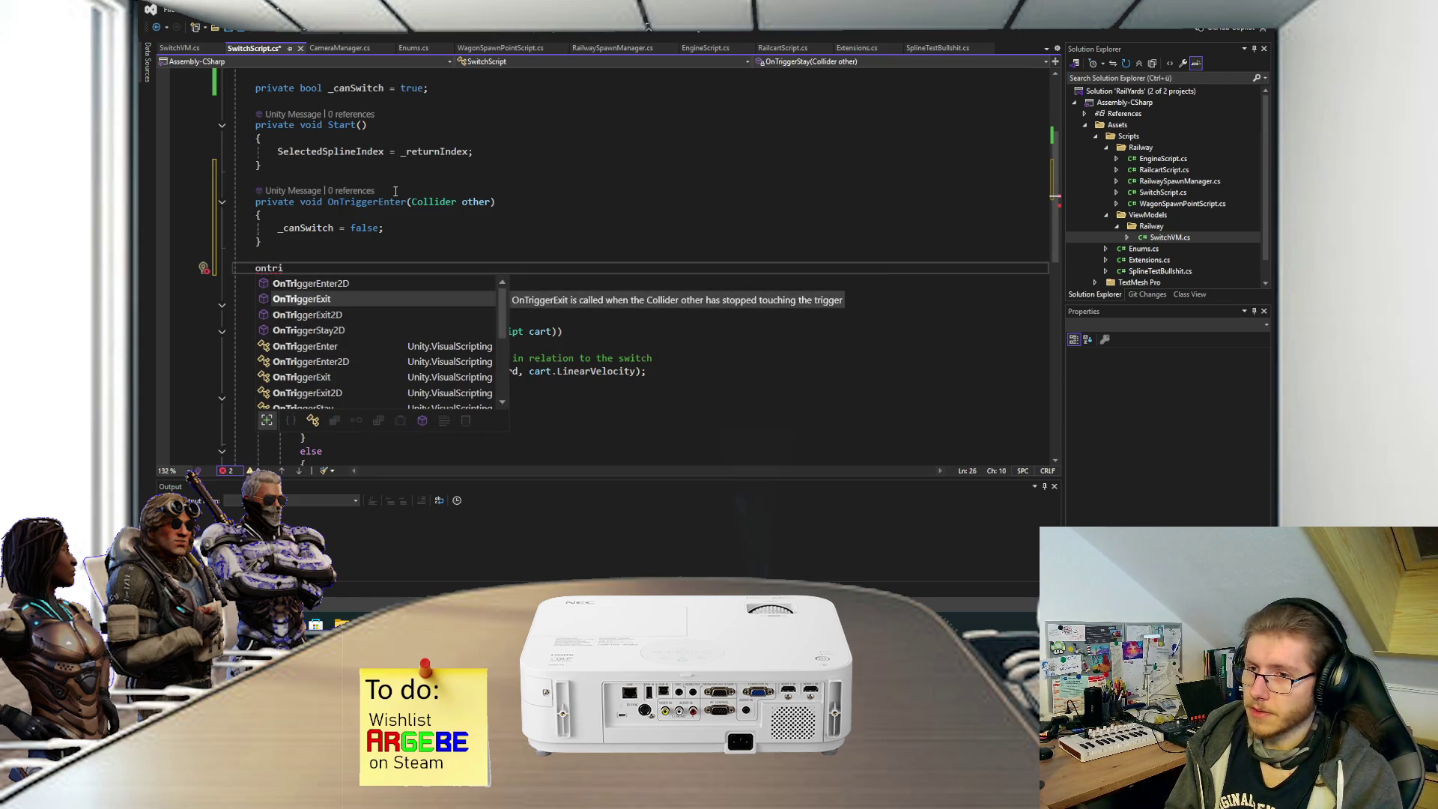
key(Tab)
key(Tab)
key(ctrl+s)
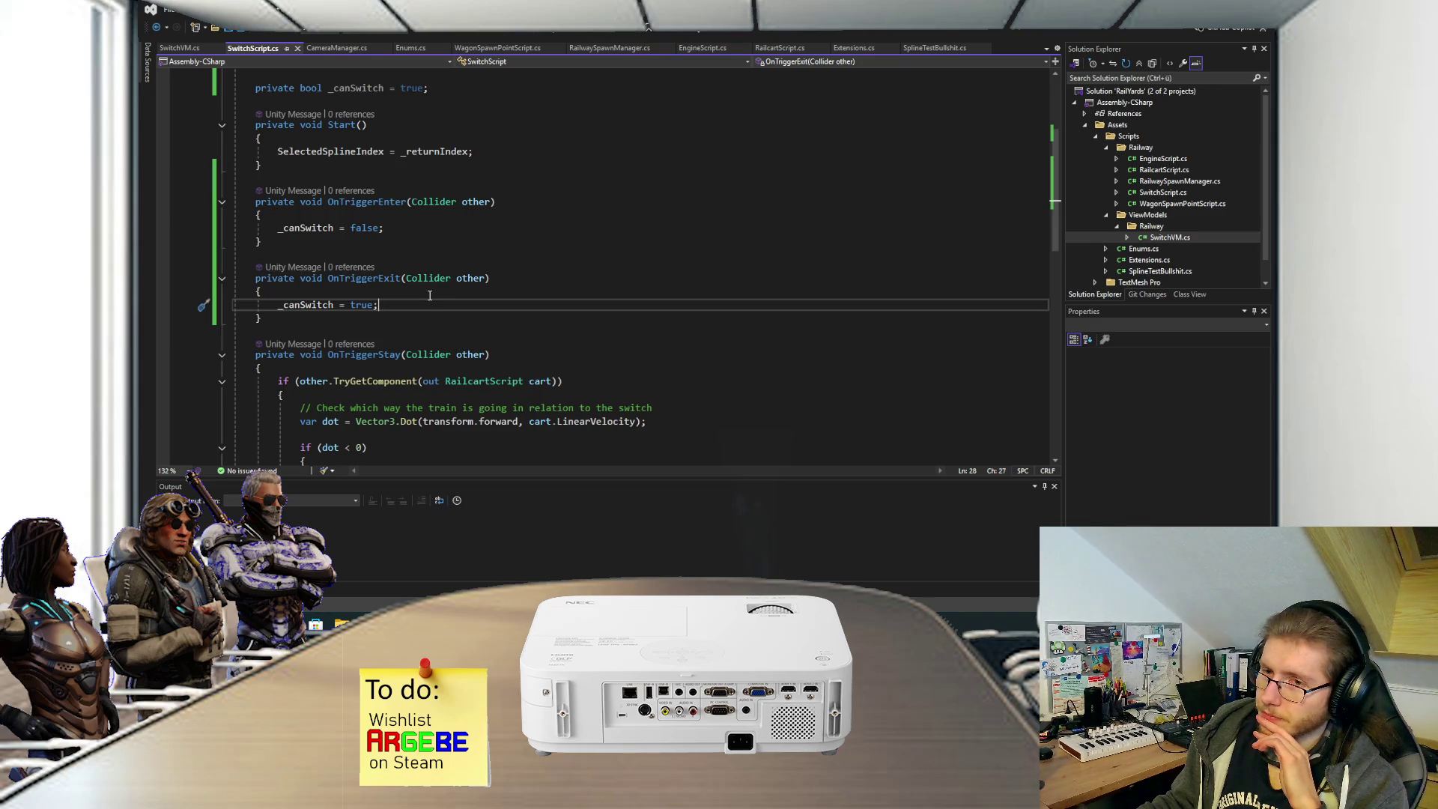
Move _canSwitch = false into OnTriggerStay and delete the OnTriggerEnter method.
drag(403, 236, 411, 217)
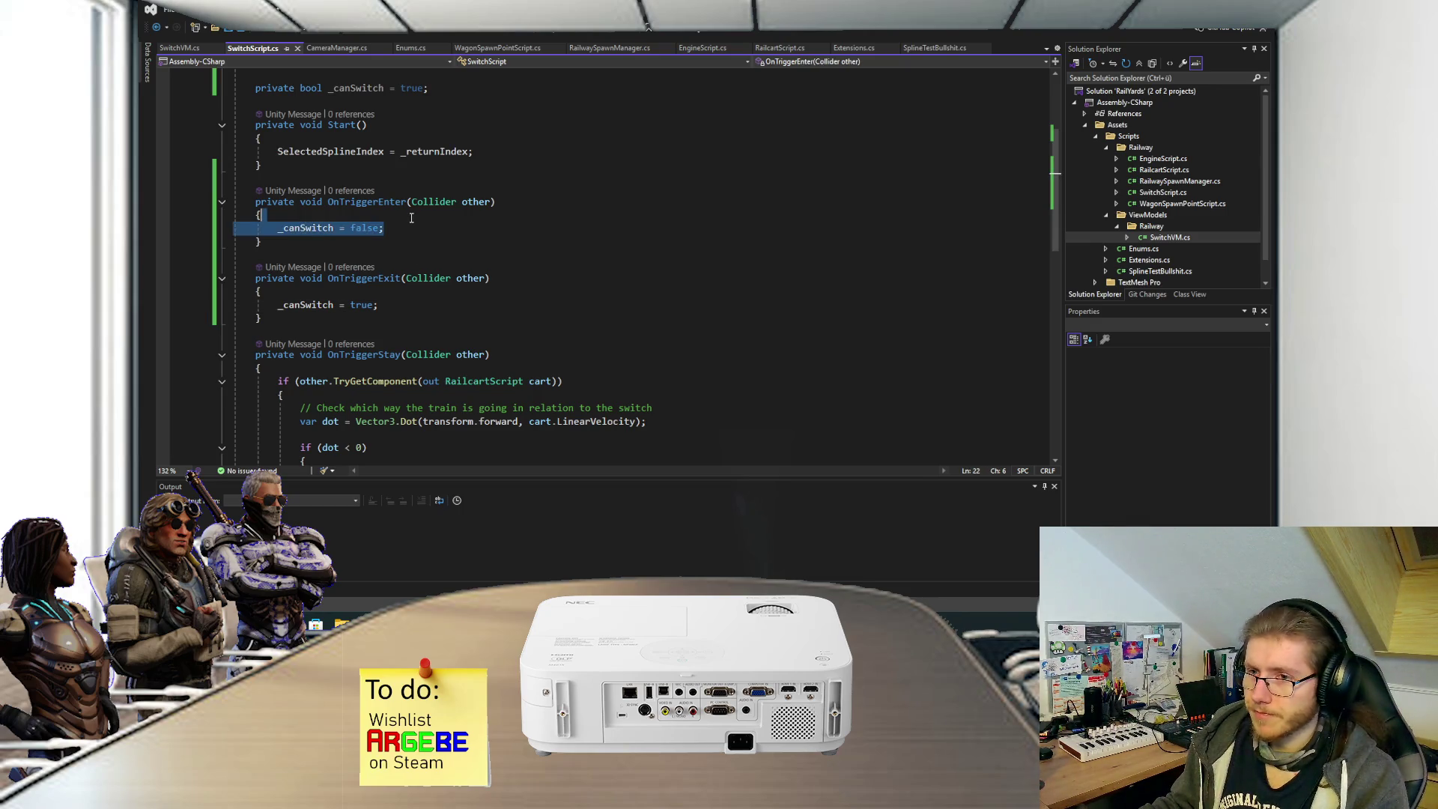
key(ctrl+x)
click(314, 349)
key(ctrl+v)
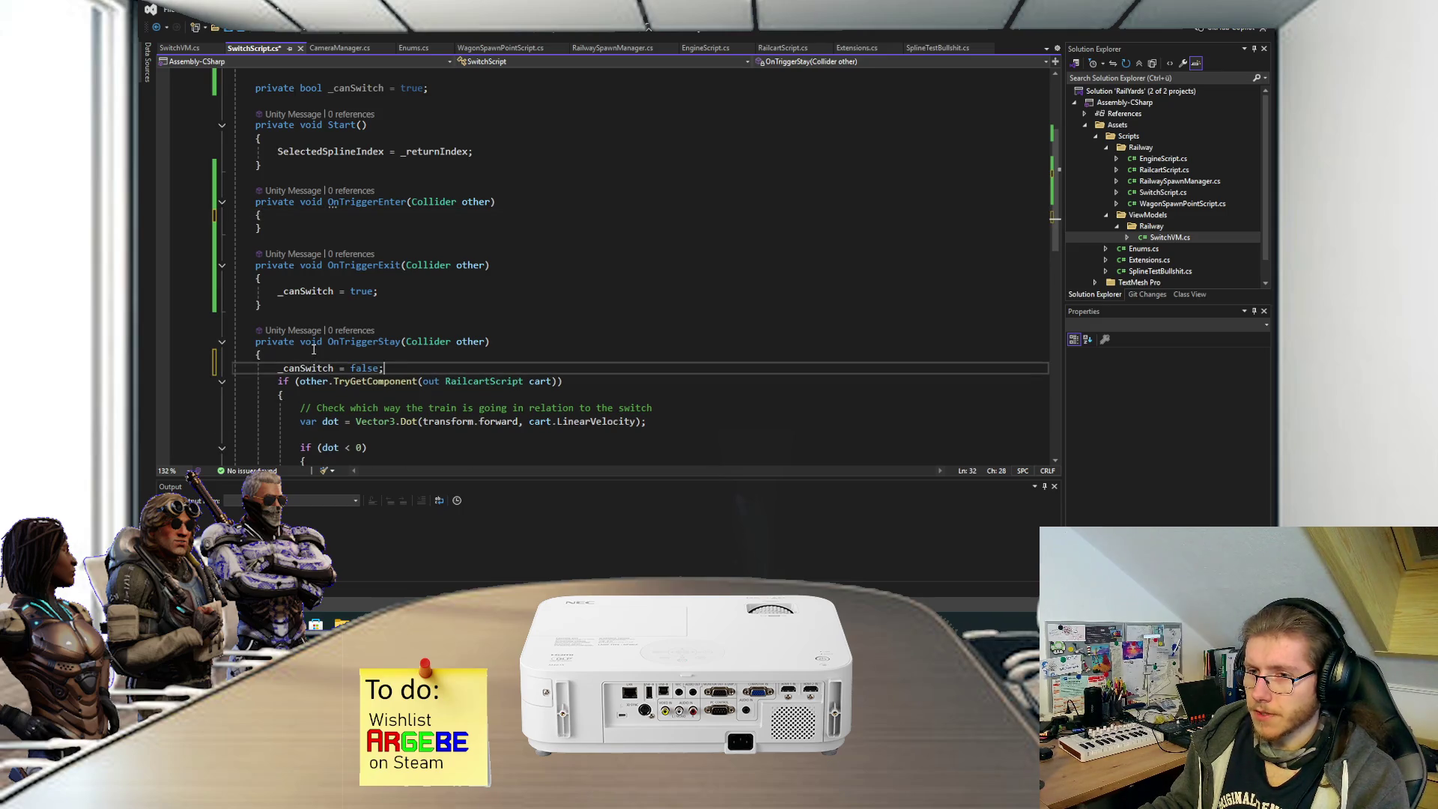
drag(303, 244, 195, 192)
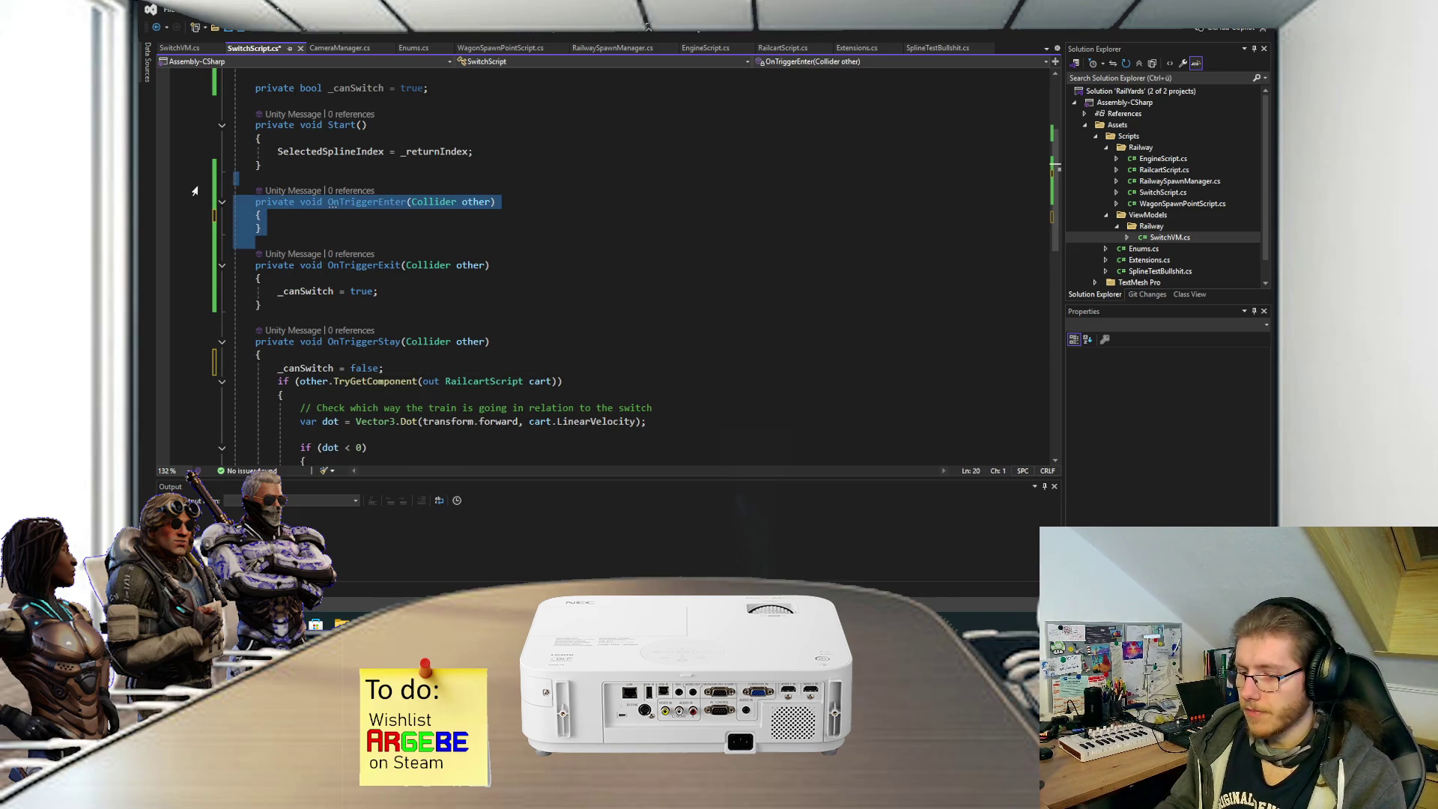
key(Delete)
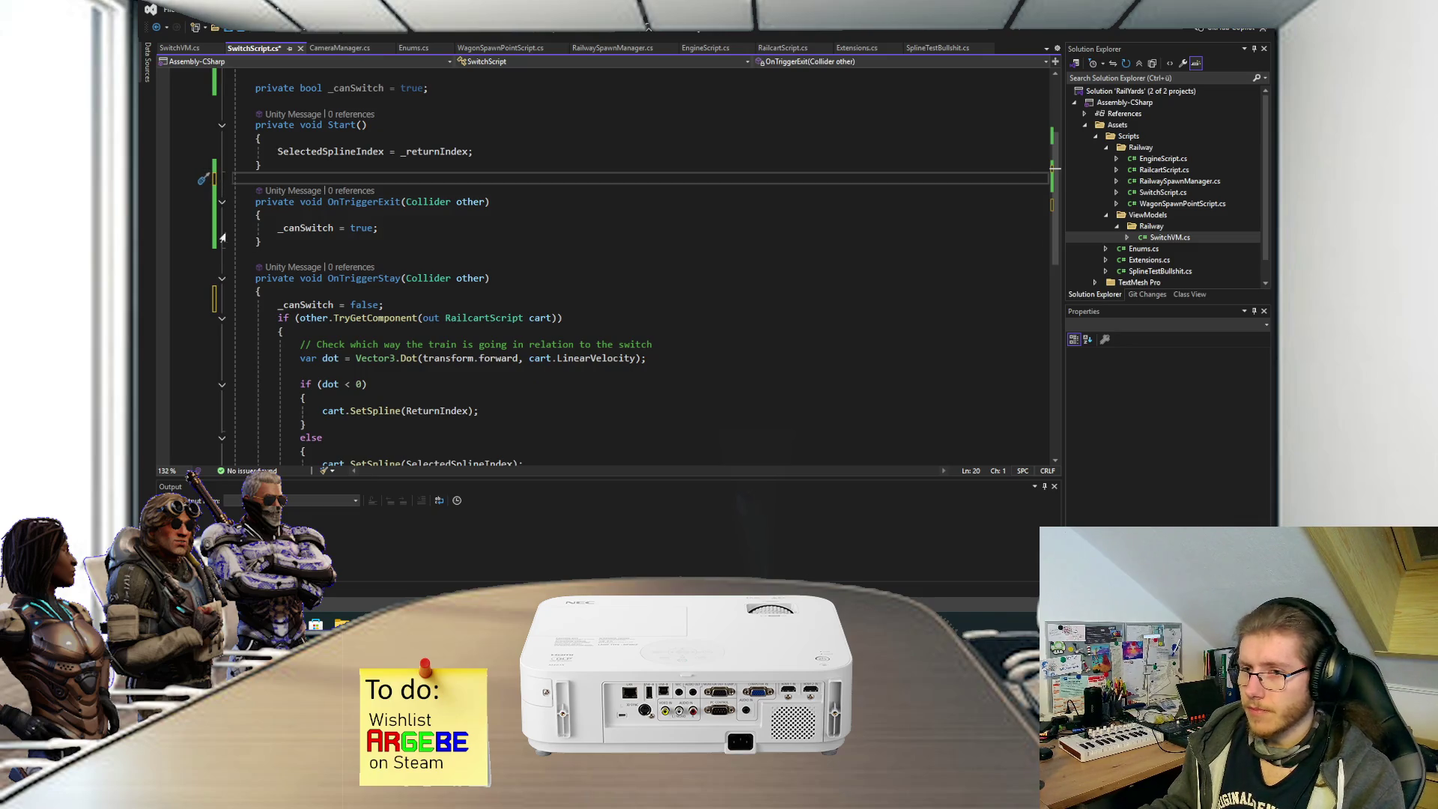
Put _canSwitch = false inside OnTriggerStay's RailcartScript check and save.
click(391, 302)
key(ctrl+x)
click(317, 317)
key(ctrl+v)
key(ctrl+s)
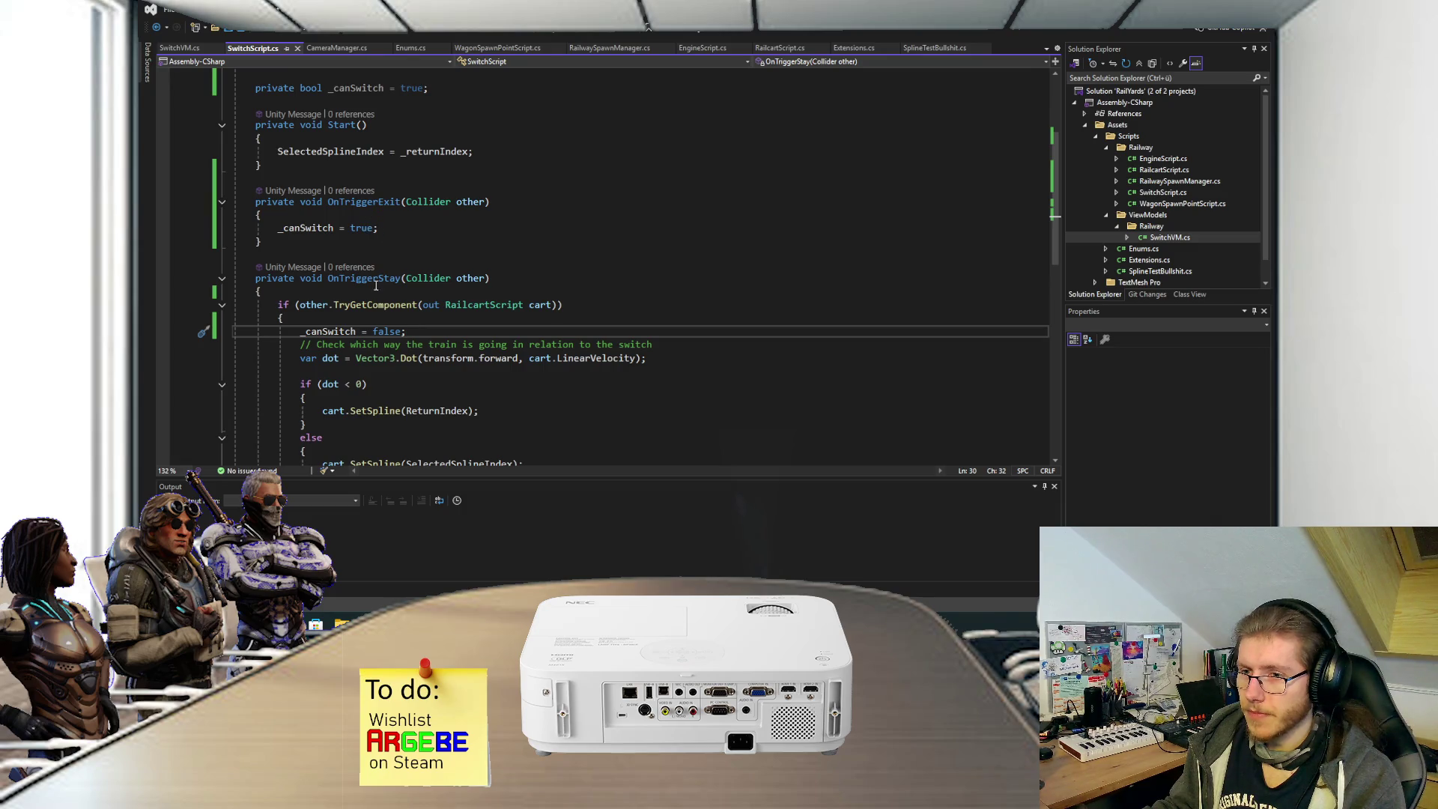
Copy the RailcartScript check into OnTriggerExit with an opening brace block.
drag(274, 305, 604, 303)
key(ctrl+c)
click(441, 214)
key(Return)
key(ctrl+v)
key(Return)
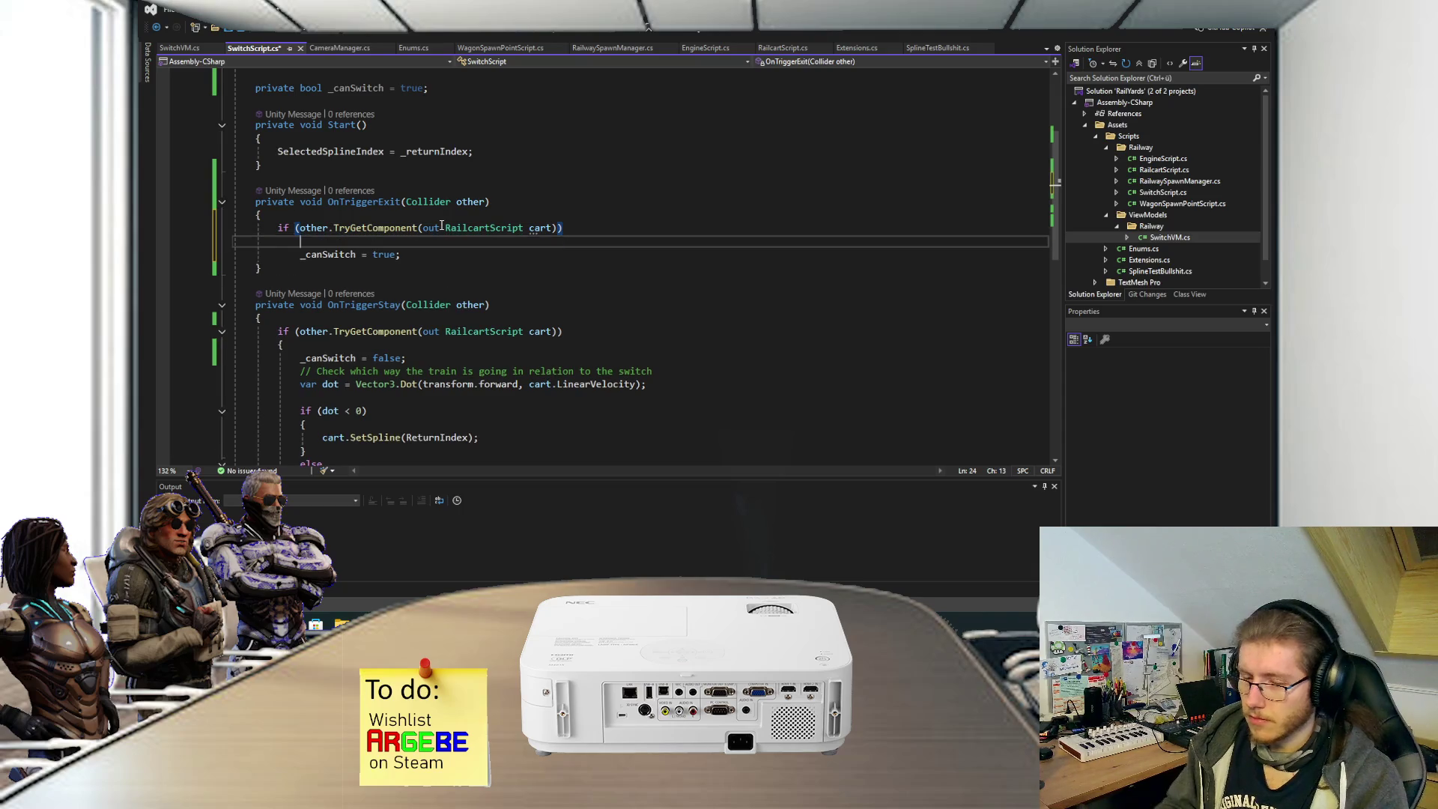
text({)
key(Return)
Move _canSwitch = true inside OnTriggerExit's if-block and save.
drag(427, 283, 424, 273)
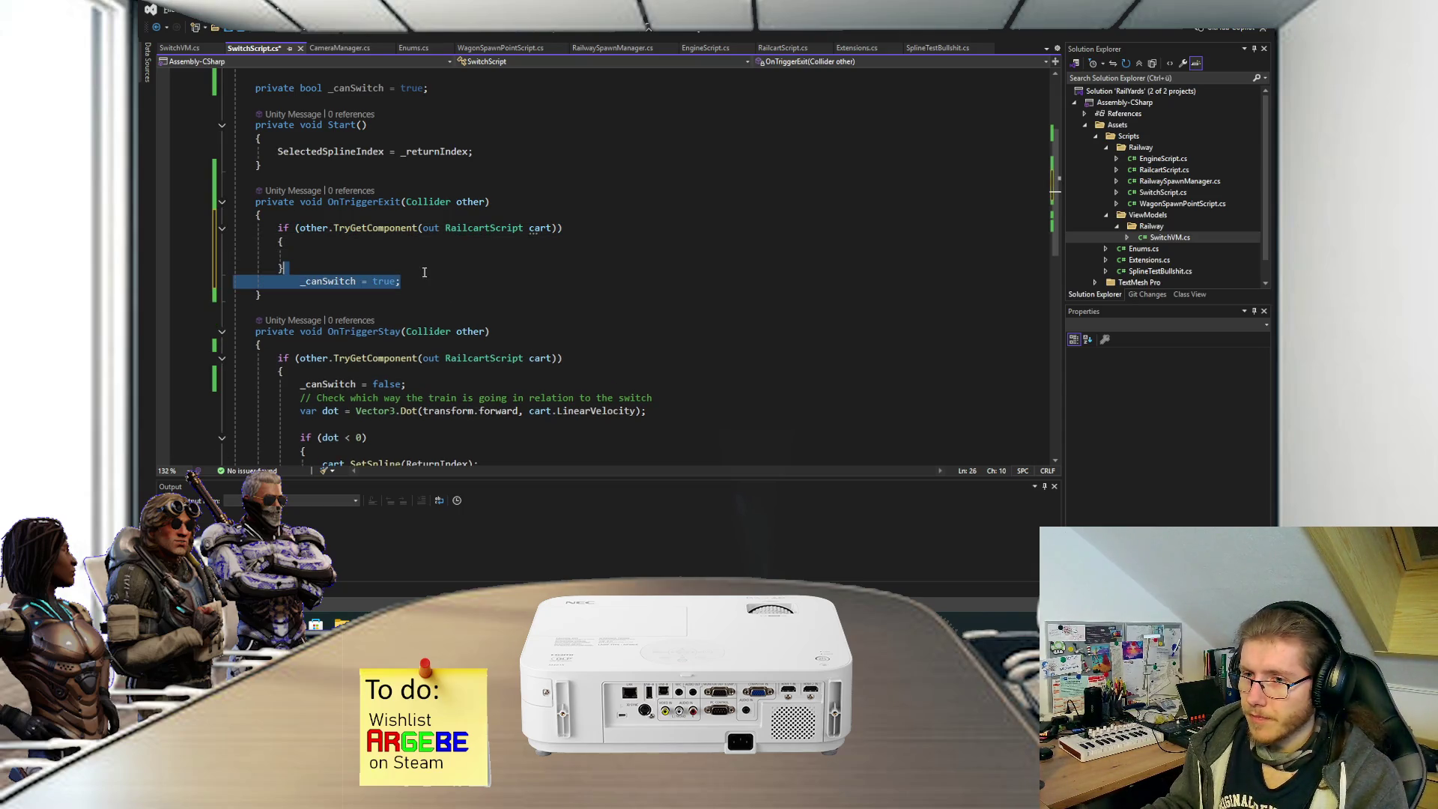
key(ctrl+x)
click(425, 244)
key(ctrl+v)
key(ctrl+s)
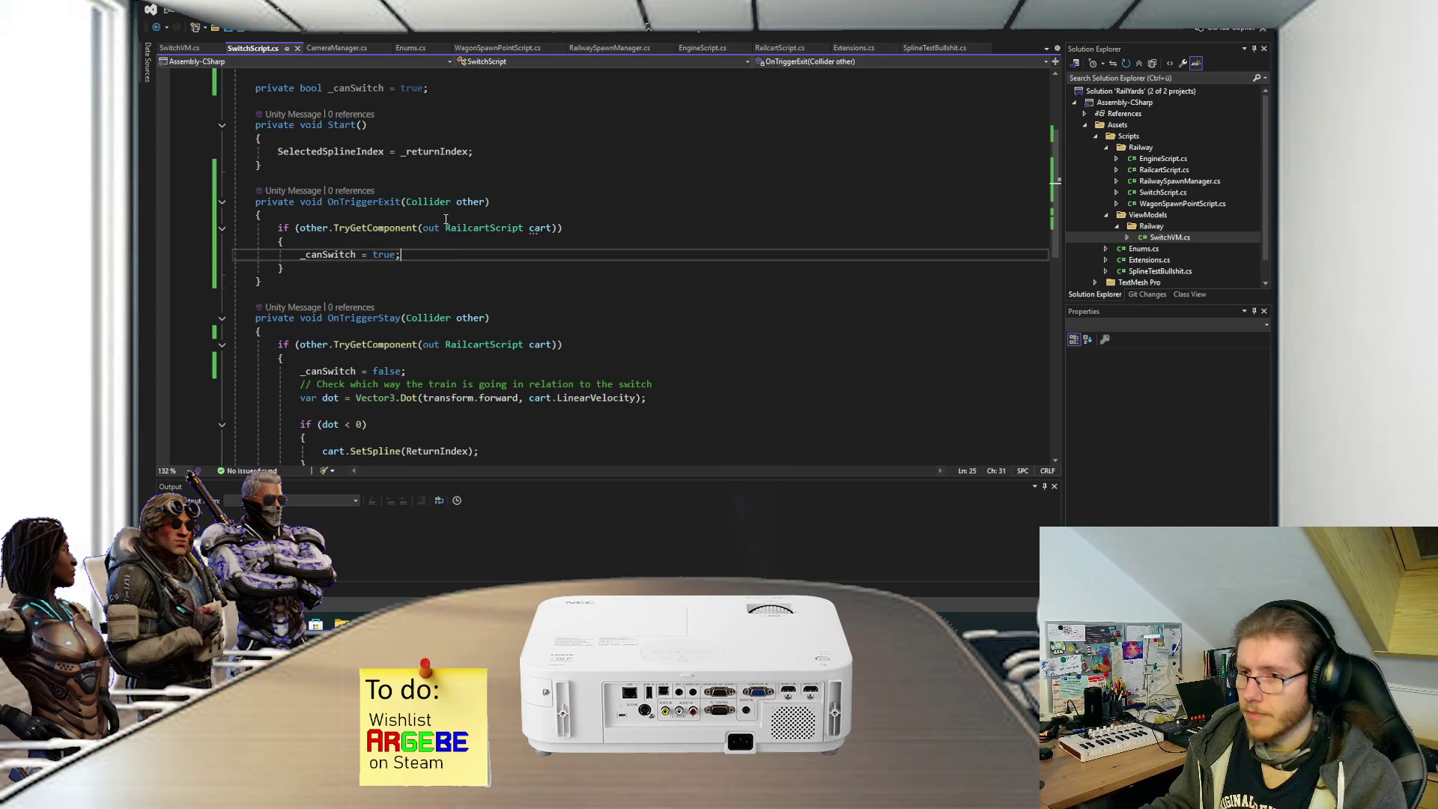
scroll(421, 273, down, 2)
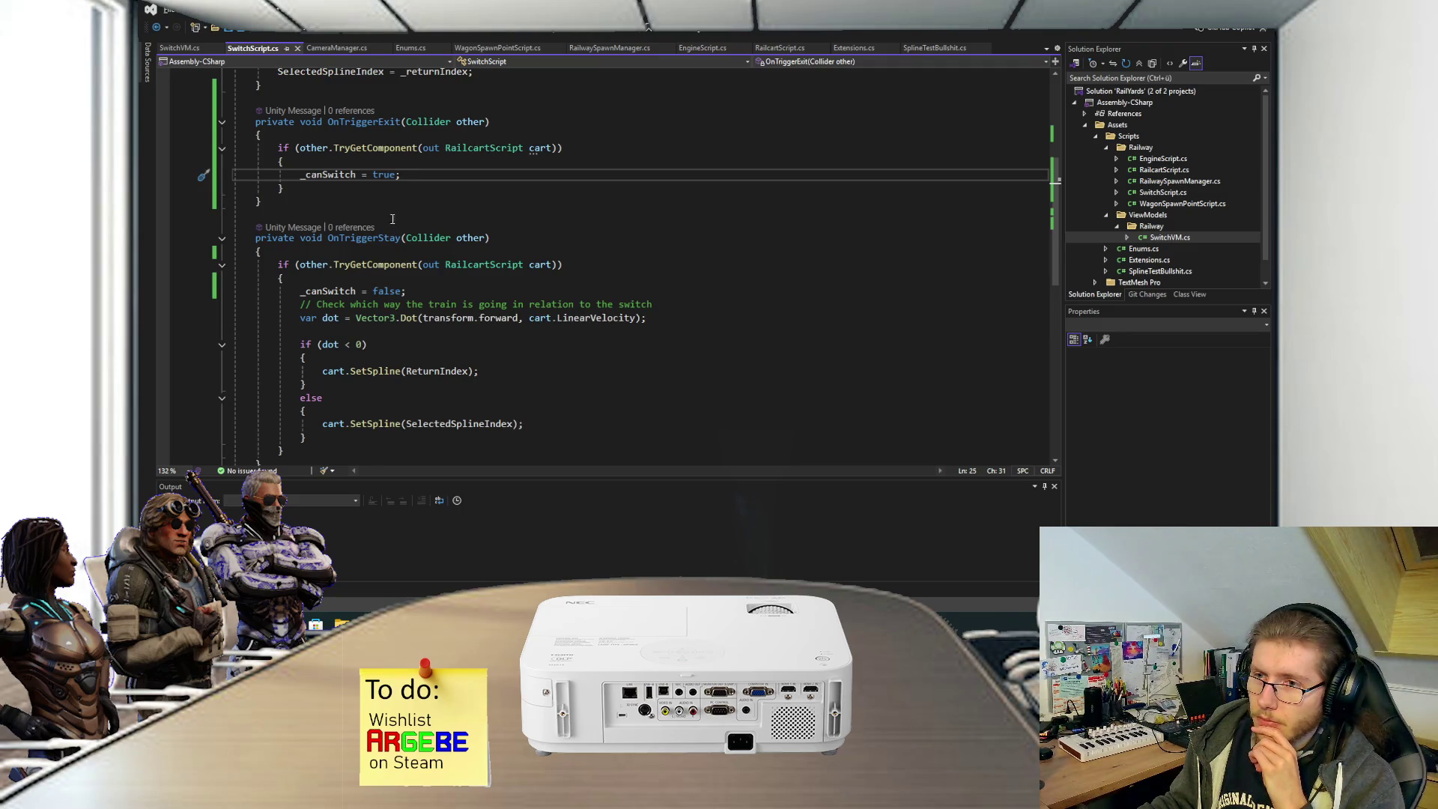
scroll(391, 218, down, 4)
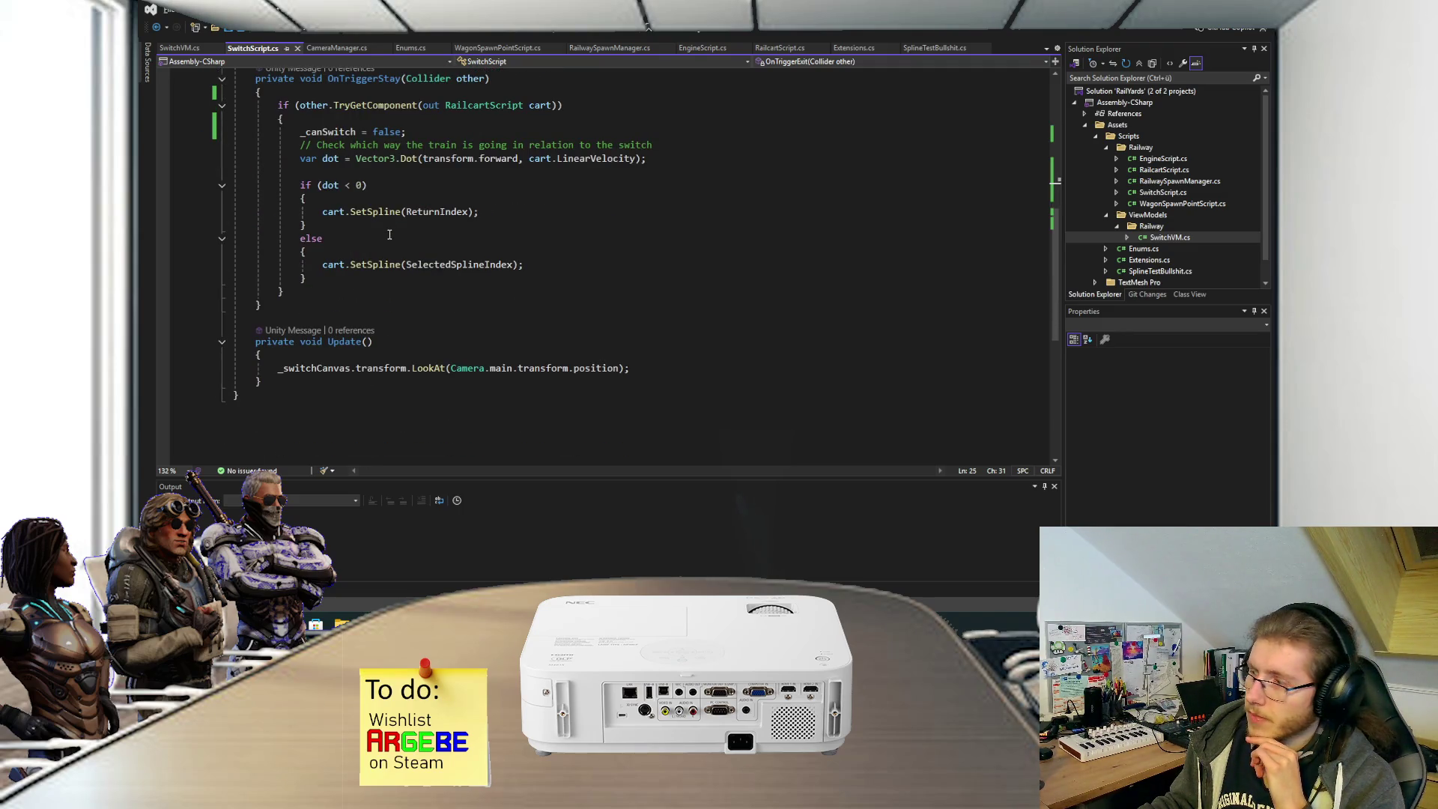
click(338, 357)
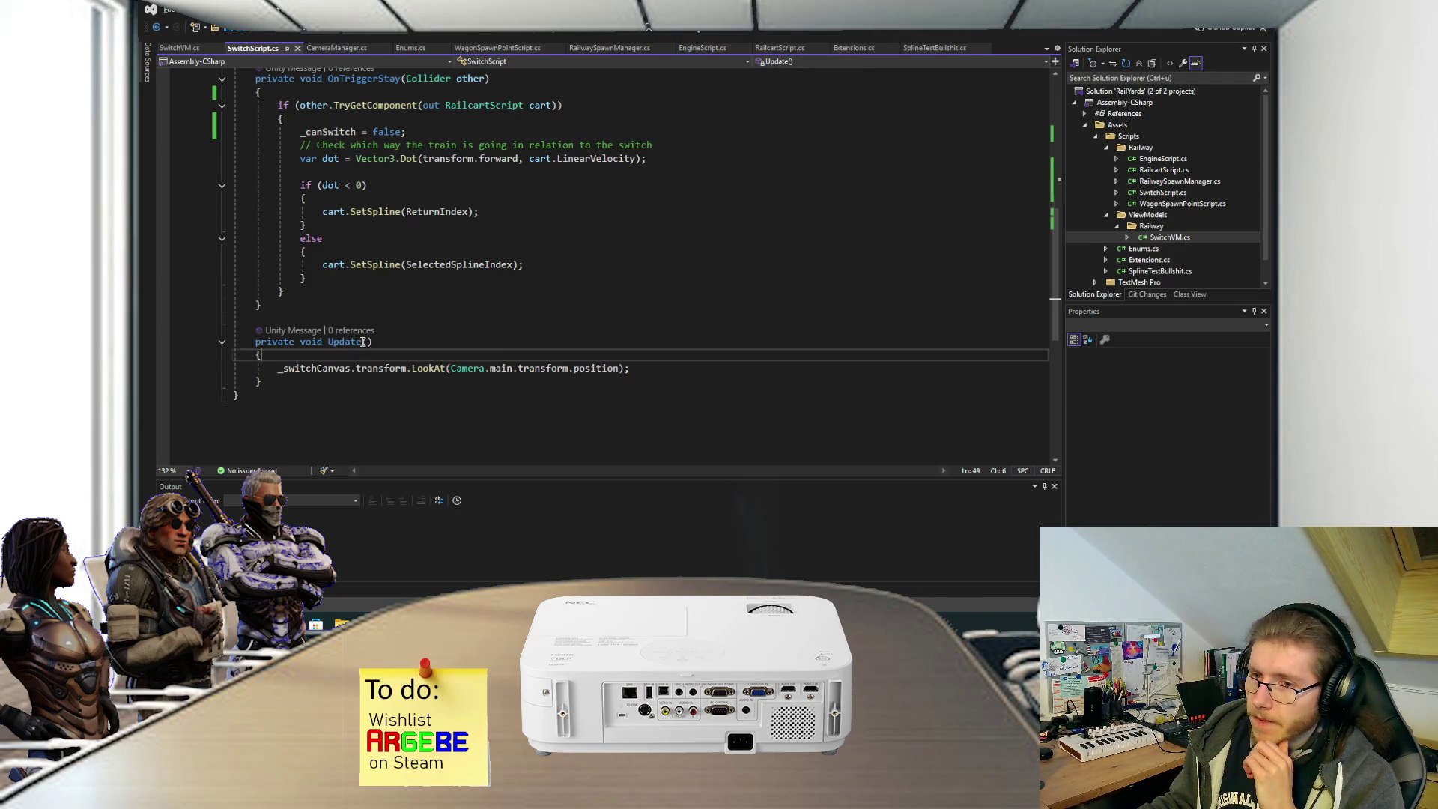
scroll(355, 225, up, 8)
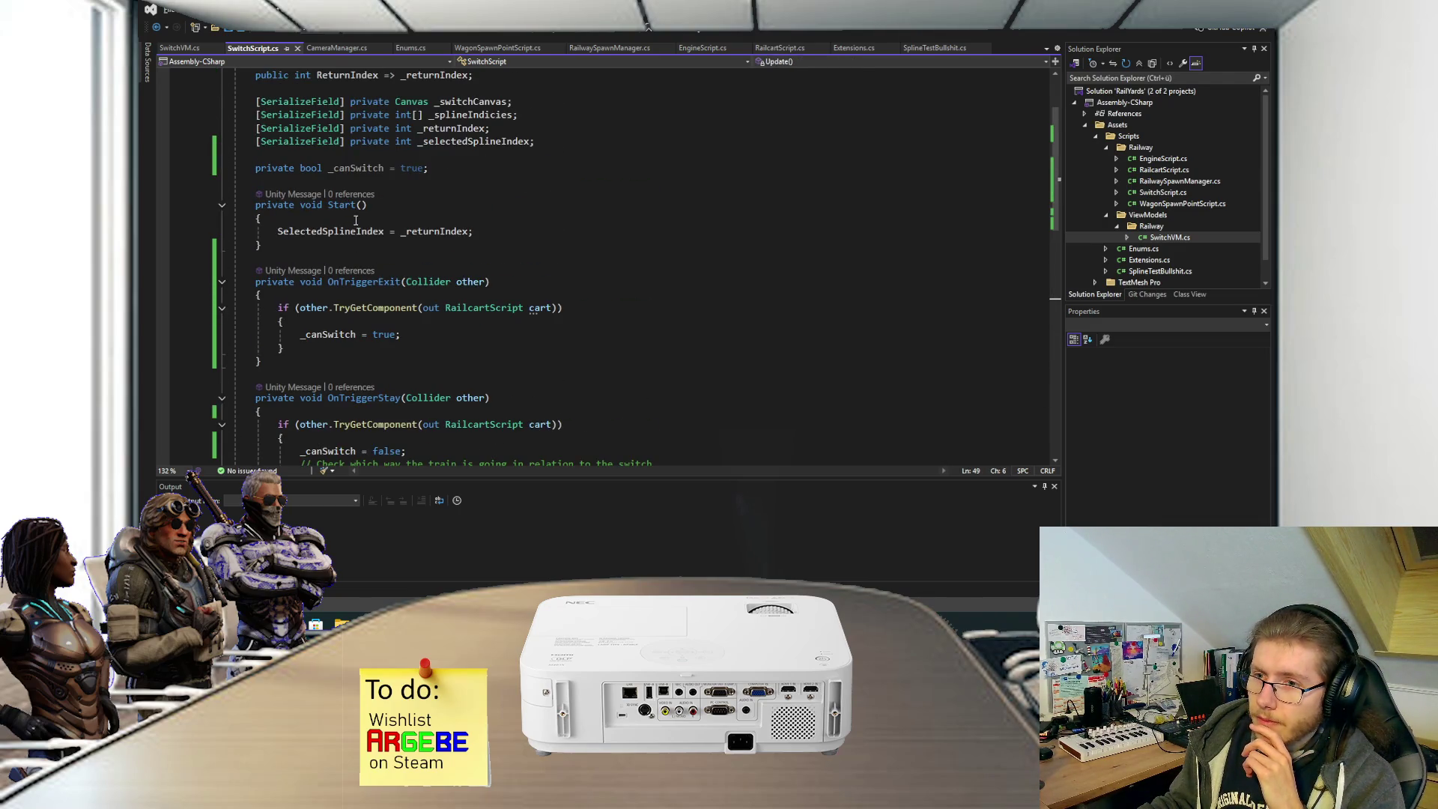
scroll(355, 220, down, 4)
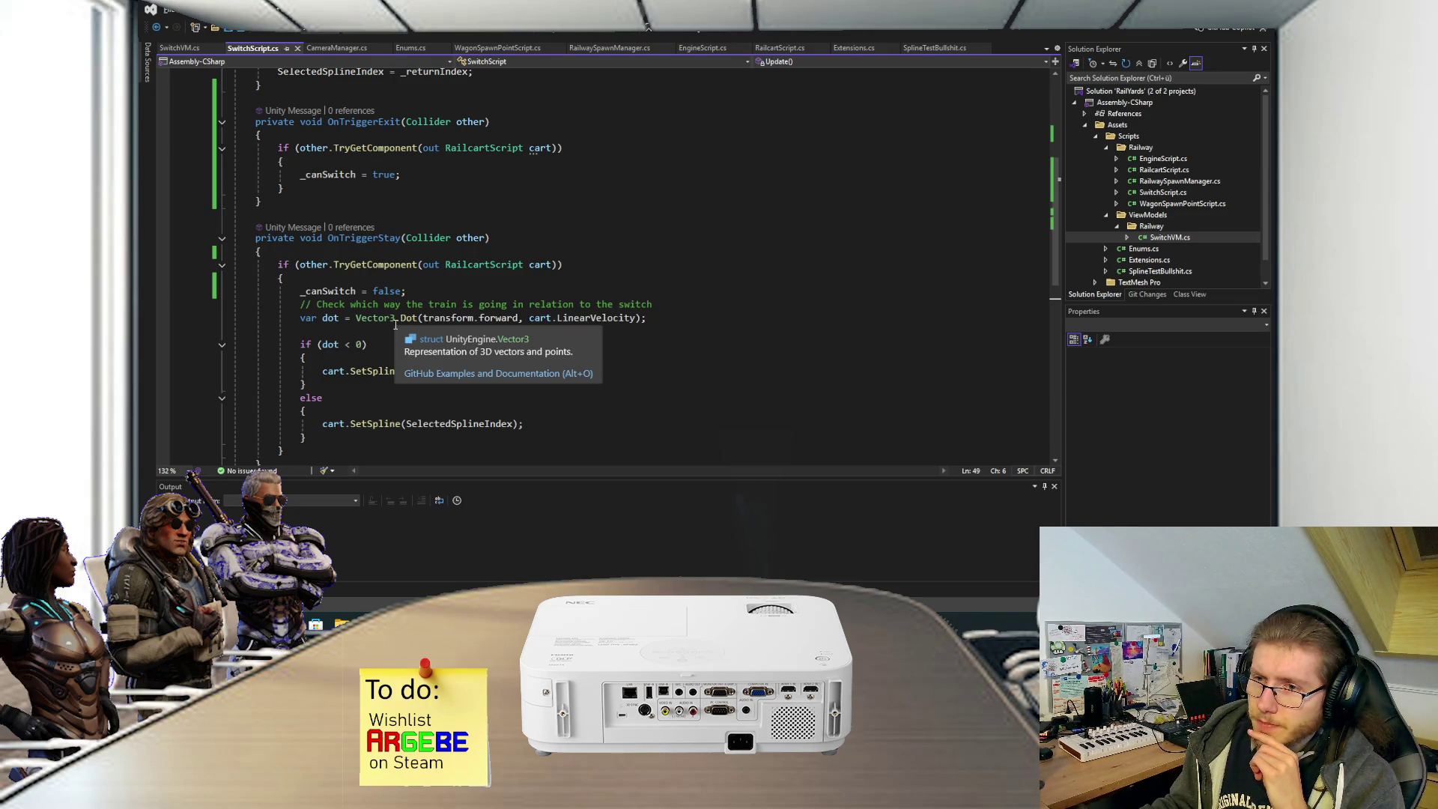
scroll(395, 324, down, 3)
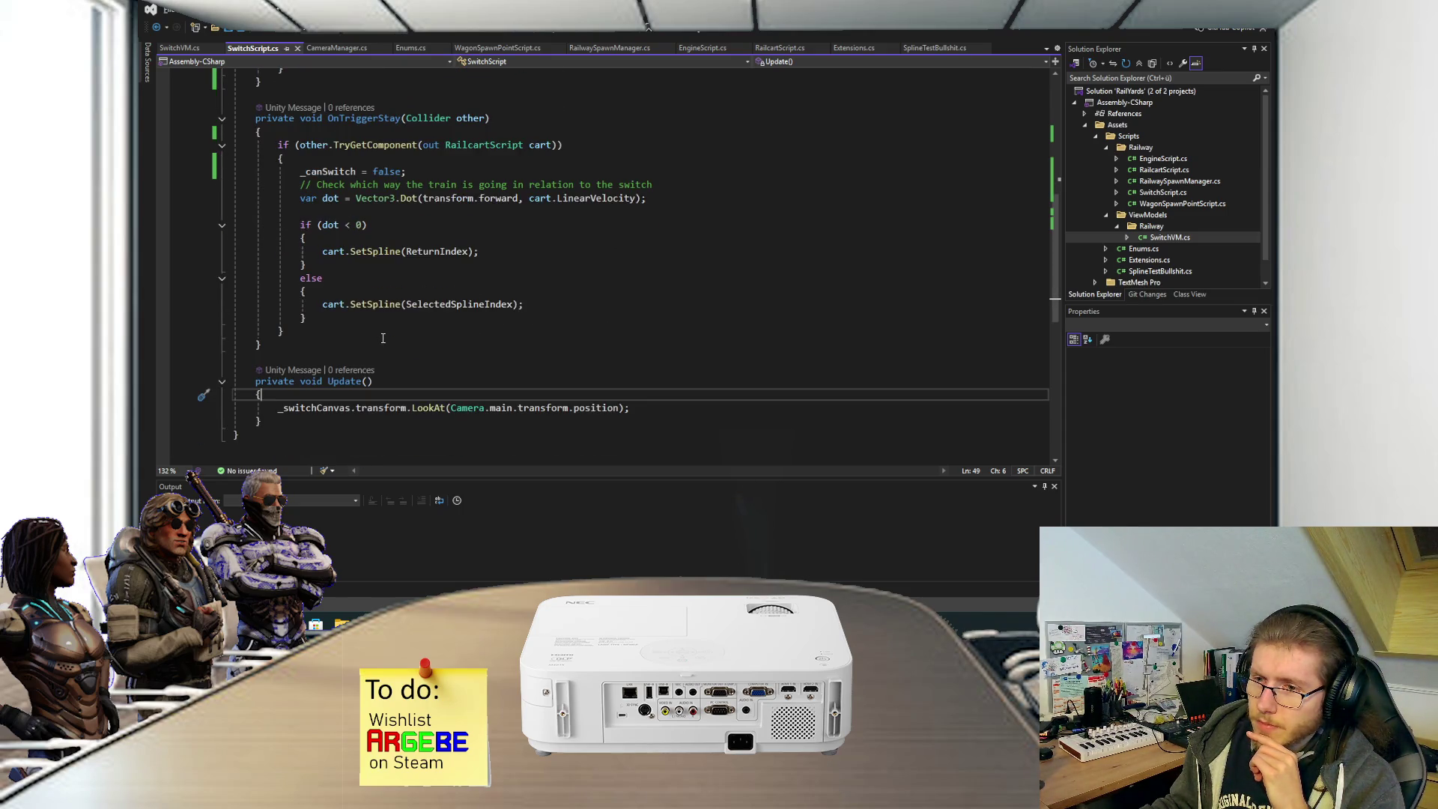
scroll(383, 339, up, 4)
scroll(383, 337, up, 5)
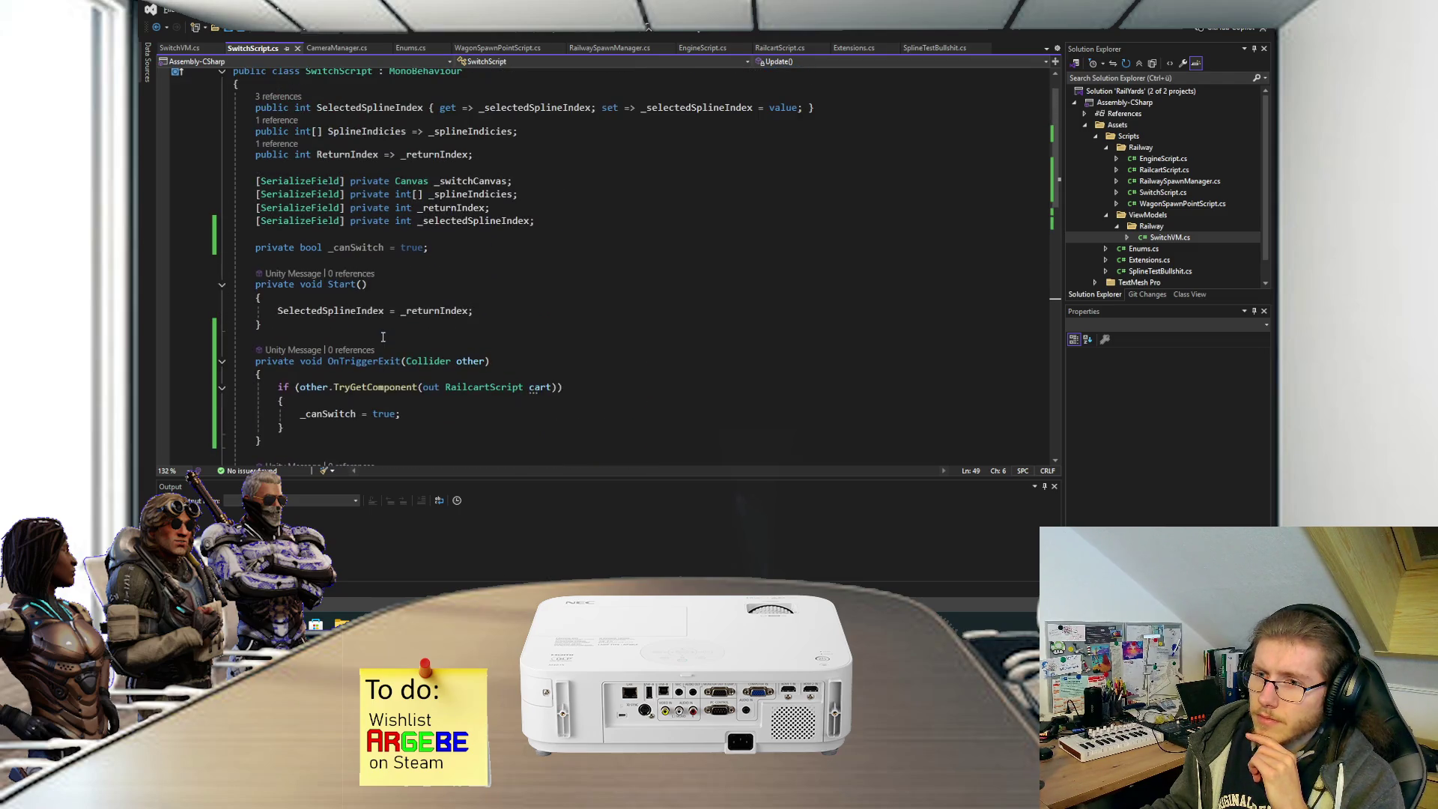
scroll(383, 338, down, 9)
click(366, 344)
scroll(367, 344, down, 2)
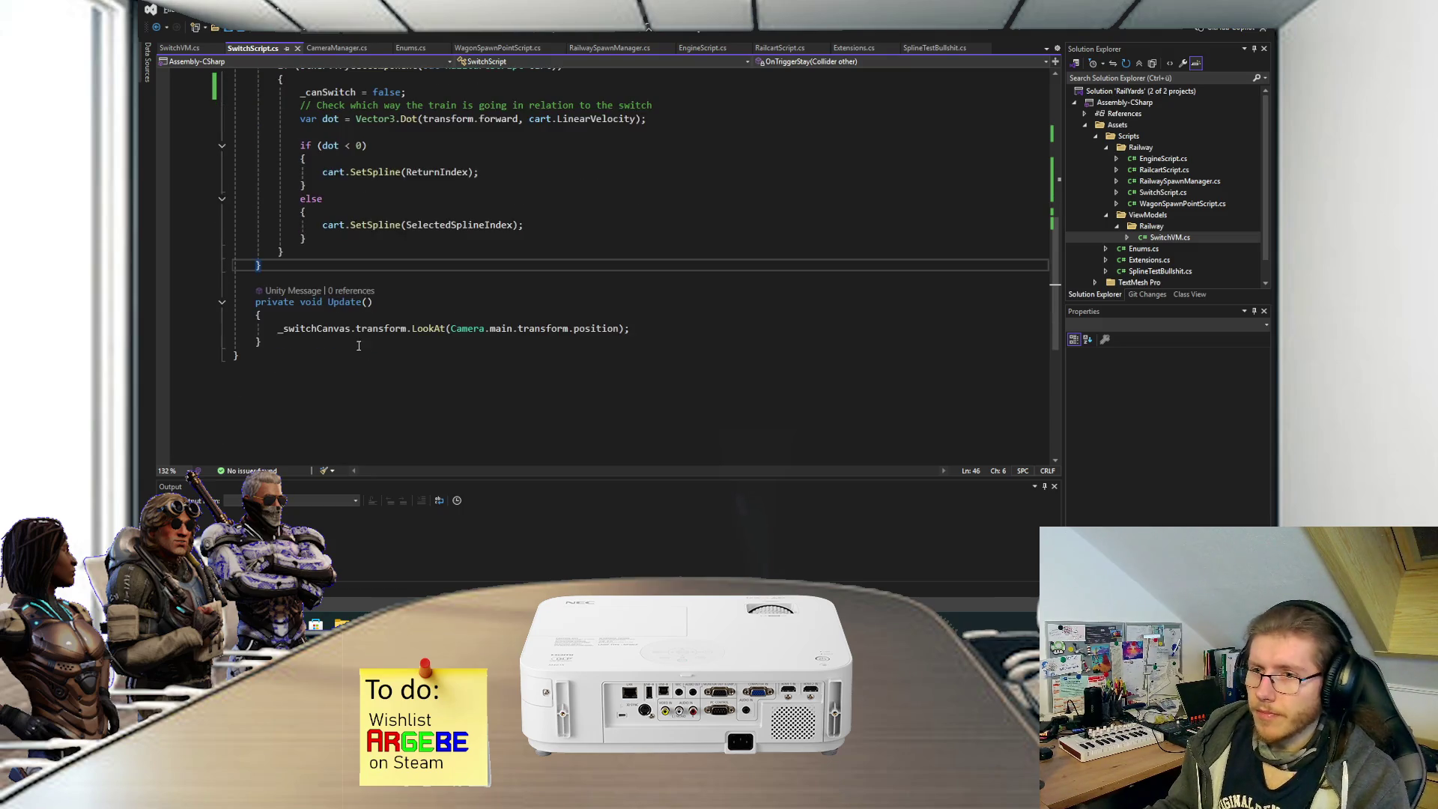
scroll(283, 245, up, 6)
click(282, 244)
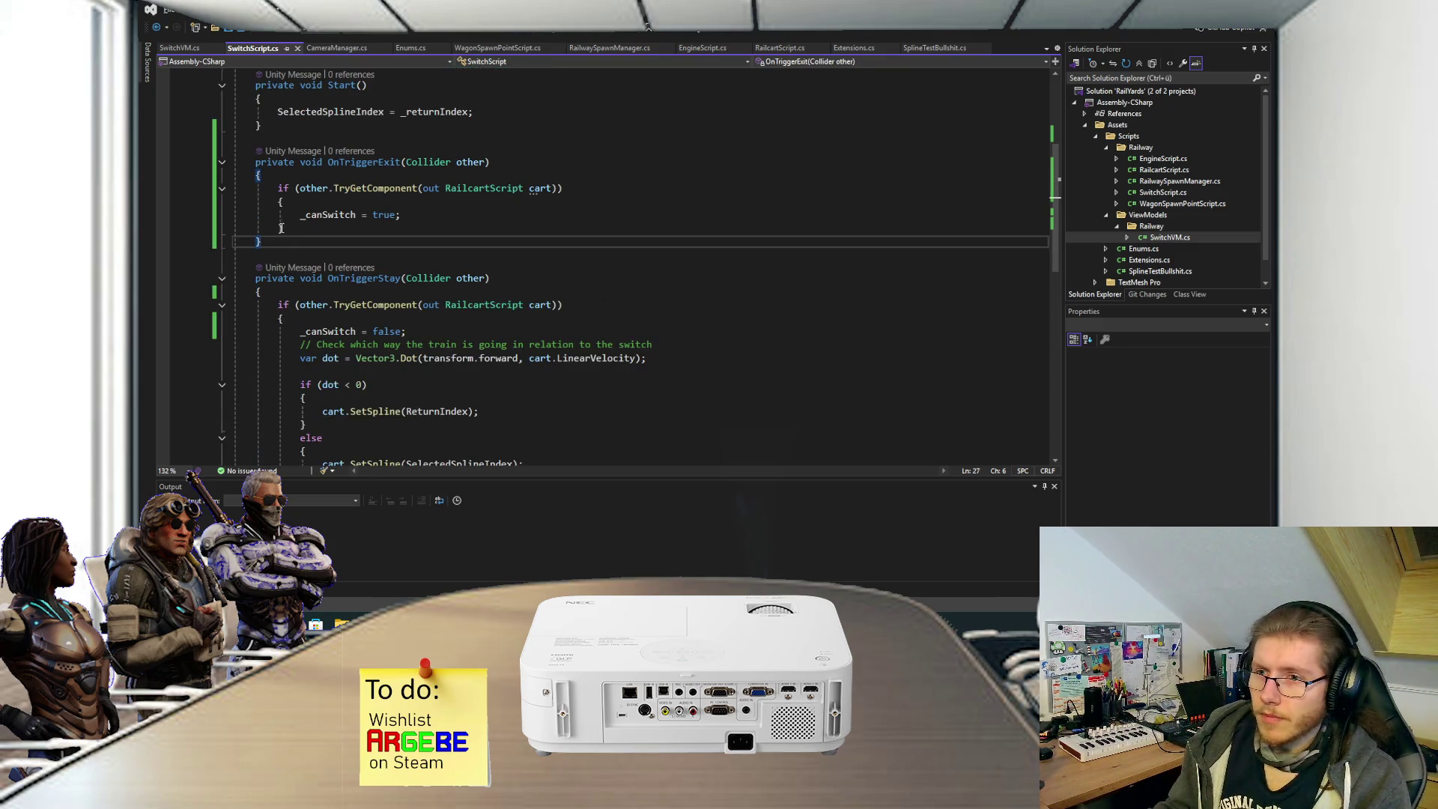
click(301, 131)
Remove the unfinished 'public void SetSwitch(int' line and save the script.
key(Return)
text(pub)
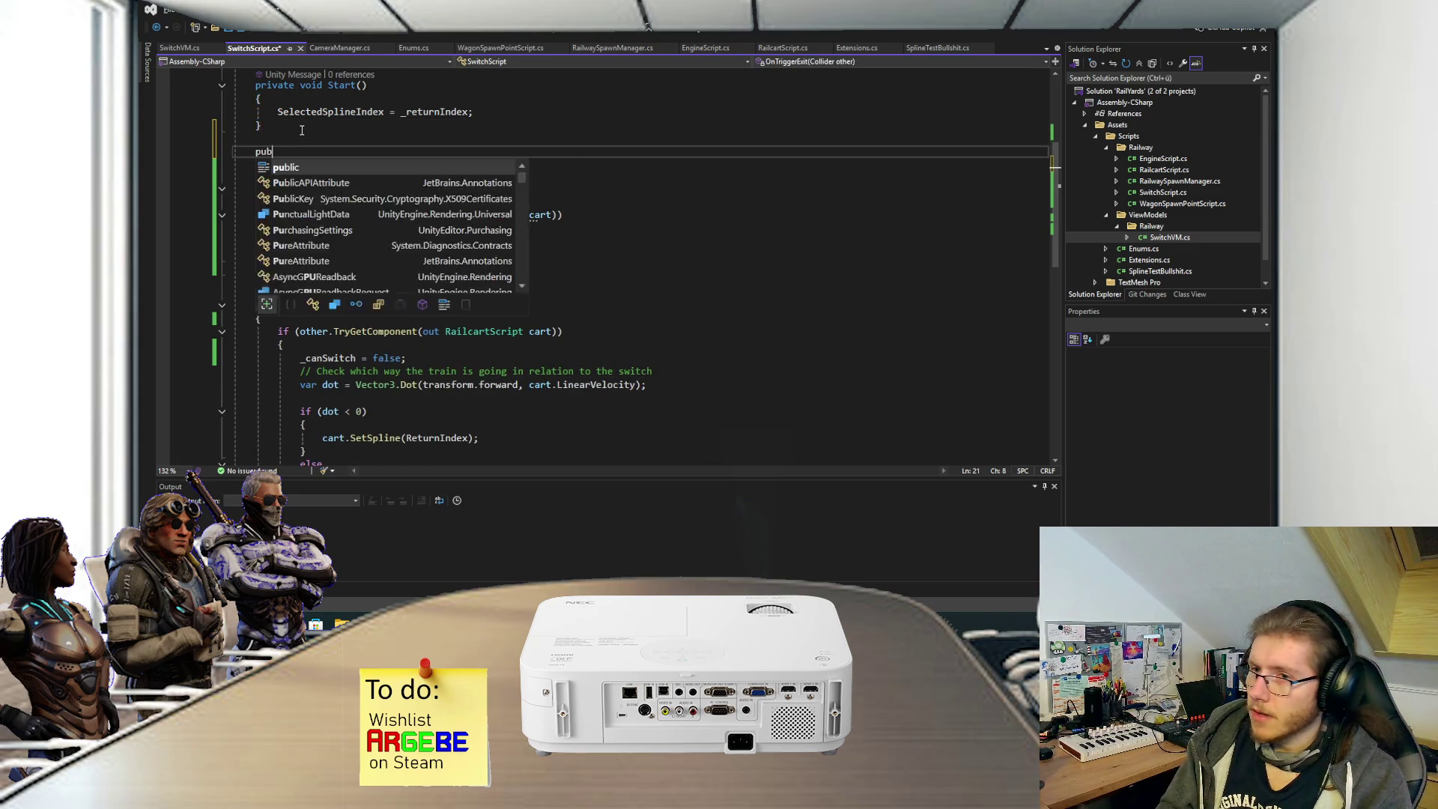
text(lic void SetSwi)
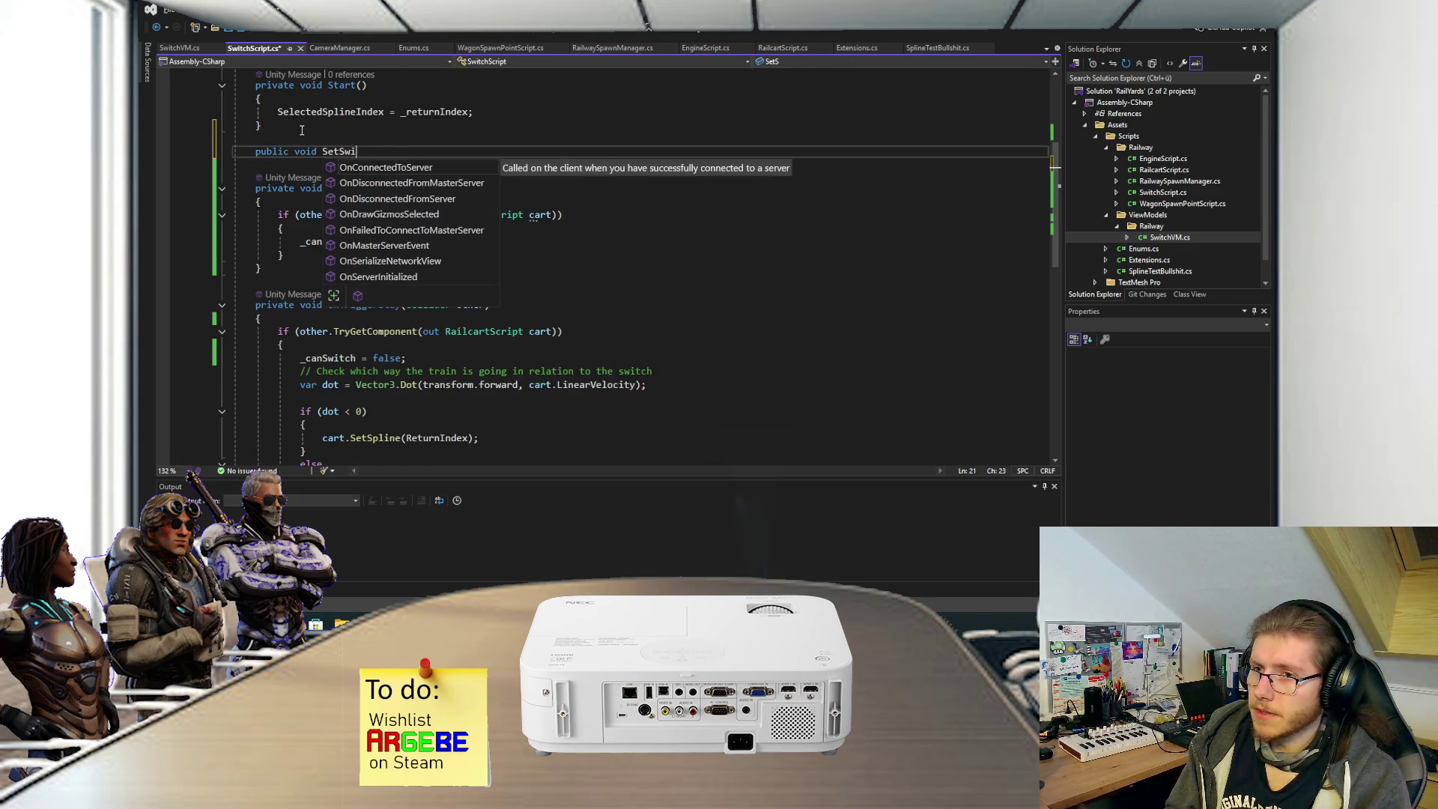
text(tch(int)
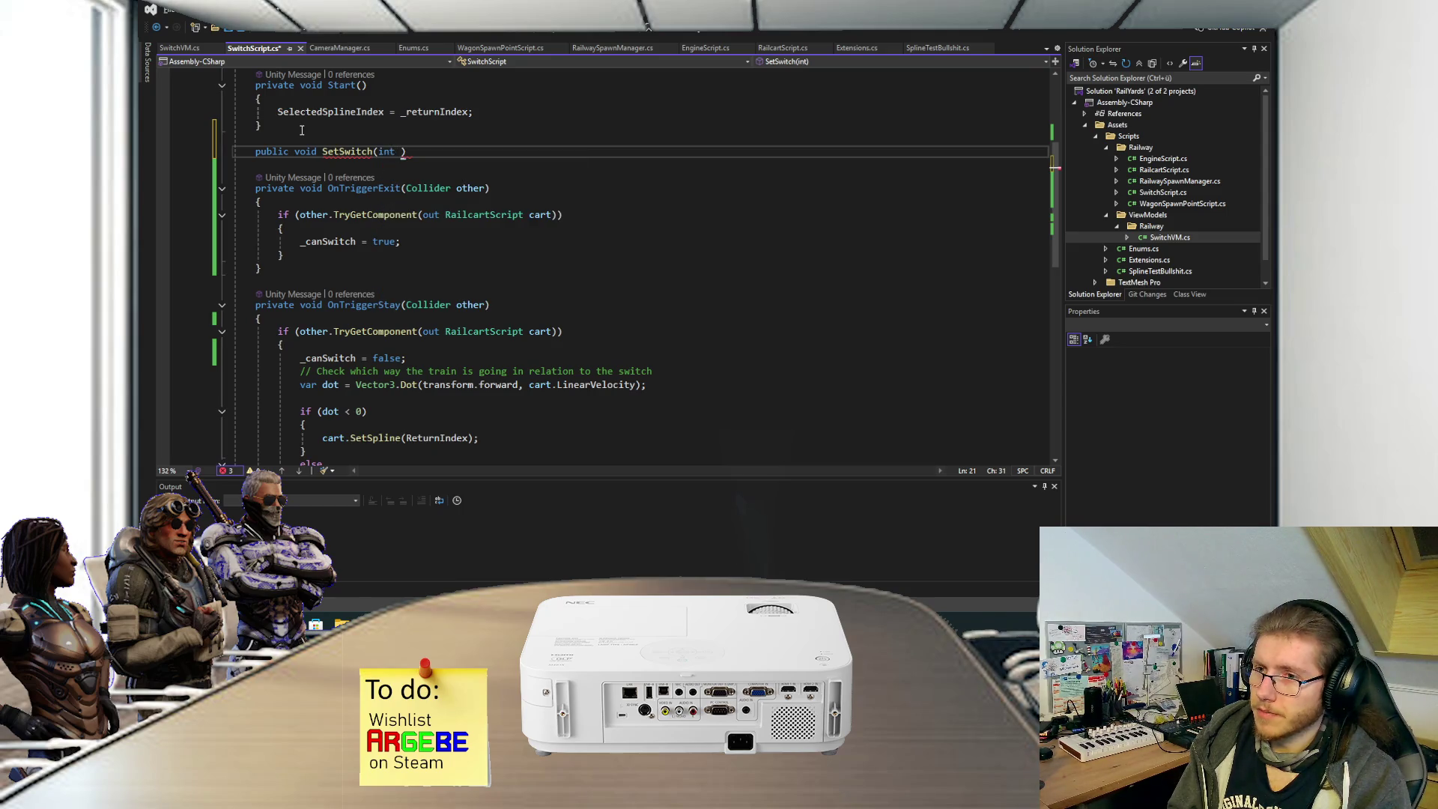
scroll(302, 131, up, 6)
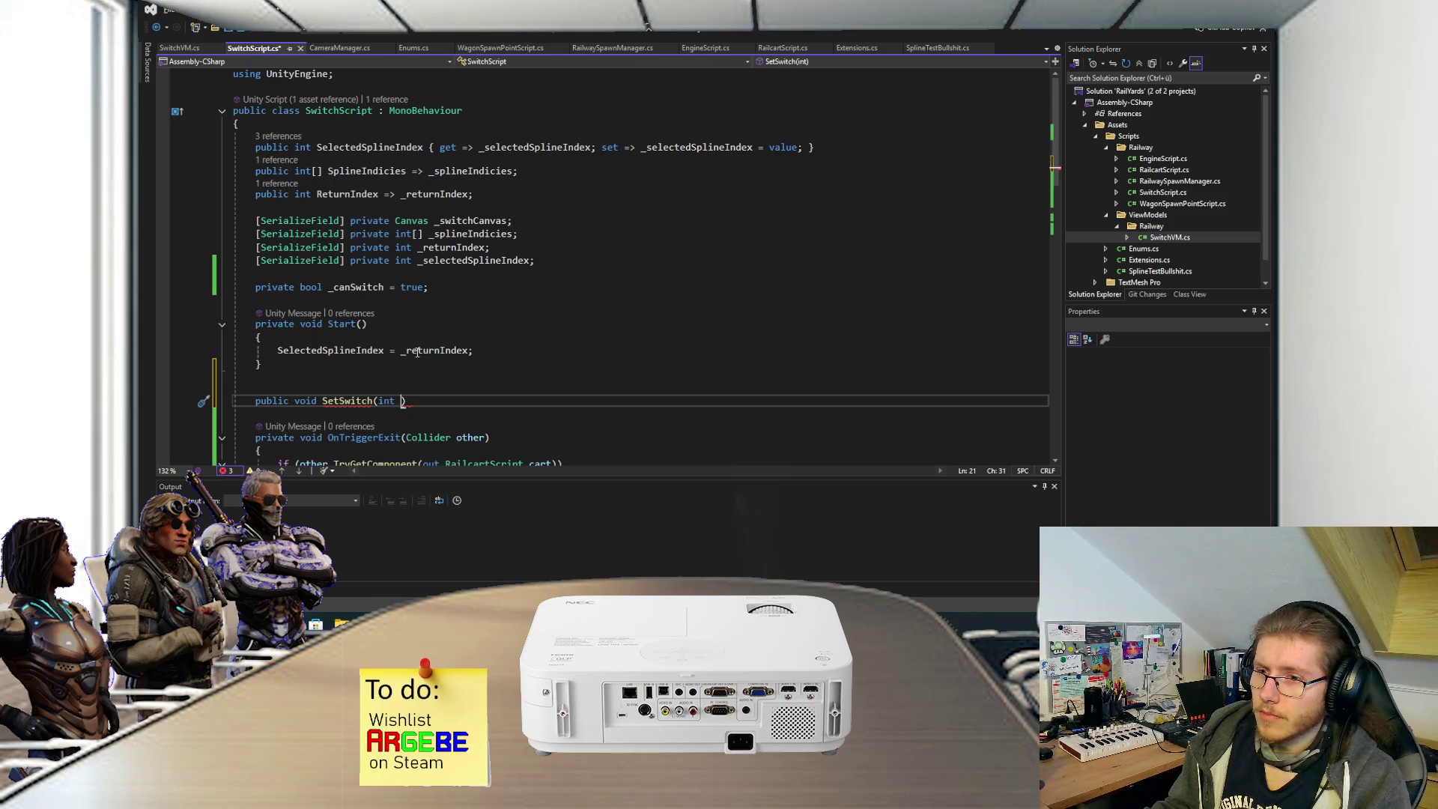
key(shift+Home)
key(BackSpace)
key(BackSpace)
key(BackSpace)
key(ctrl+s)
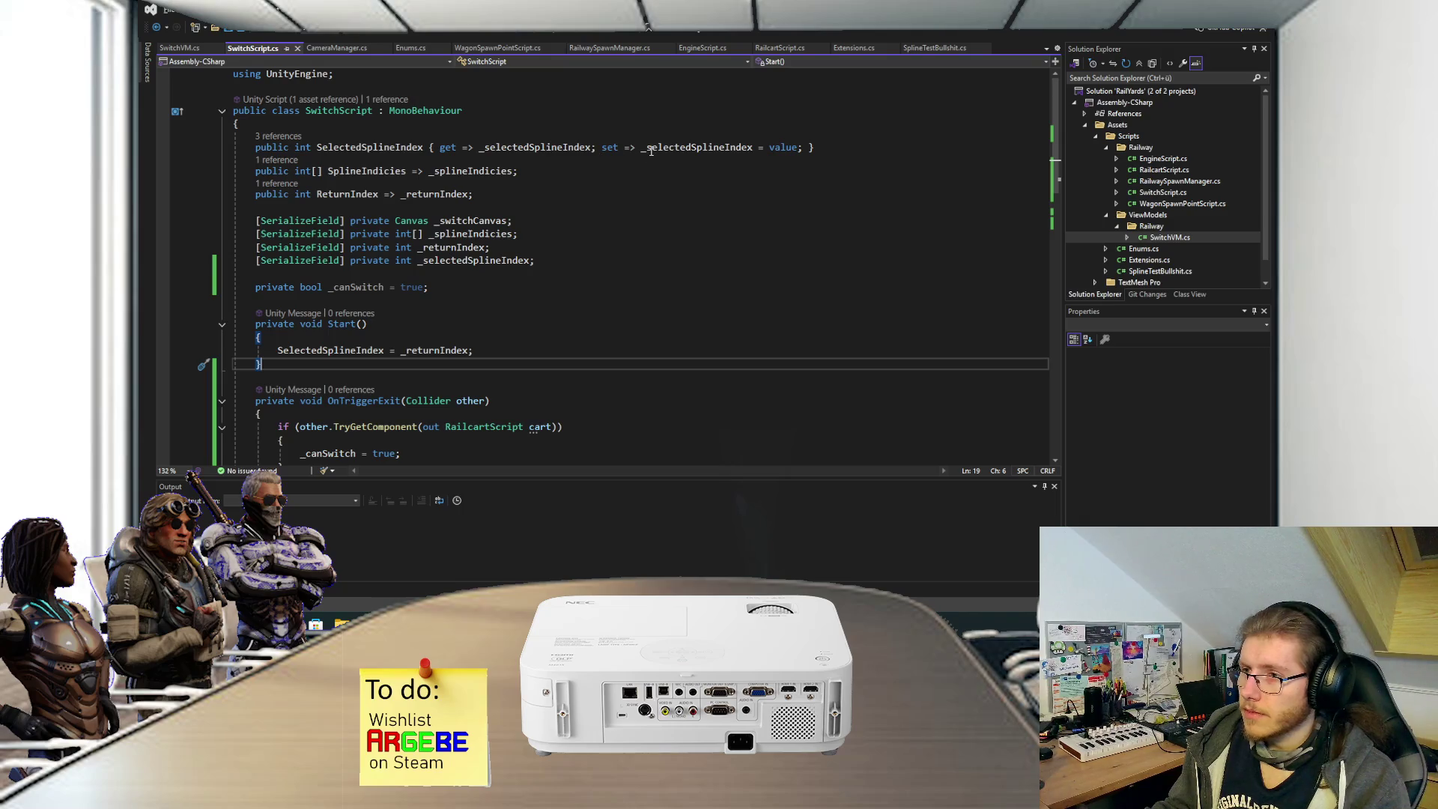
Convert the SelectedSplineIndex setter from an expression arrow into a braced block.
click(649, 147)
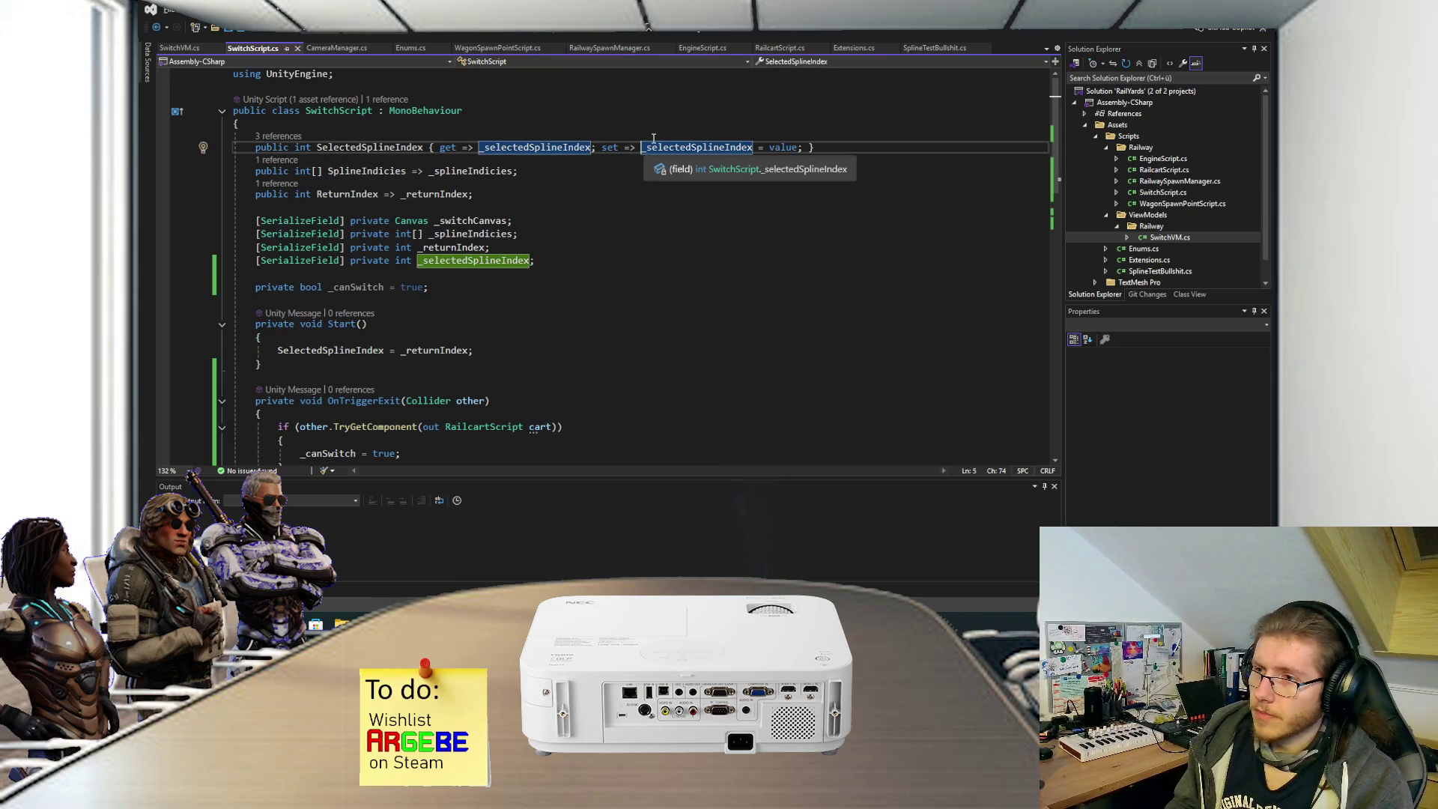
key(Left)
key(BackSpace)
key(BackSpace)
key(BackSpace)
text({)
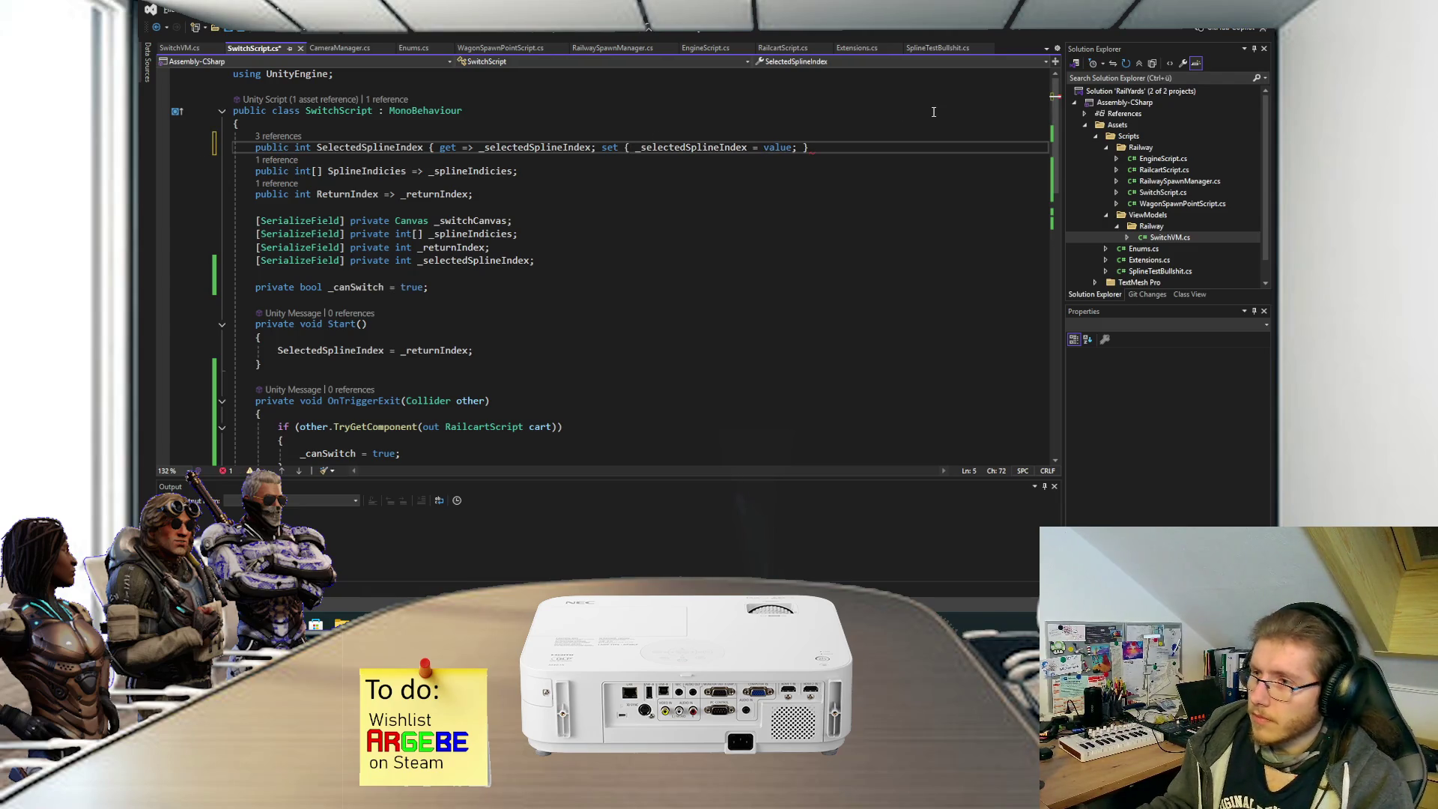
click(838, 145)
text(})
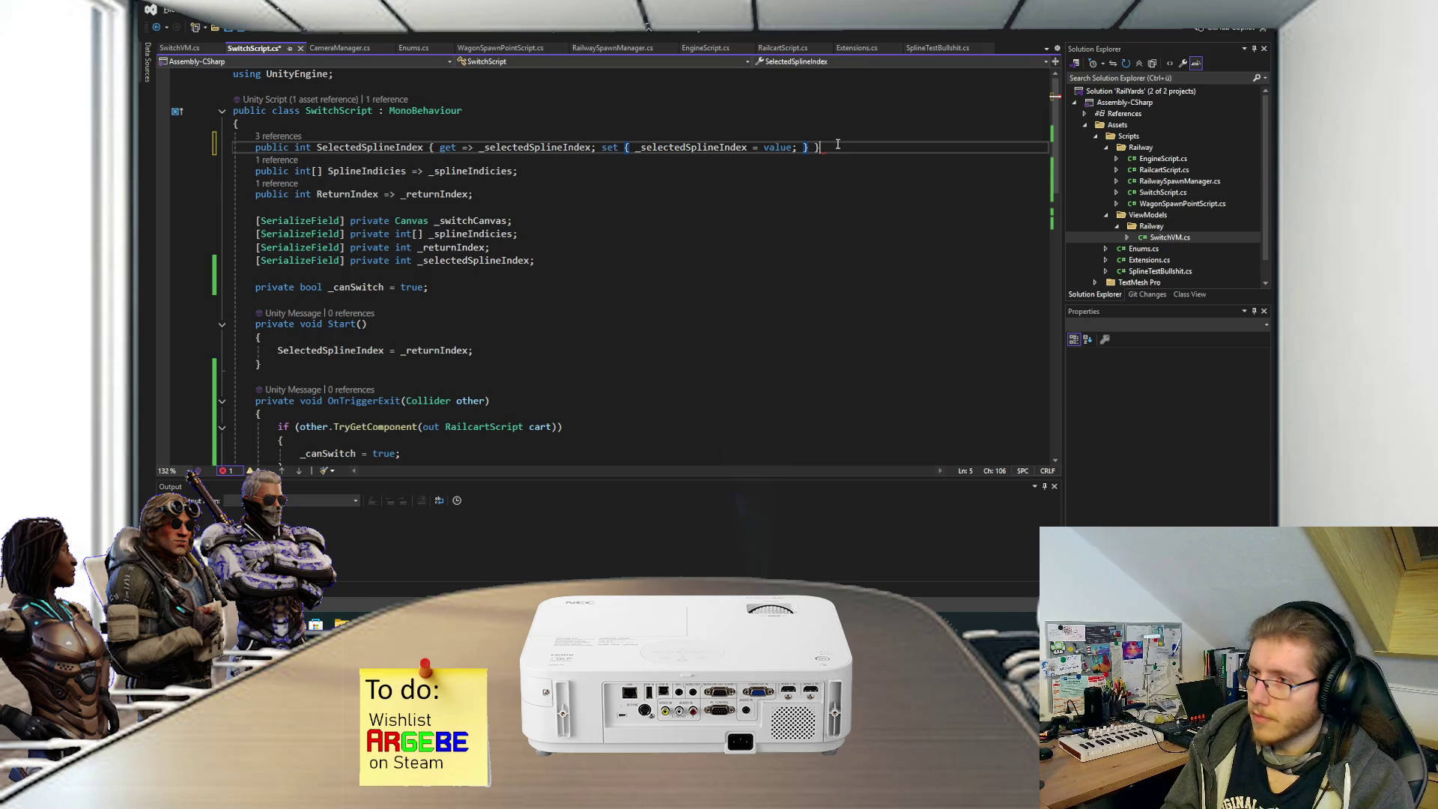
click(630, 146)
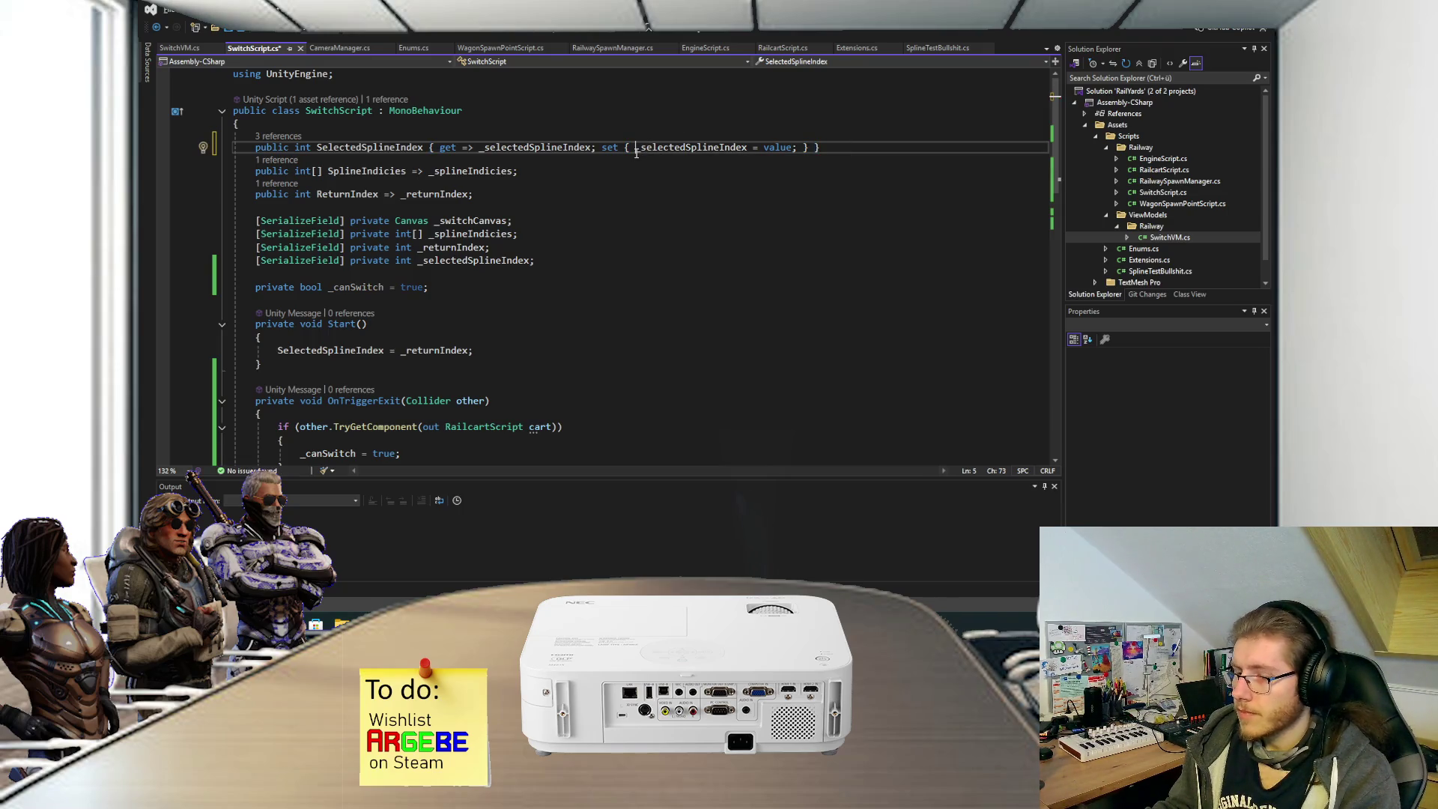
key(Return)
key(Return)
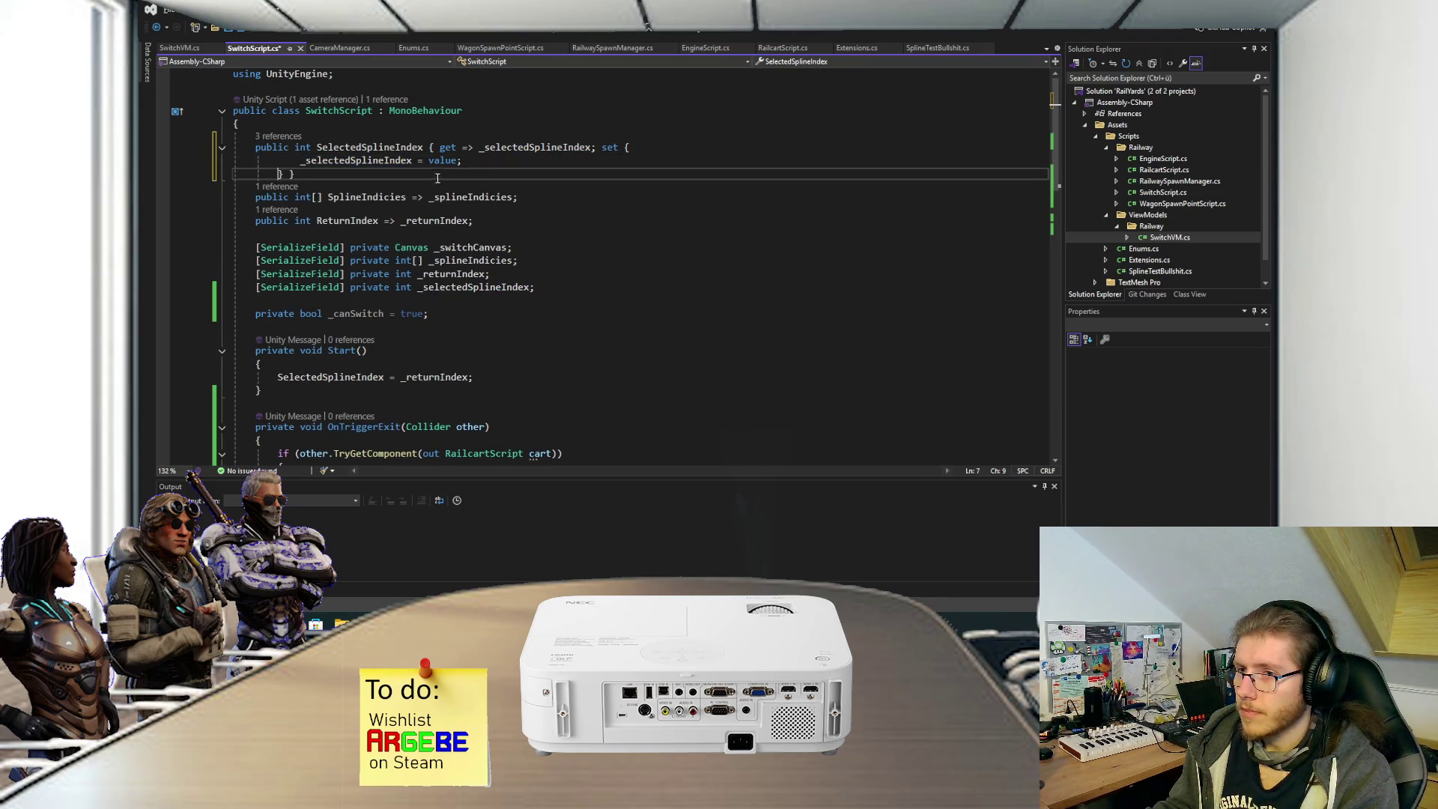
key(Right)
key(Return)
click(596, 148)
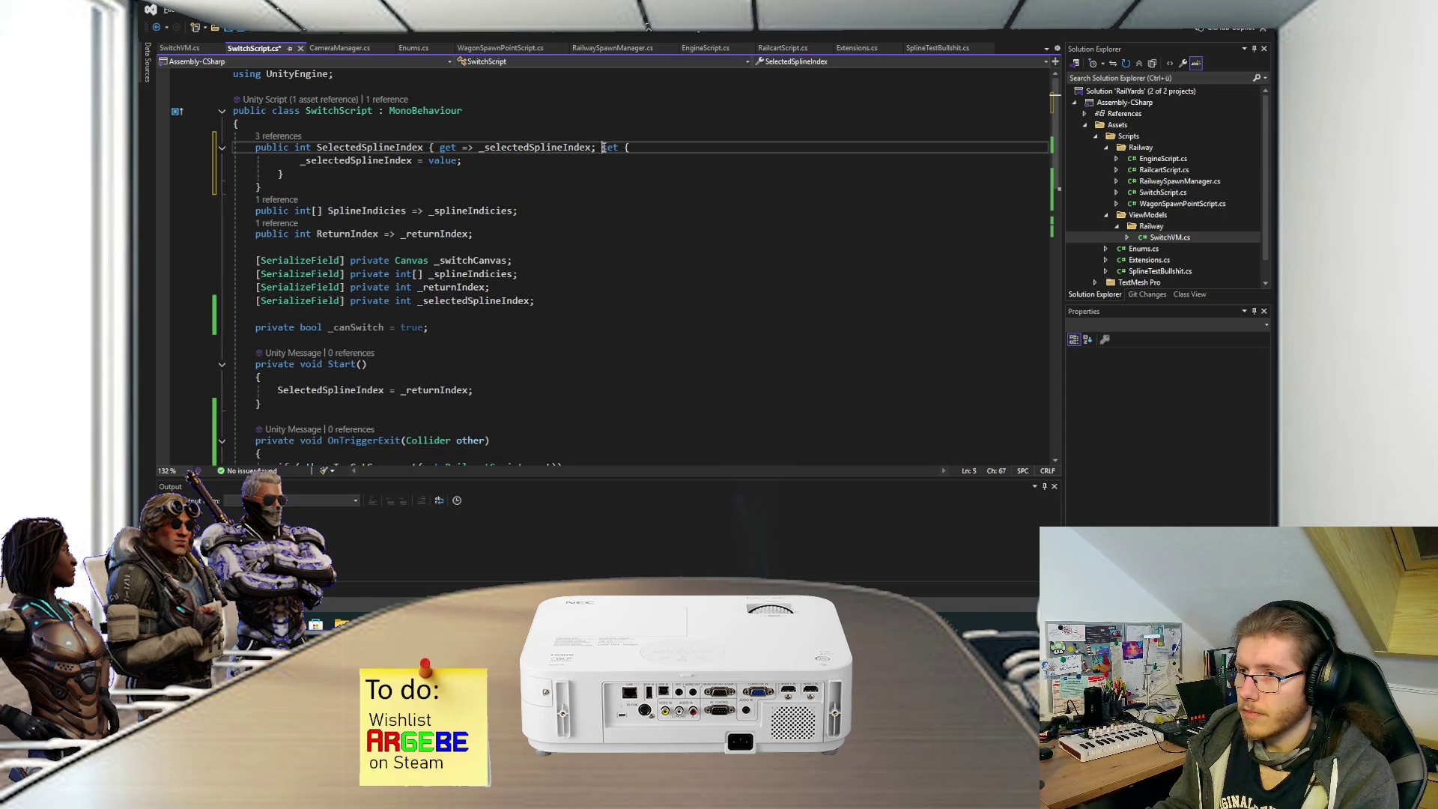
key(Return)
click(301, 160)
key(Return)
key(Return)
Wrap '_selectedSplineIndex = value' in an if (_canSwitch) block.
text(if ()
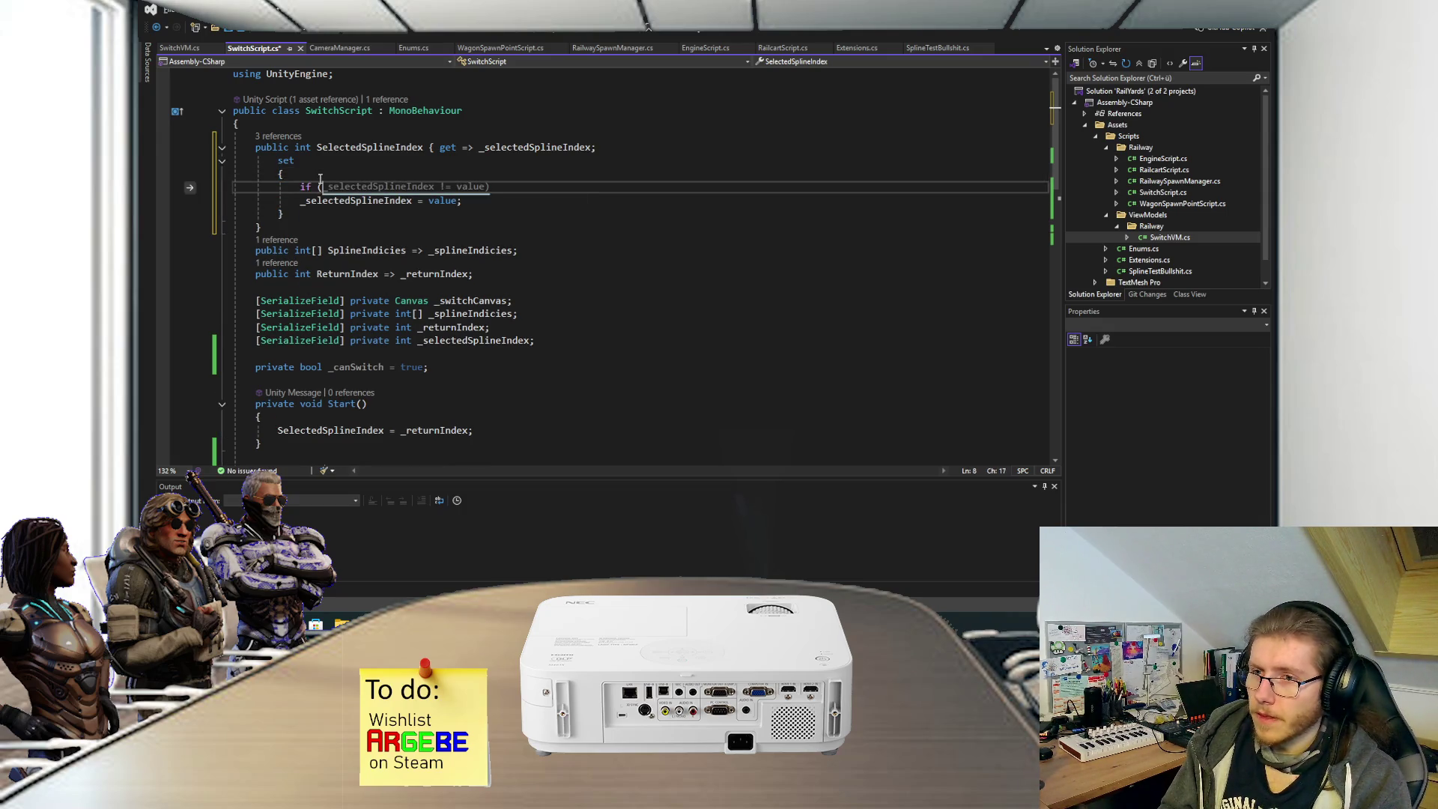
text(_ca)
key(Tab)
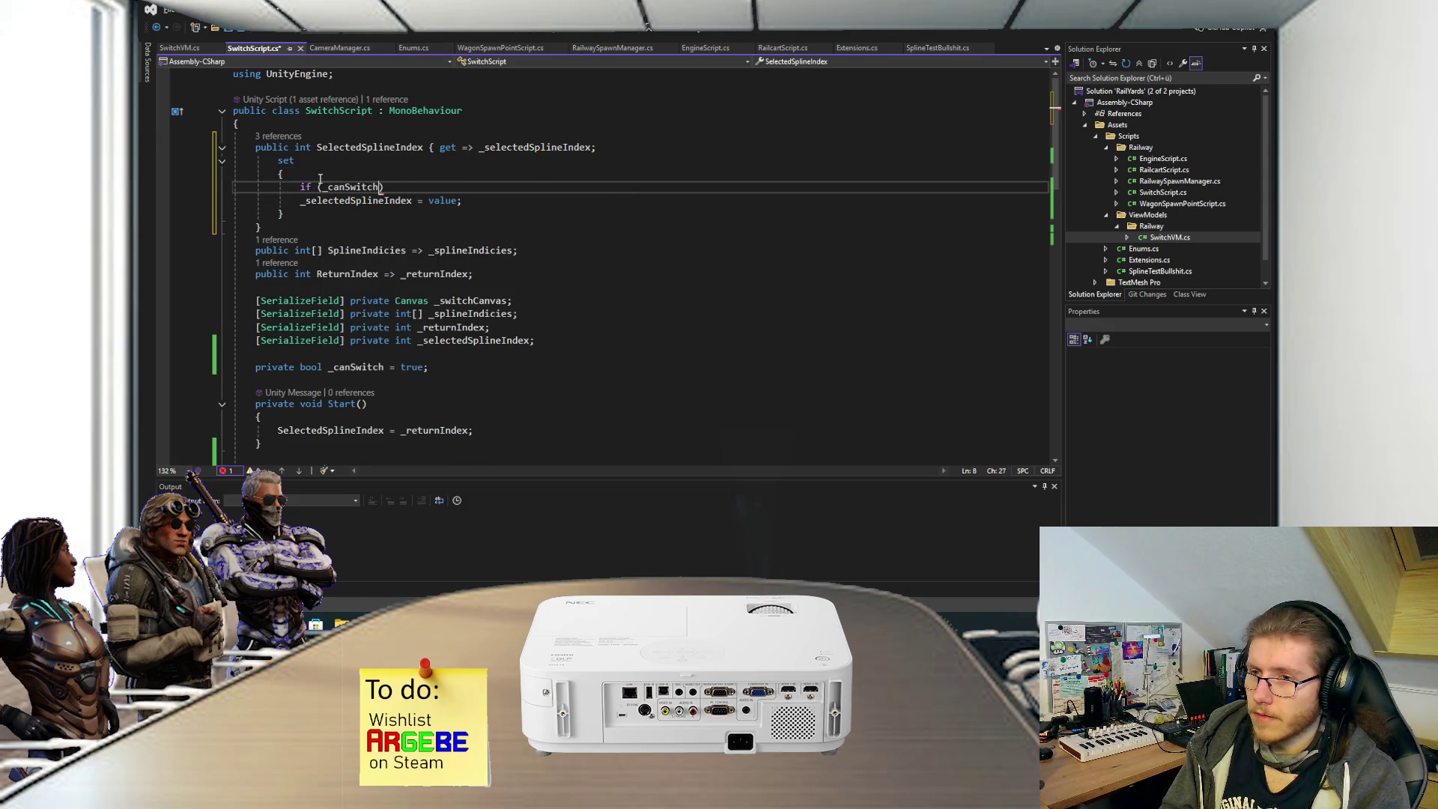
key(Return)
text({)
key(Return)
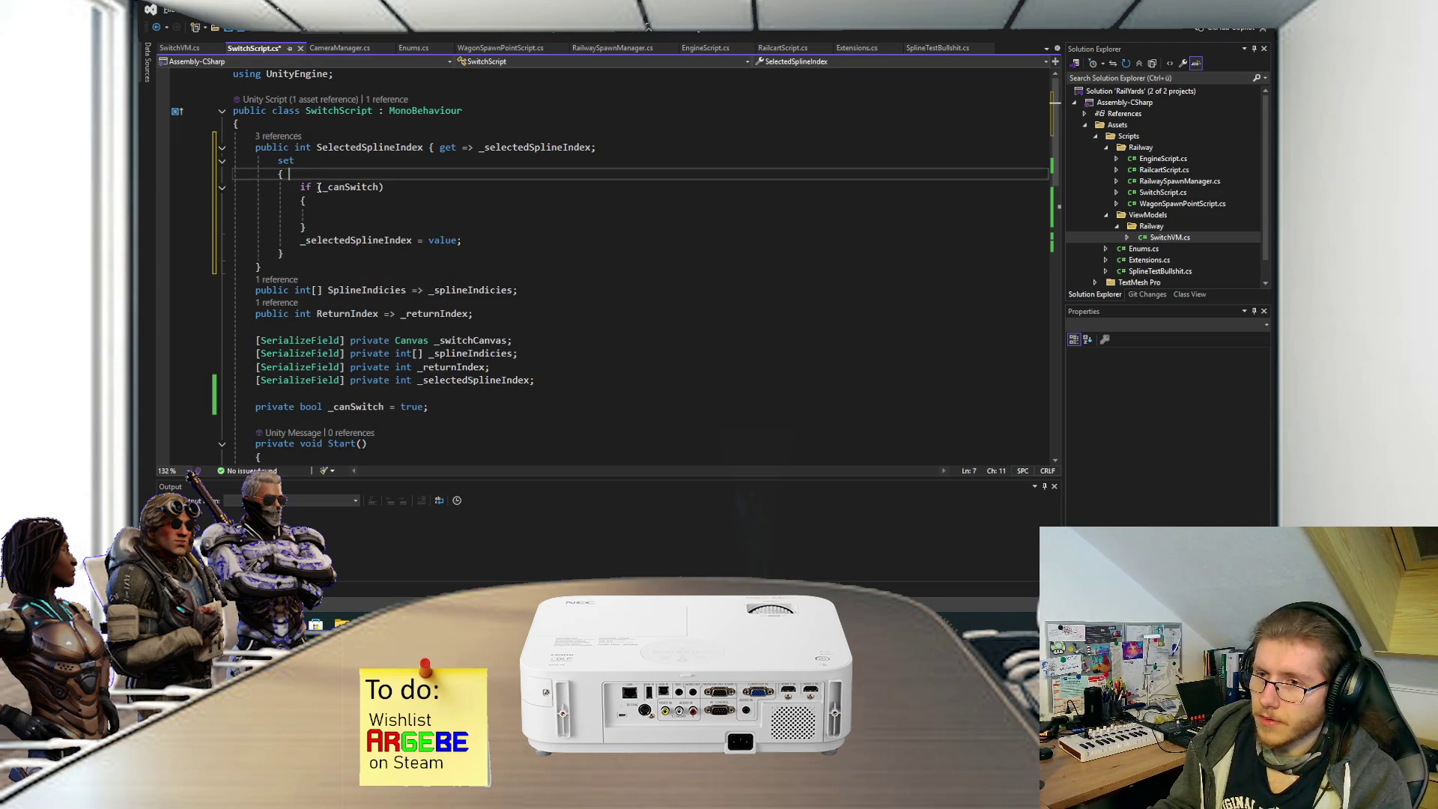
click(322, 188)
triple_click(426, 241)
key(ctrl+x)
triple_click(457, 212)
key(ctrl+v)
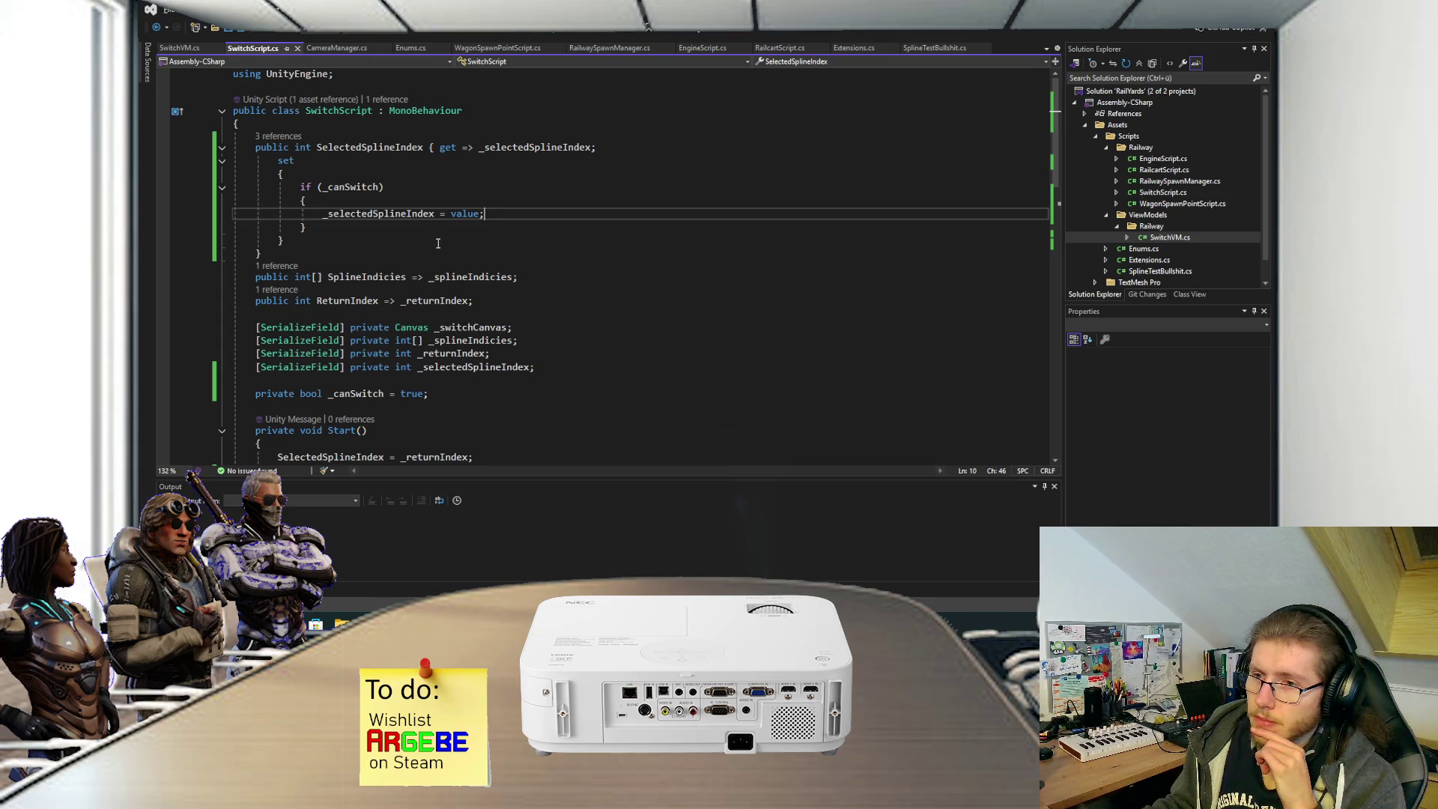
Switch to the RailYards Unity window from the taskbar and press Play.
mouse_move(576, 624)
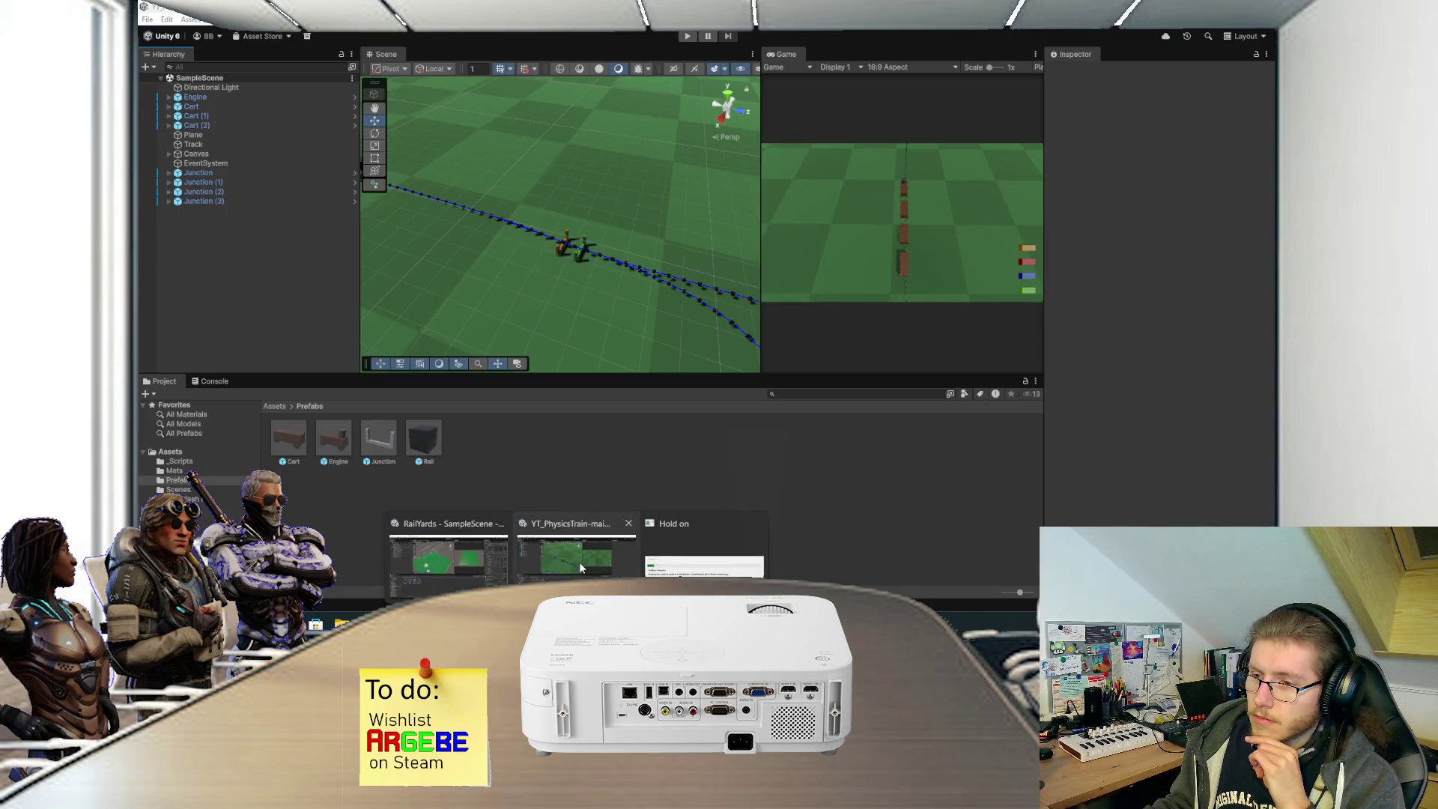
click(437, 558)
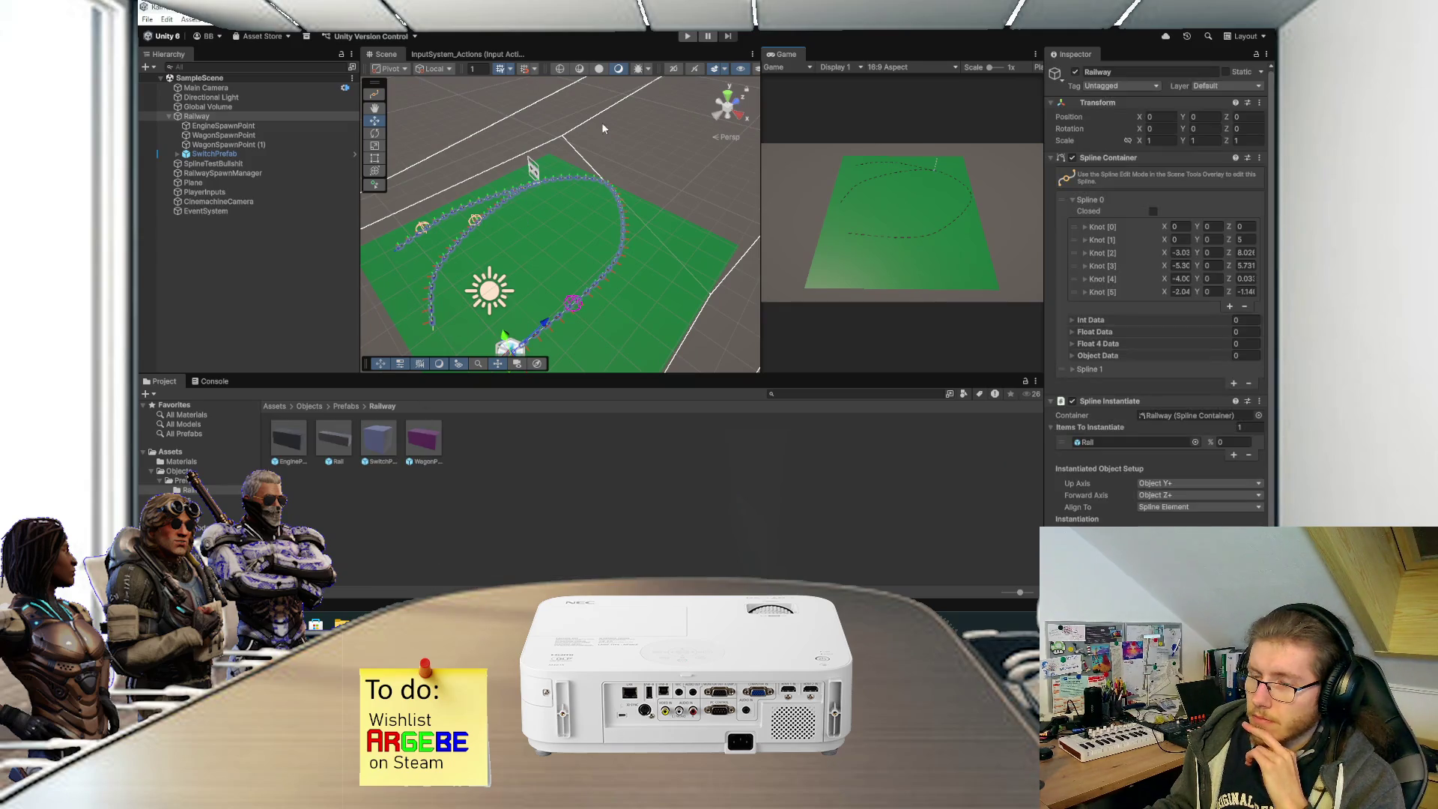
click(688, 37)
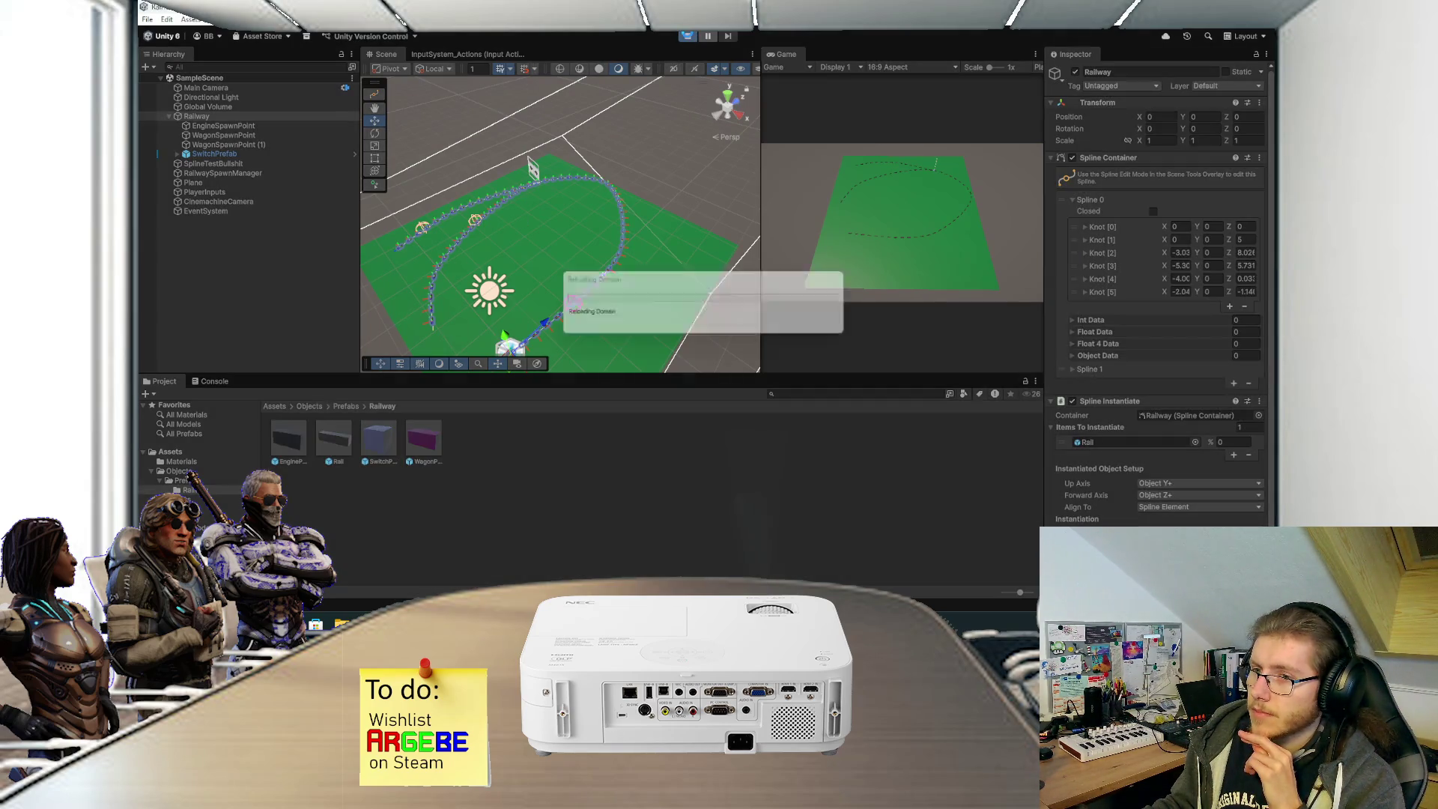
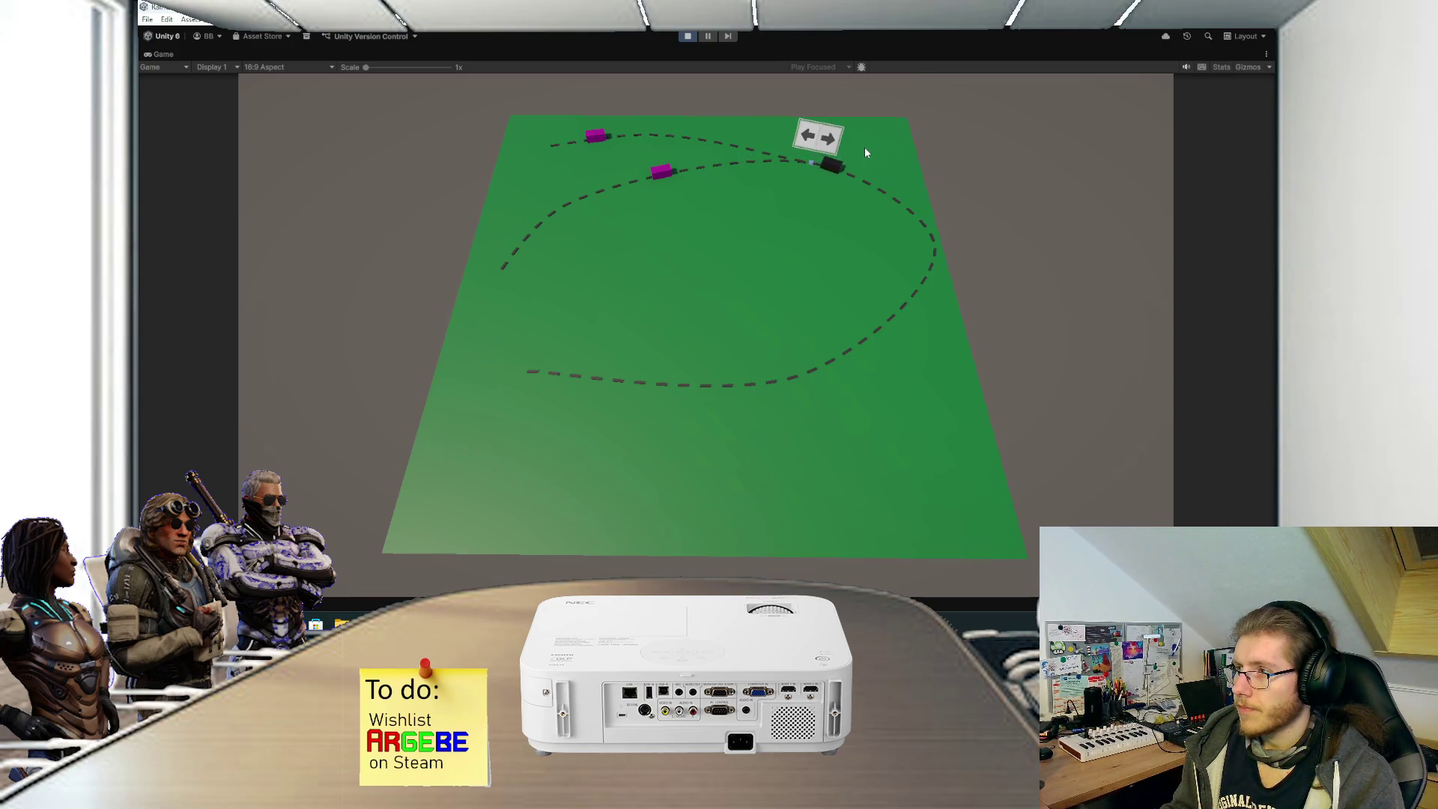
Toggle the track switch four times as the cart runs, then stop the play-test.
click(841, 139)
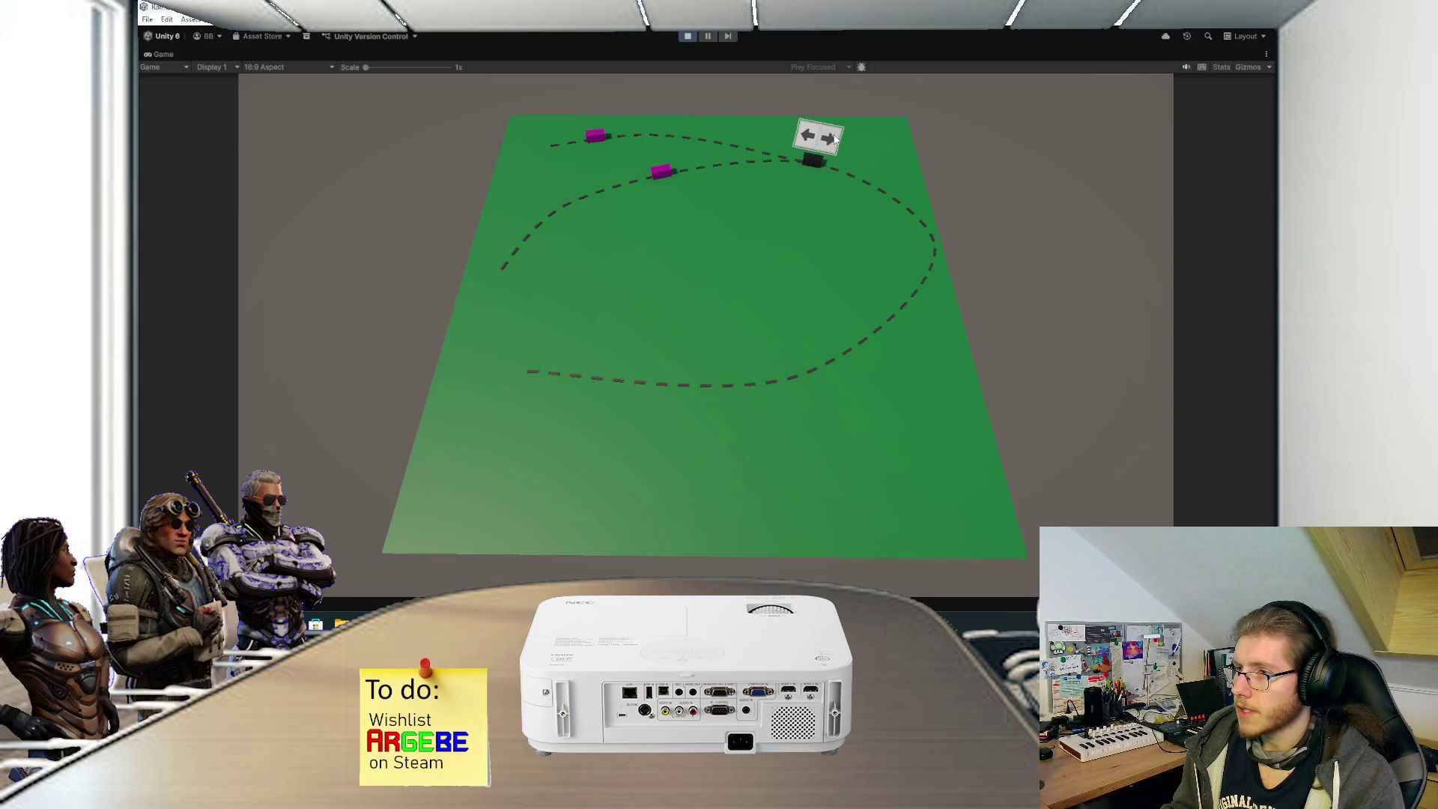
click(835, 139)
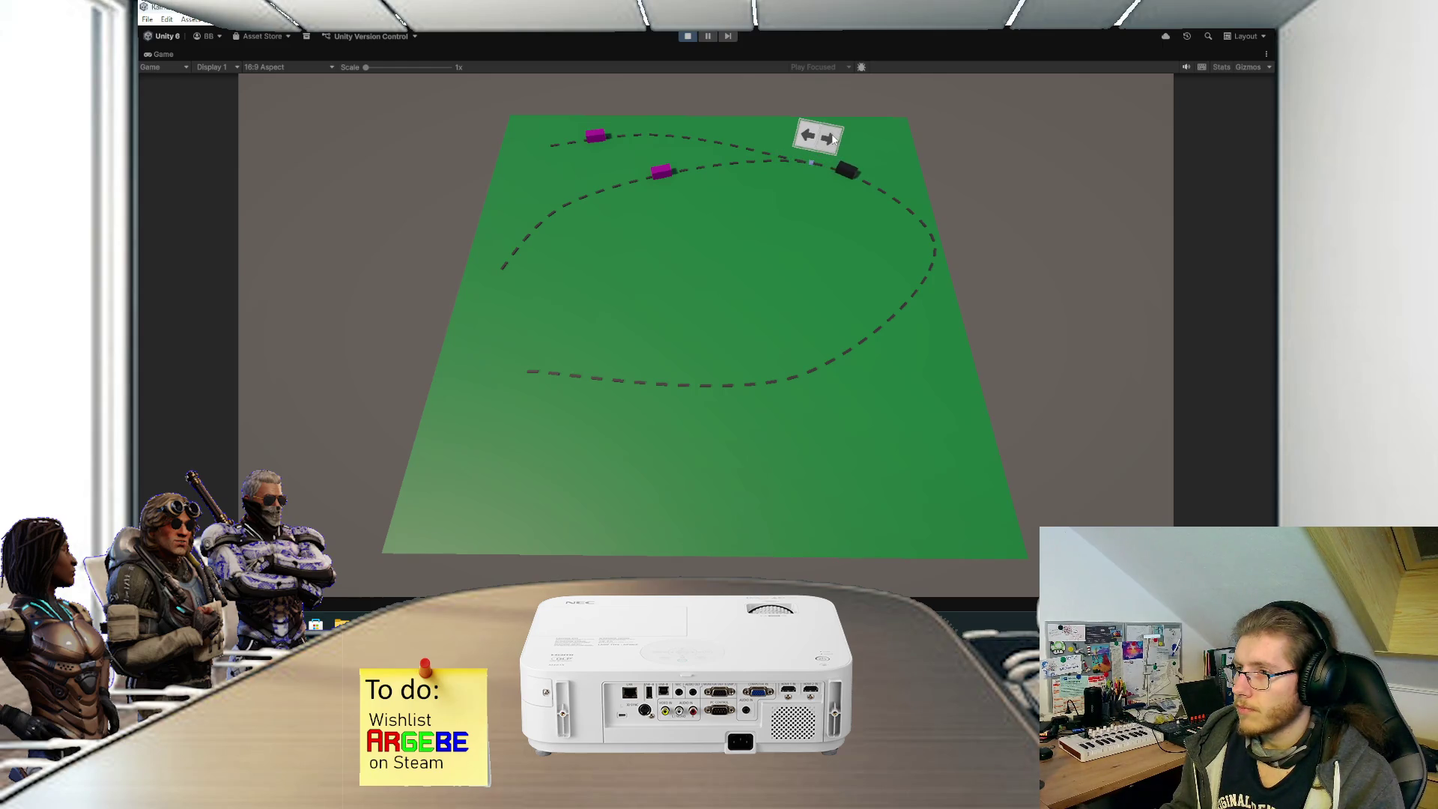
click(851, 146)
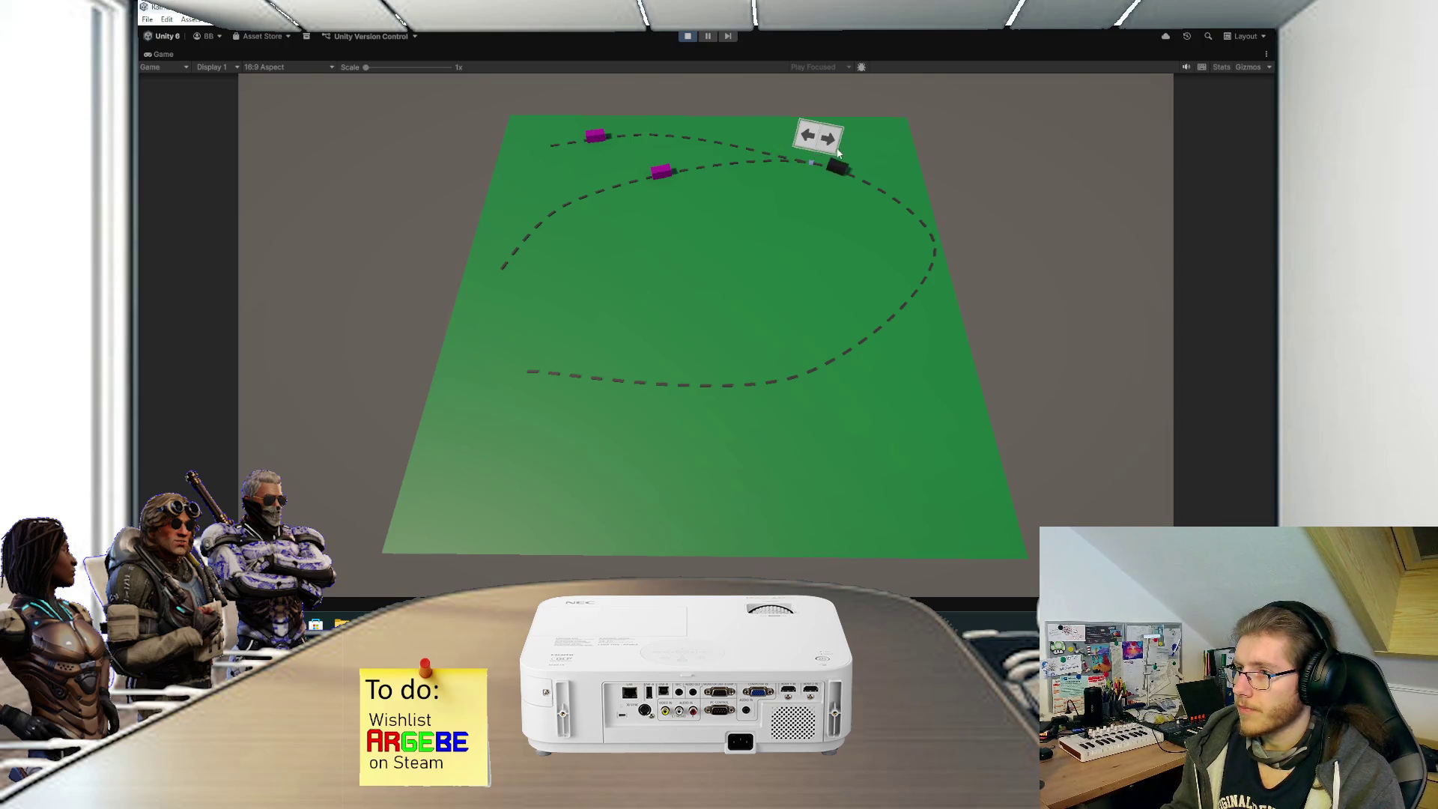
click(870, 162)
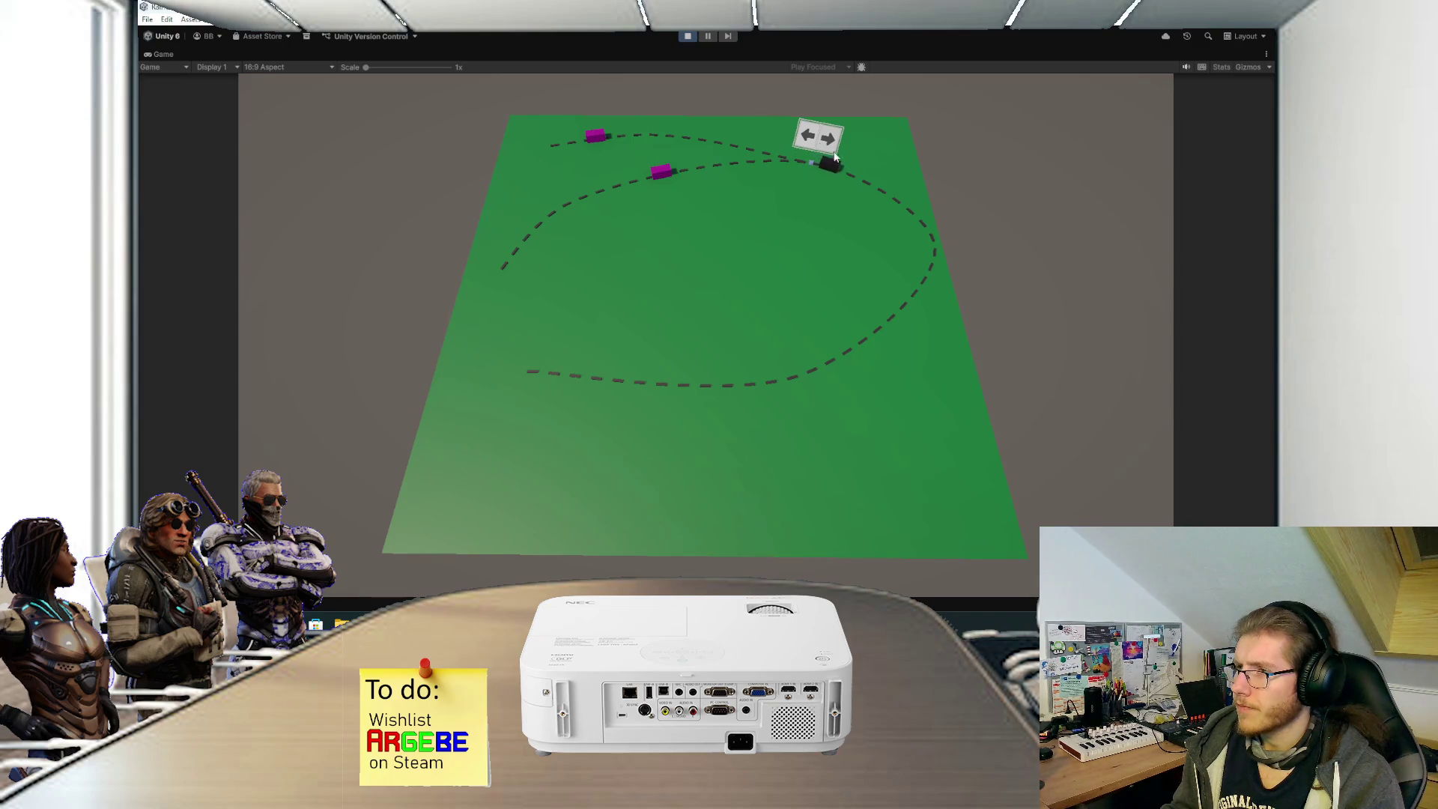
click(691, 37)
key(alt+Tab)
scroll(547, 396, down, 14)
scroll(445, 294, up, 1)
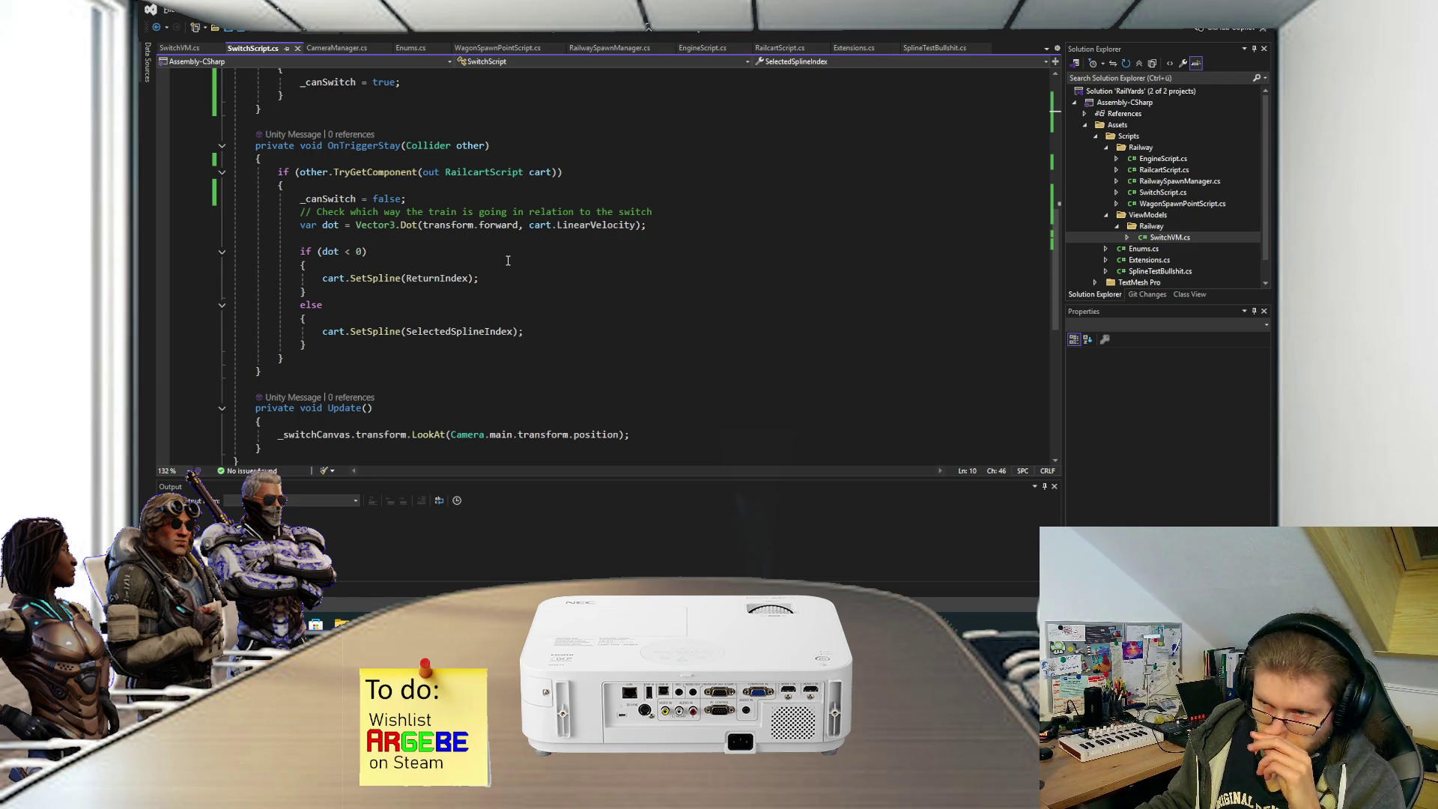
scroll(507, 261, up, 1)
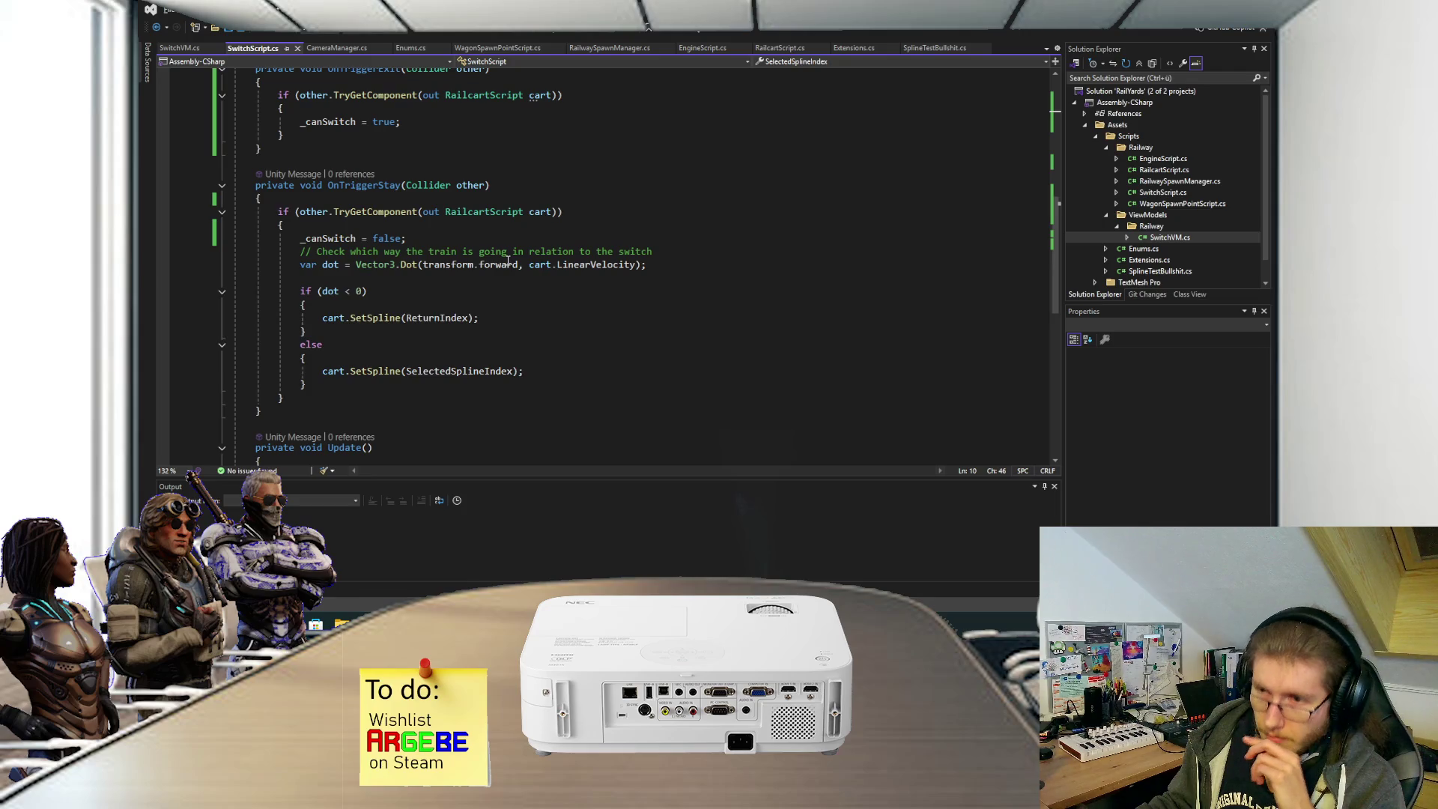
scroll(508, 260, up, 6)
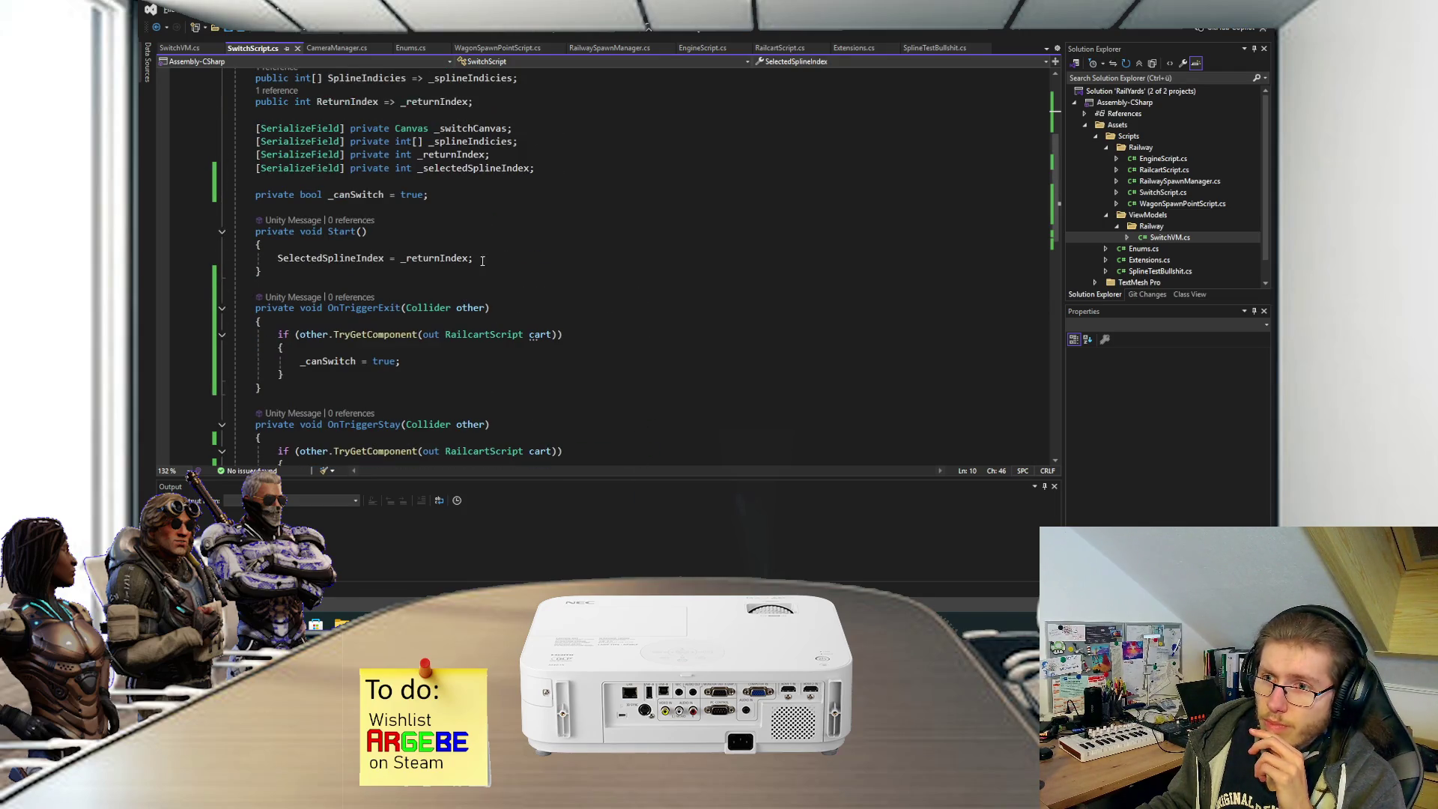
scroll(462, 259, up, 2)
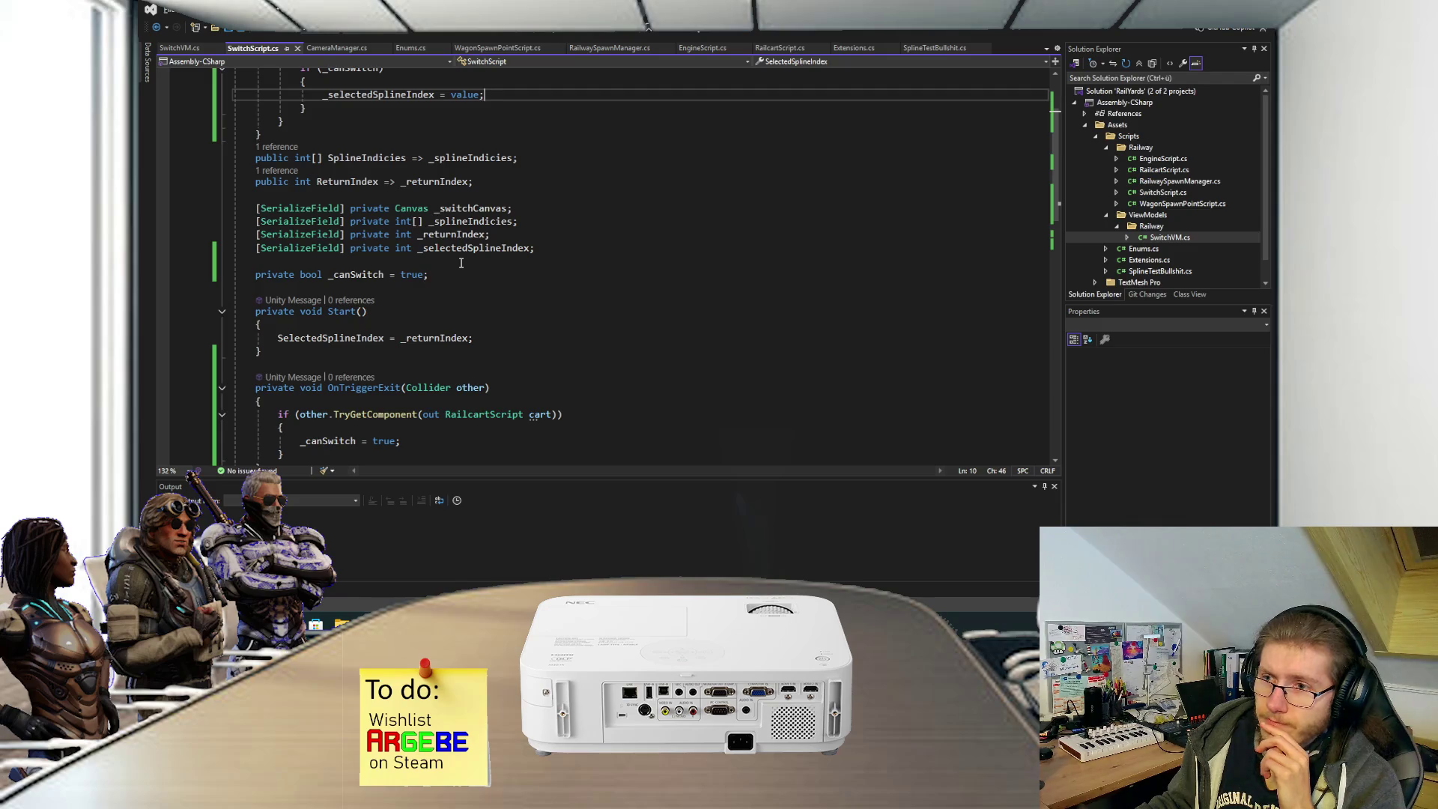
scroll(462, 263, down, 11)
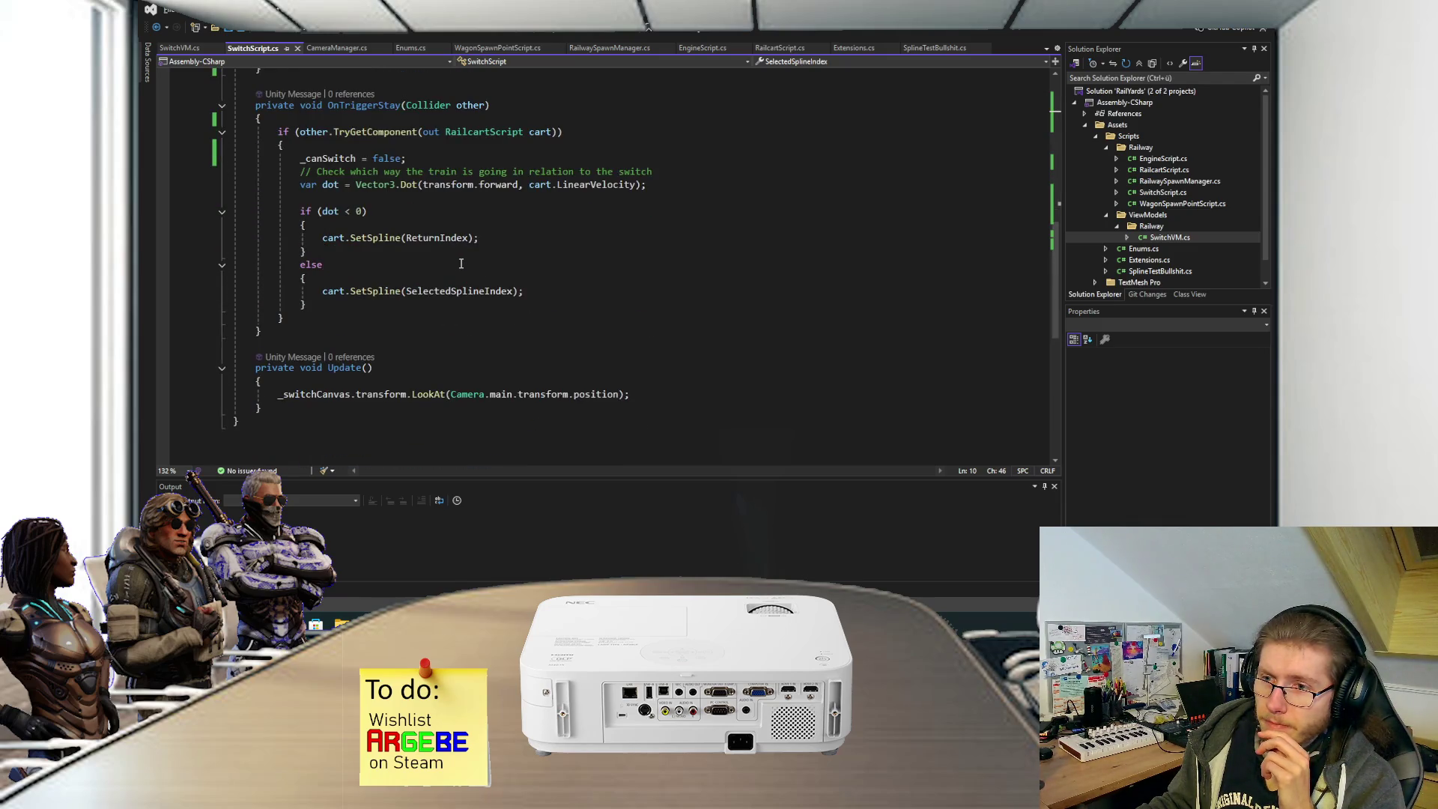
scroll(436, 262, up, 1)
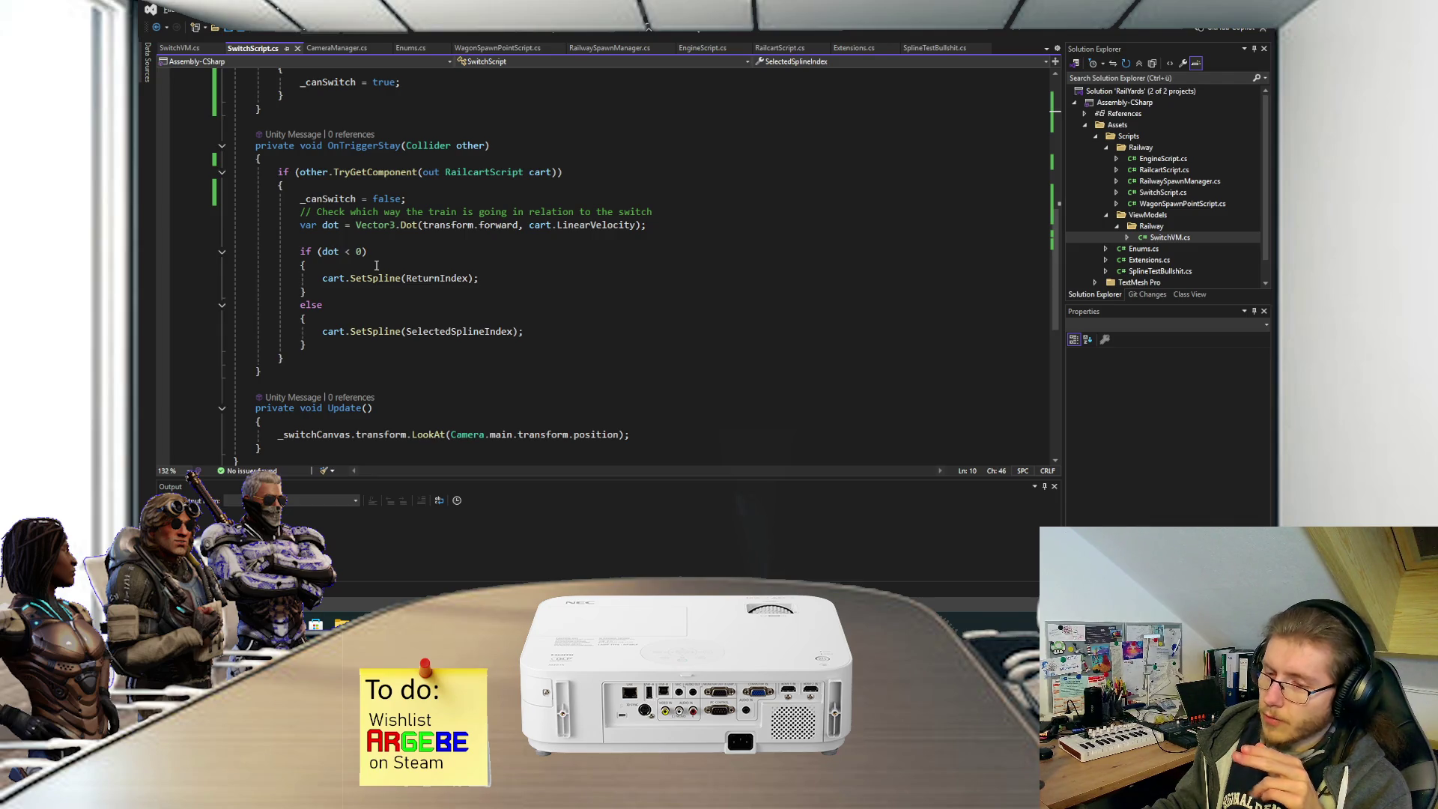
click(543, 323)
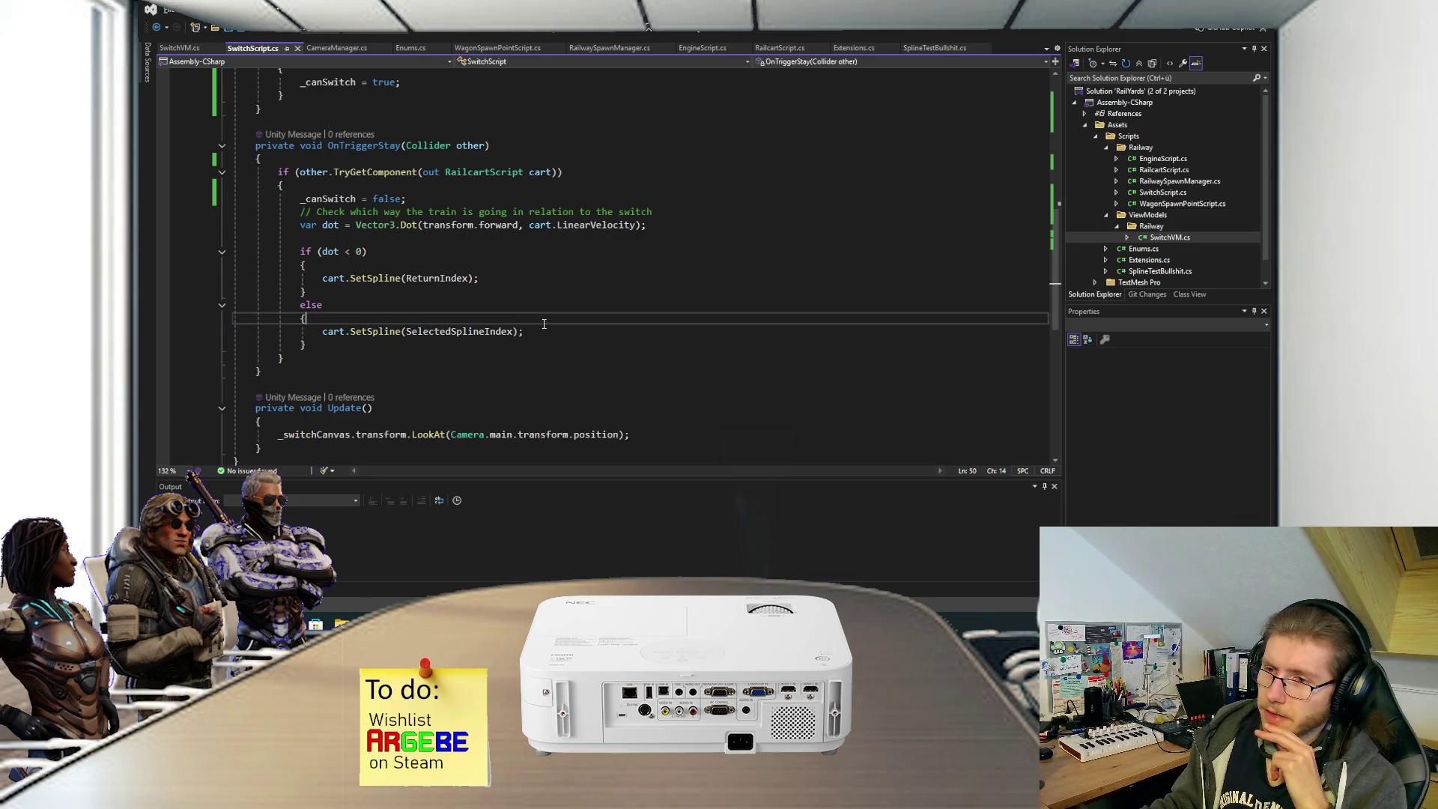
click(448, 264)
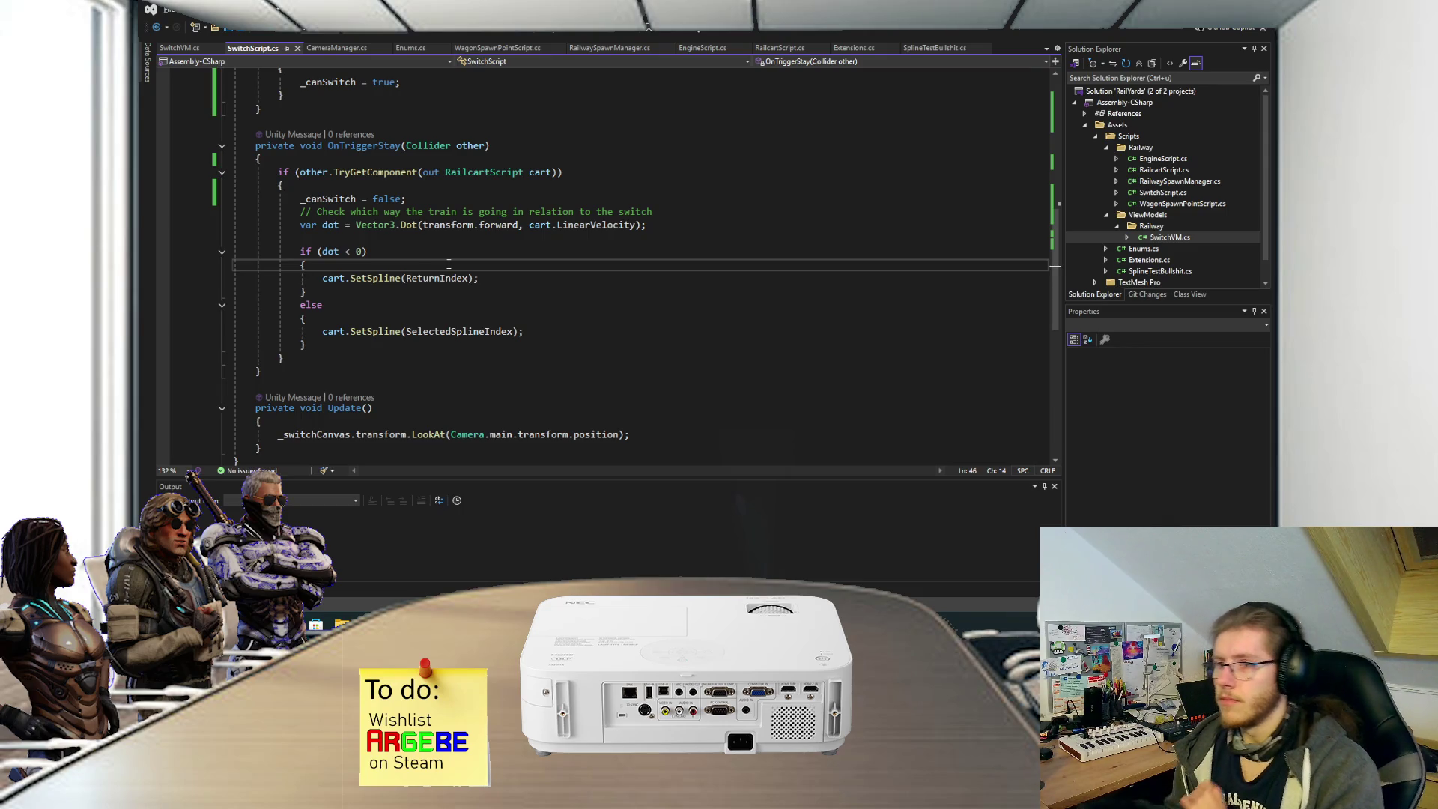
scroll(448, 270, up, 8)
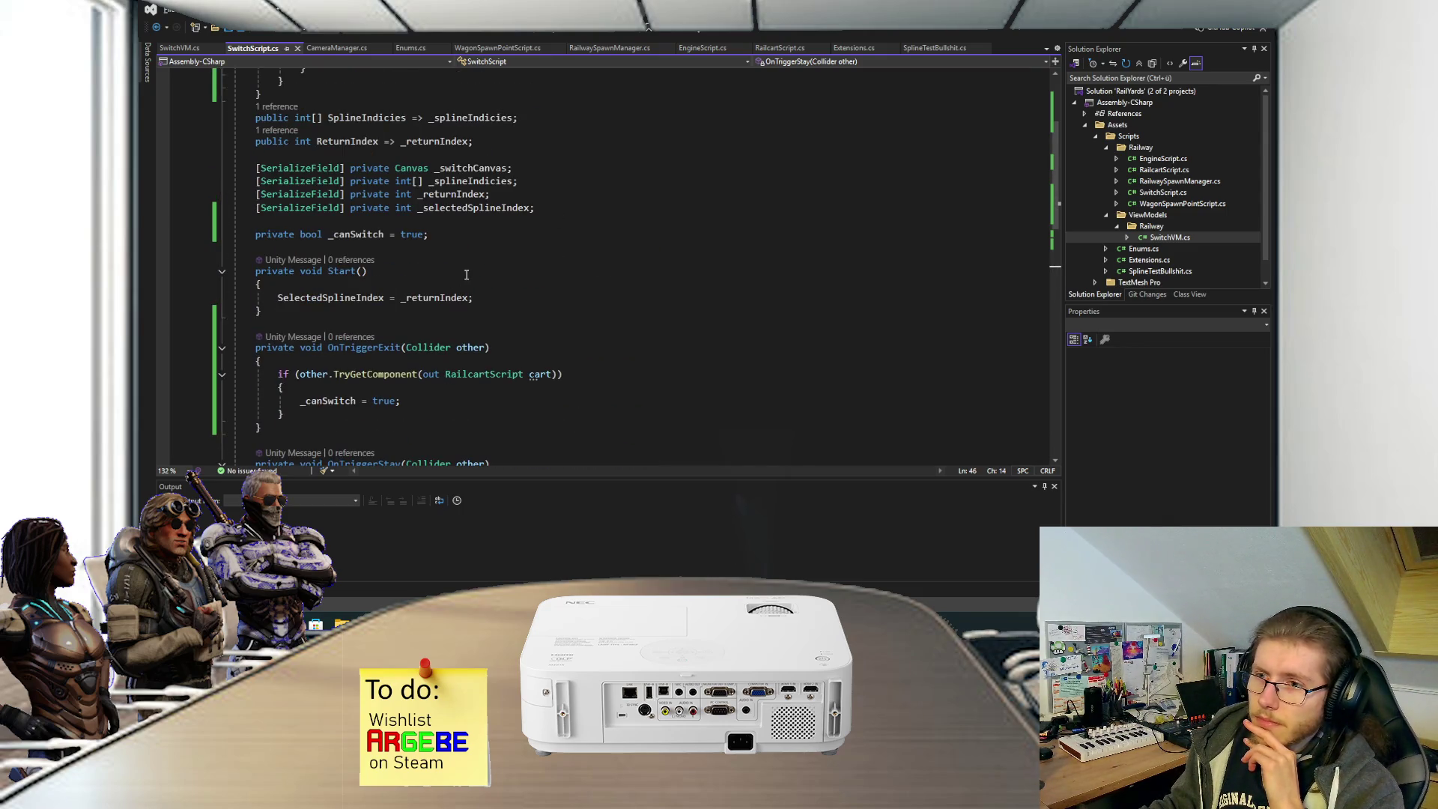
scroll(465, 275, up, 4)
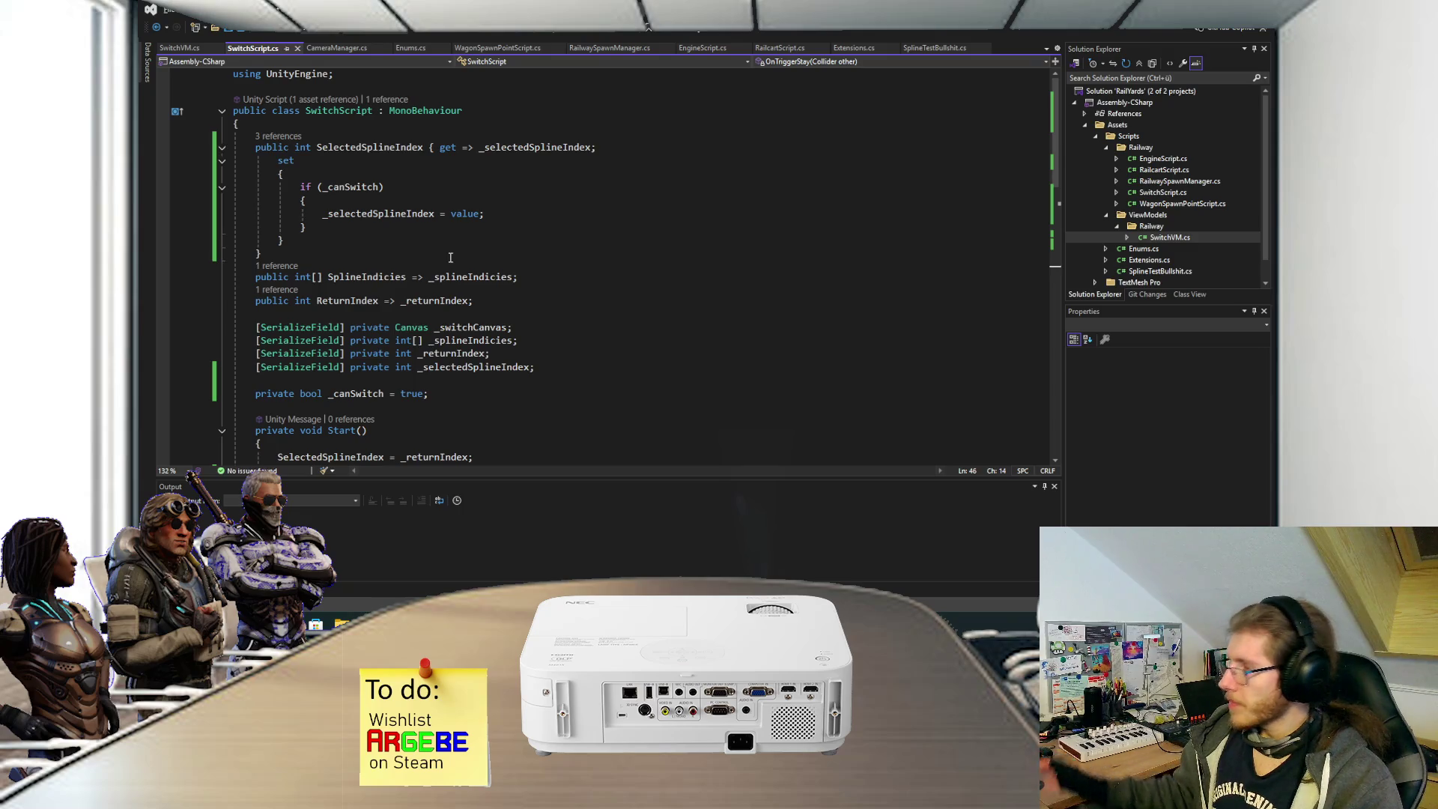
scroll(448, 300, down, 10)
scroll(443, 341, up, 2)
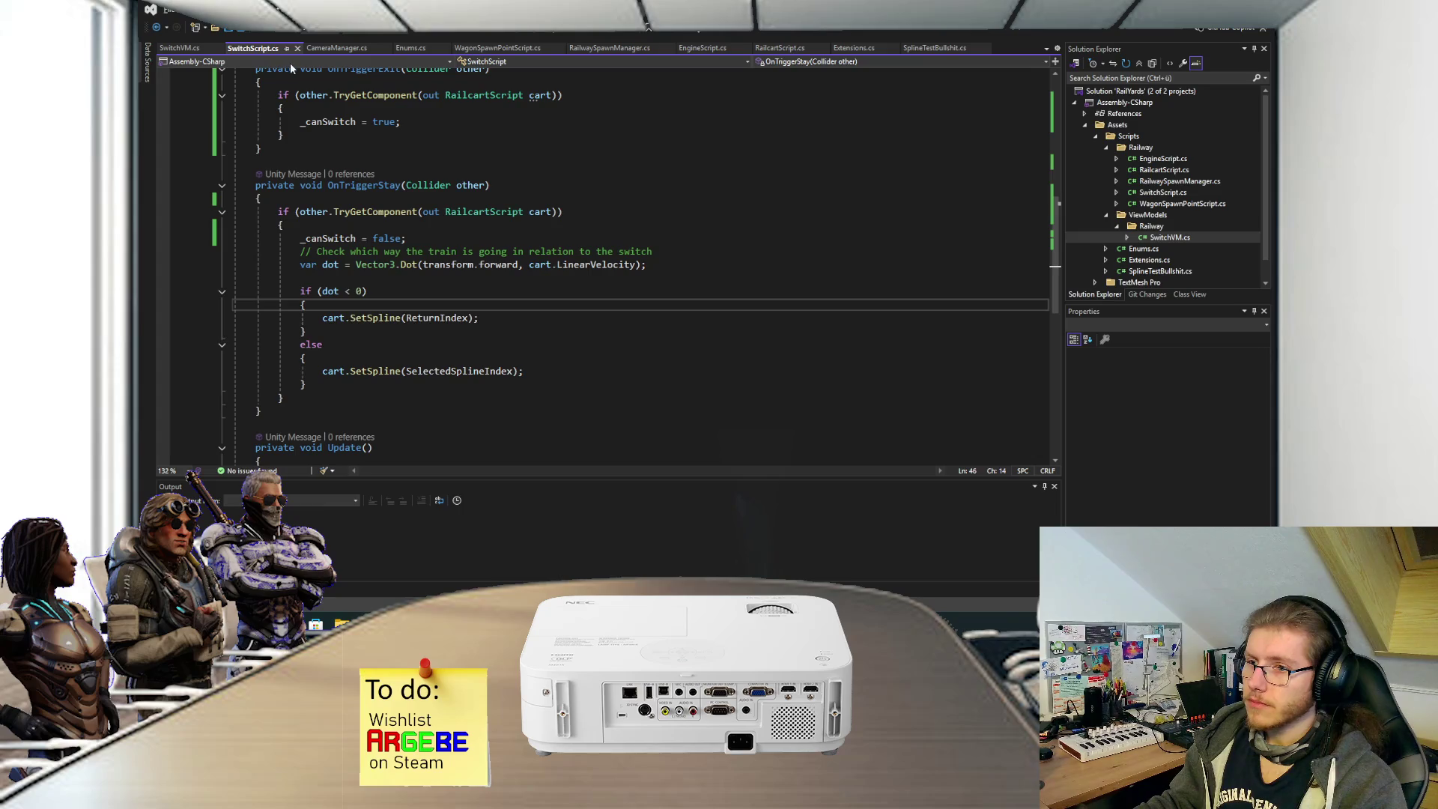
click(380, 318)
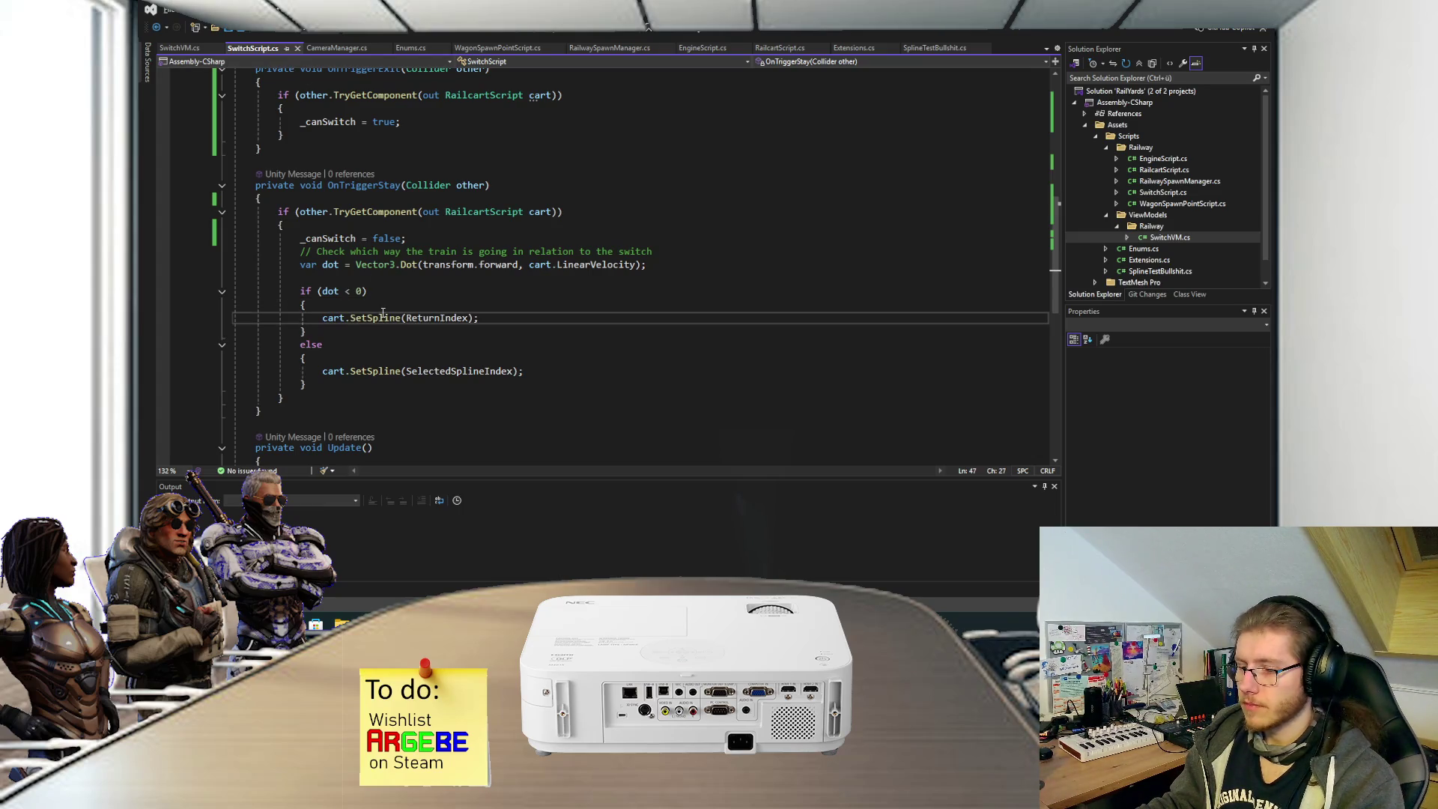
Add a public int CurSplineIndex { get; private set; } property to RailcartScript and save.
key(F12)
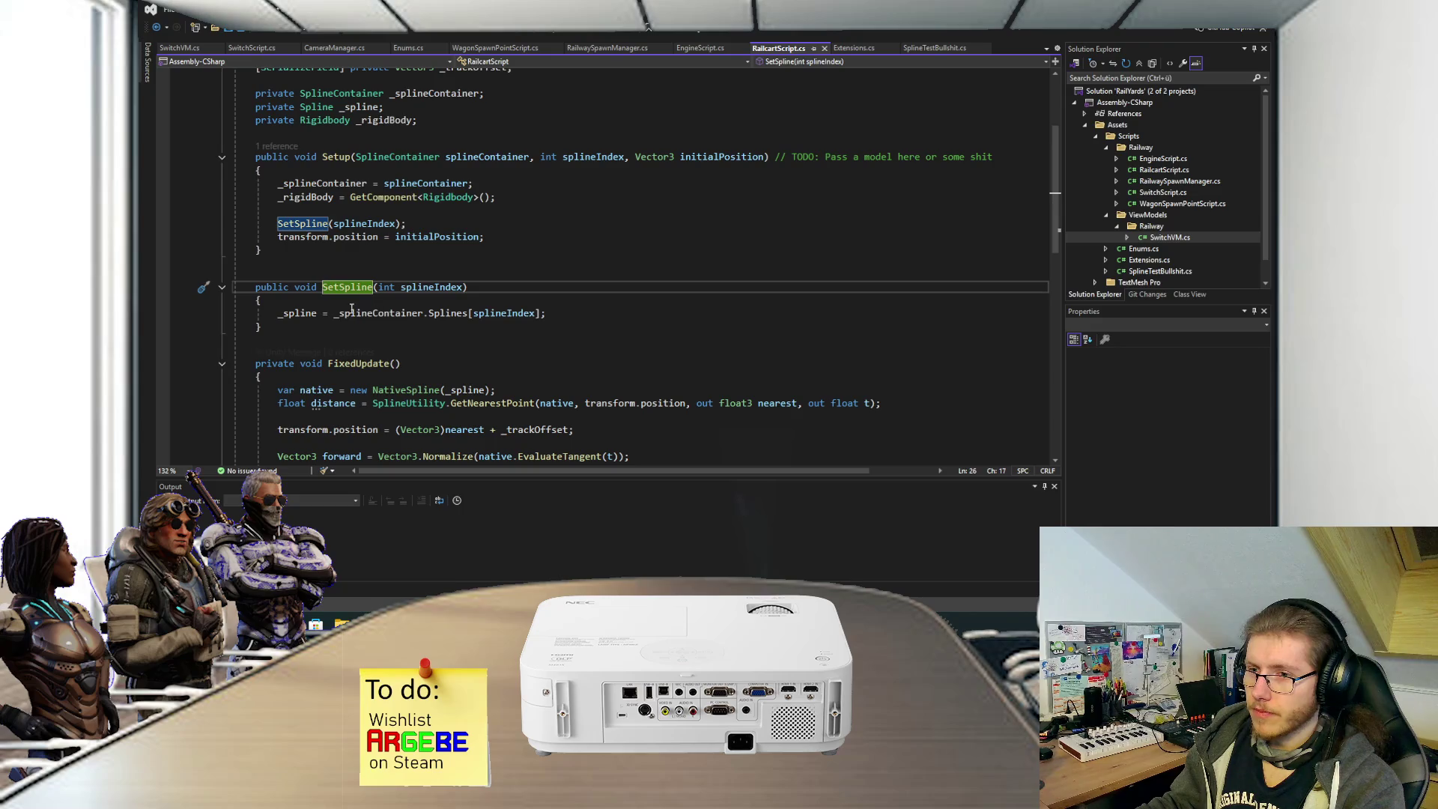
scroll(337, 271, up, 3)
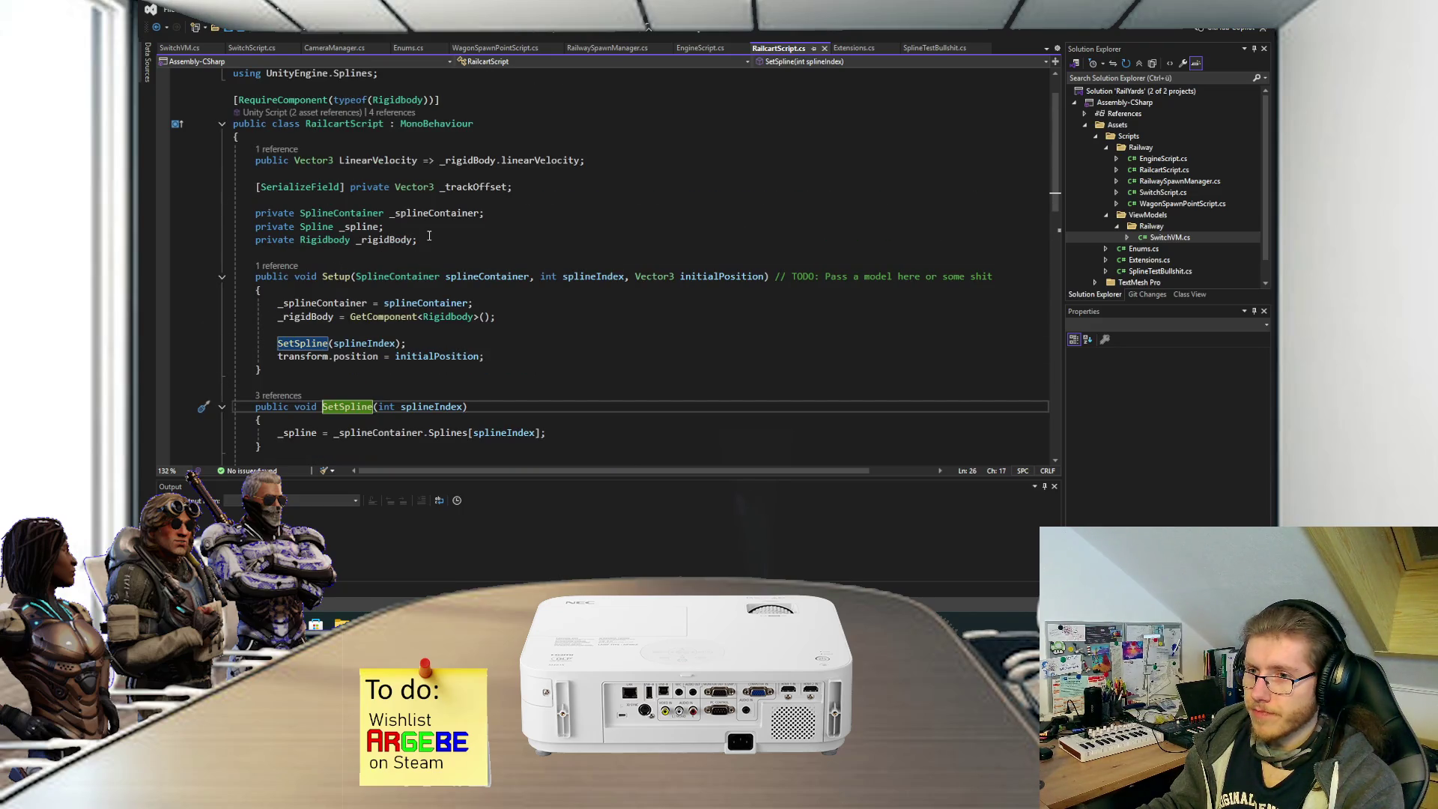
click(440, 139)
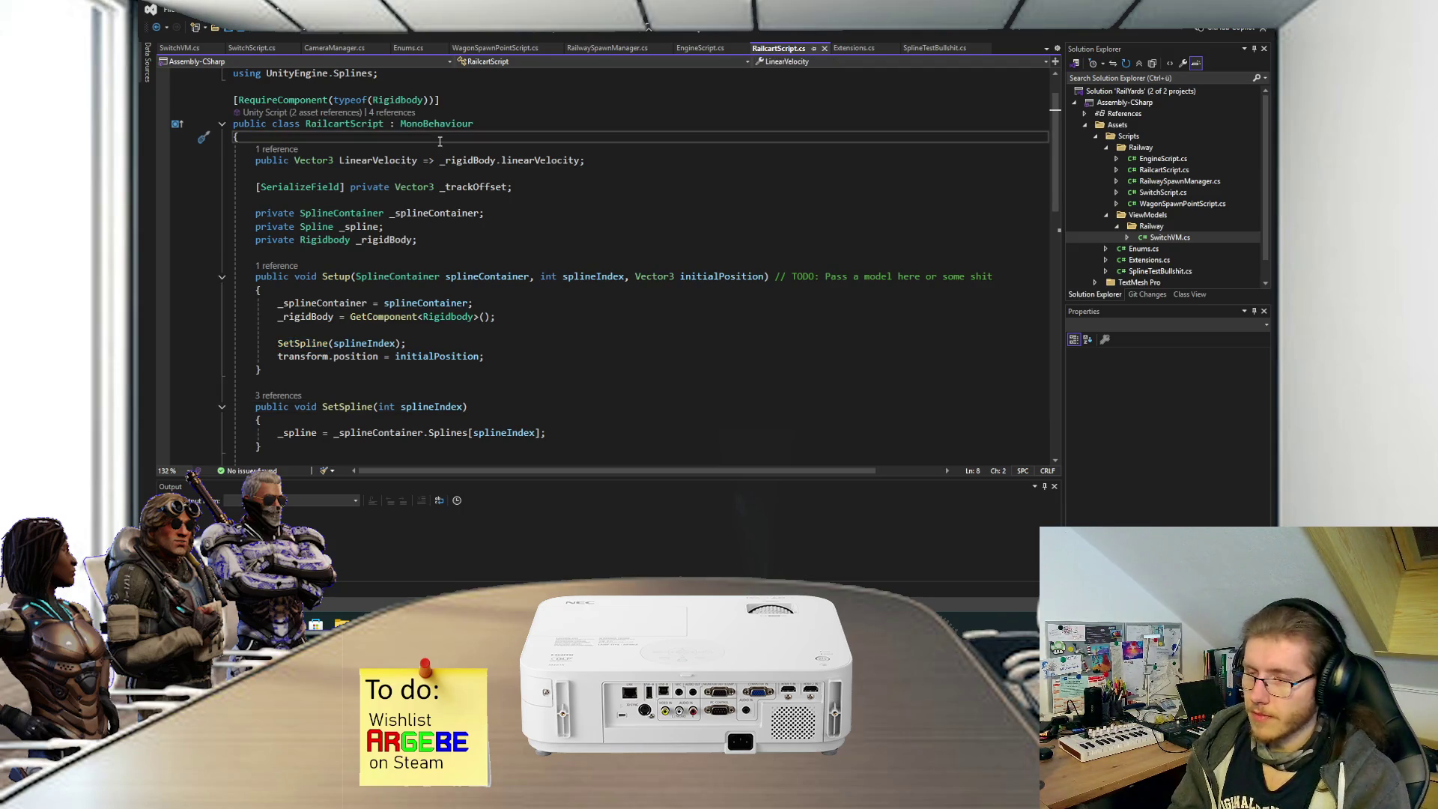
key(Return)
text(pu)
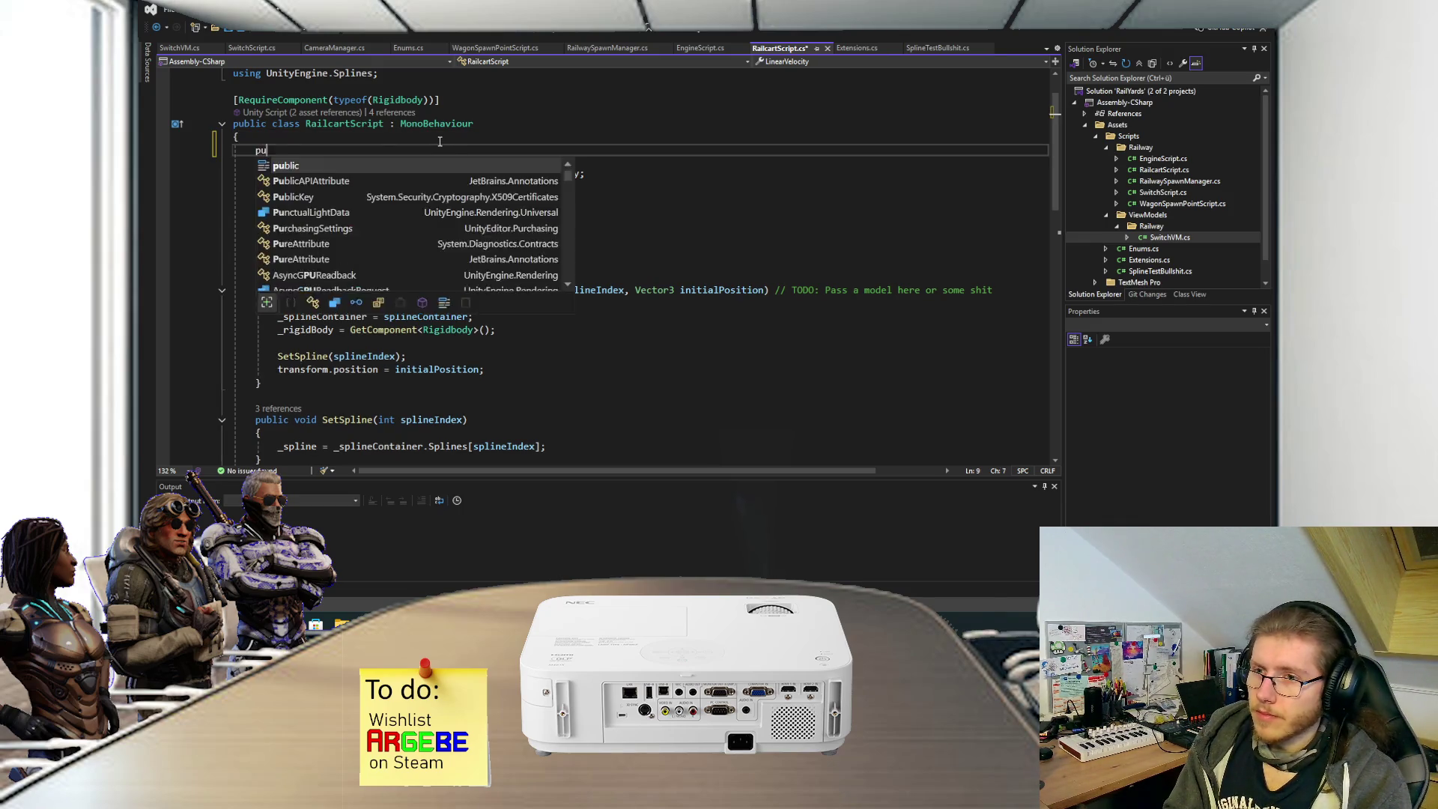
text(blic int Splin)
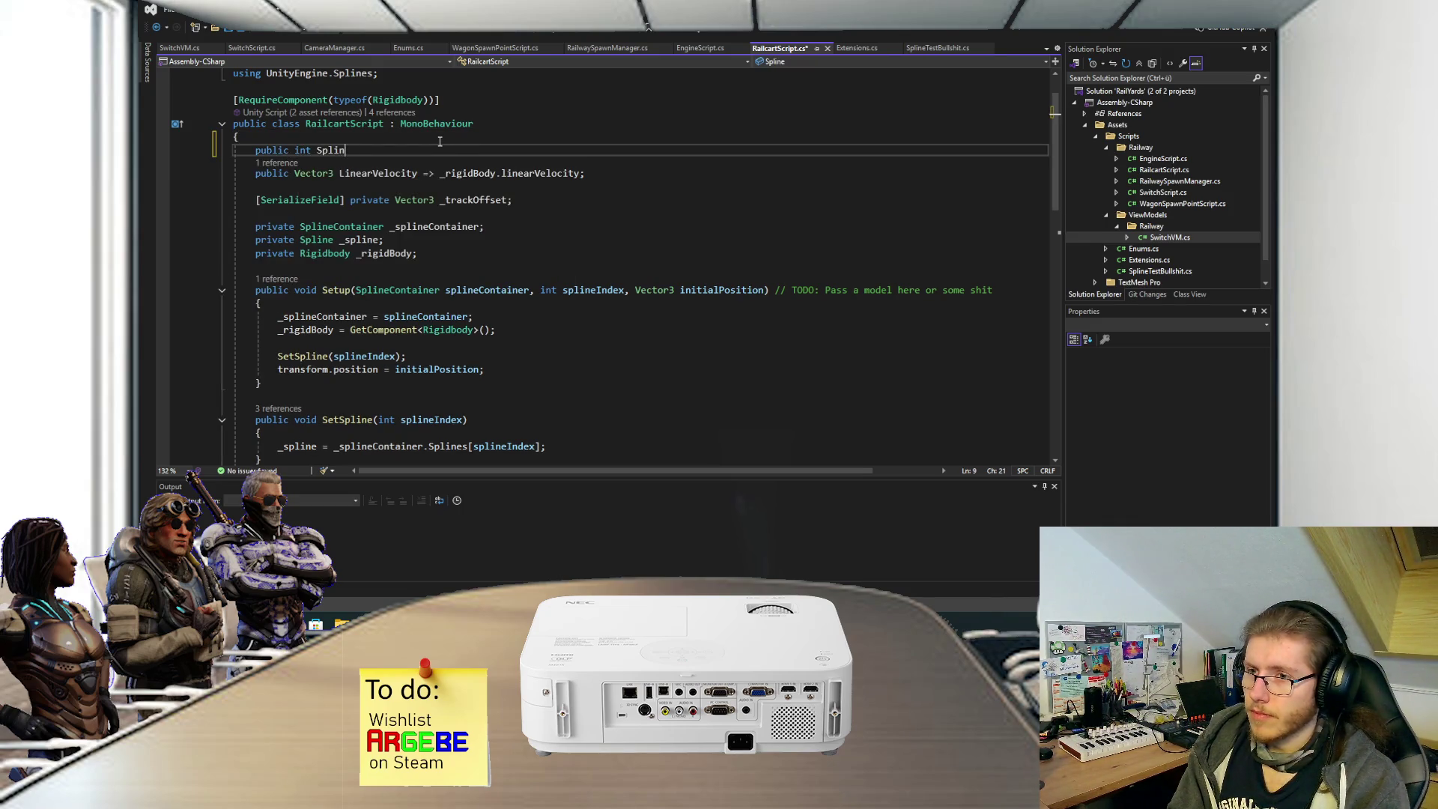
key(BackSpace)
key(BackSpace)
key(BackSpace)
key(BackSpace)
key(BackSpace)
text(CurSp)
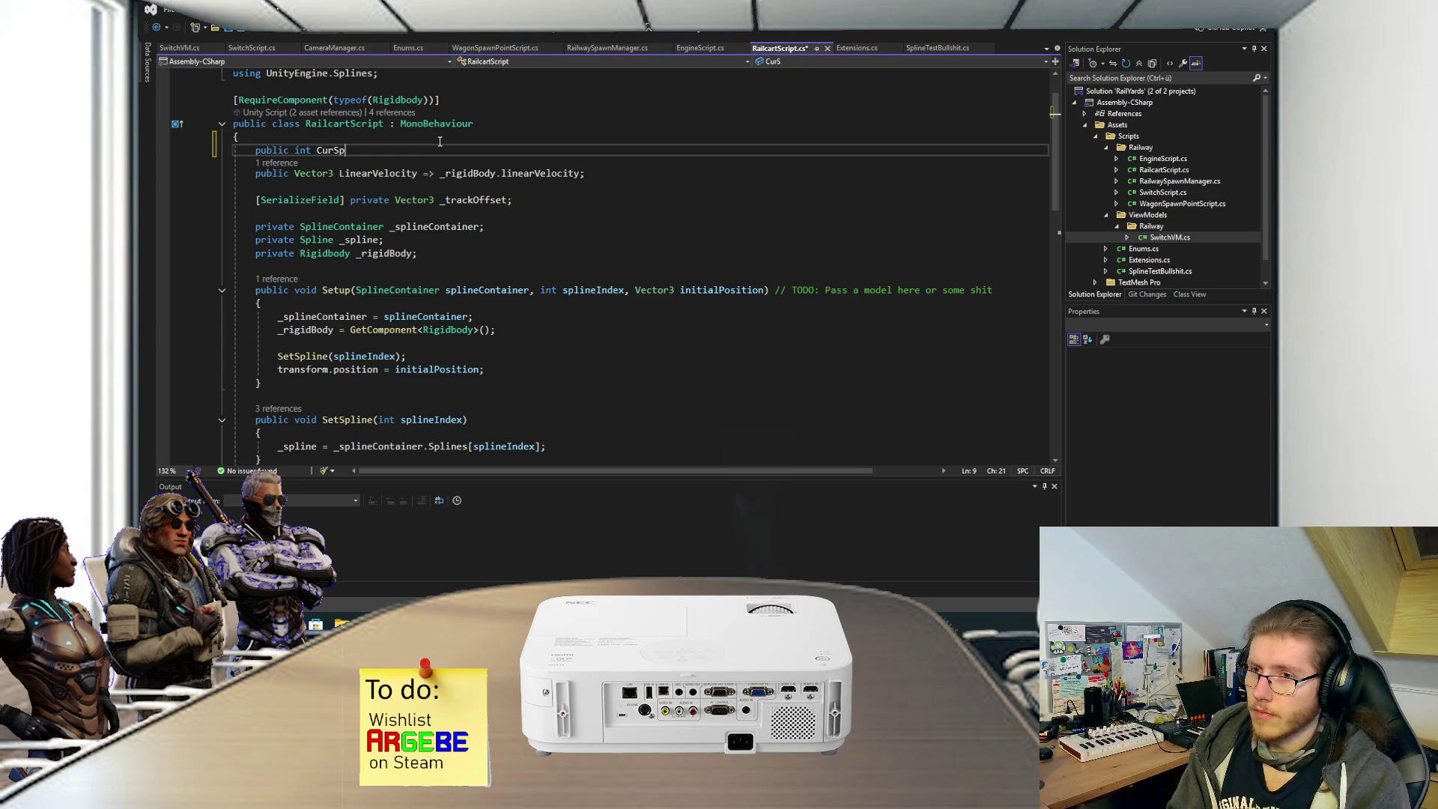
text(lineIndex)
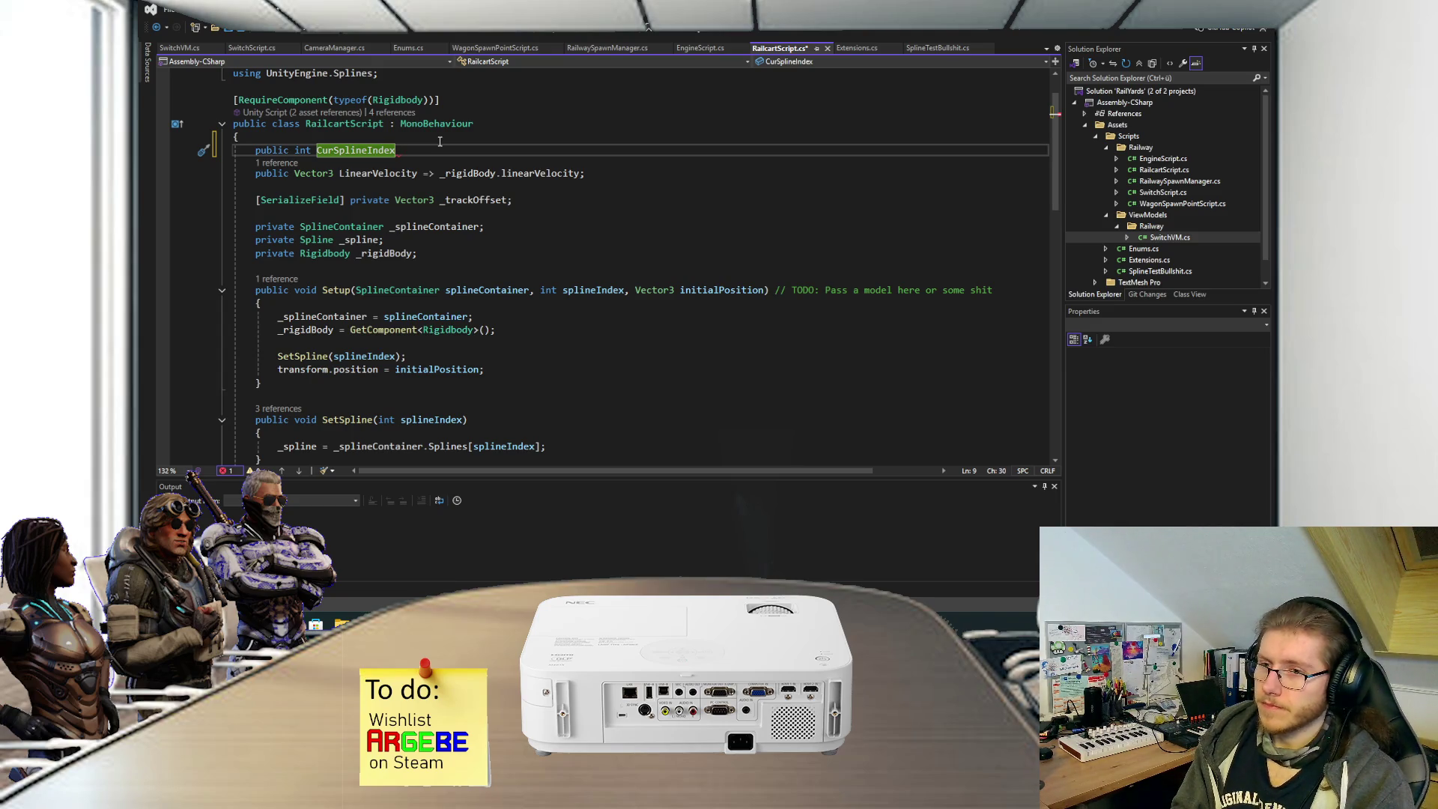
text( { get)
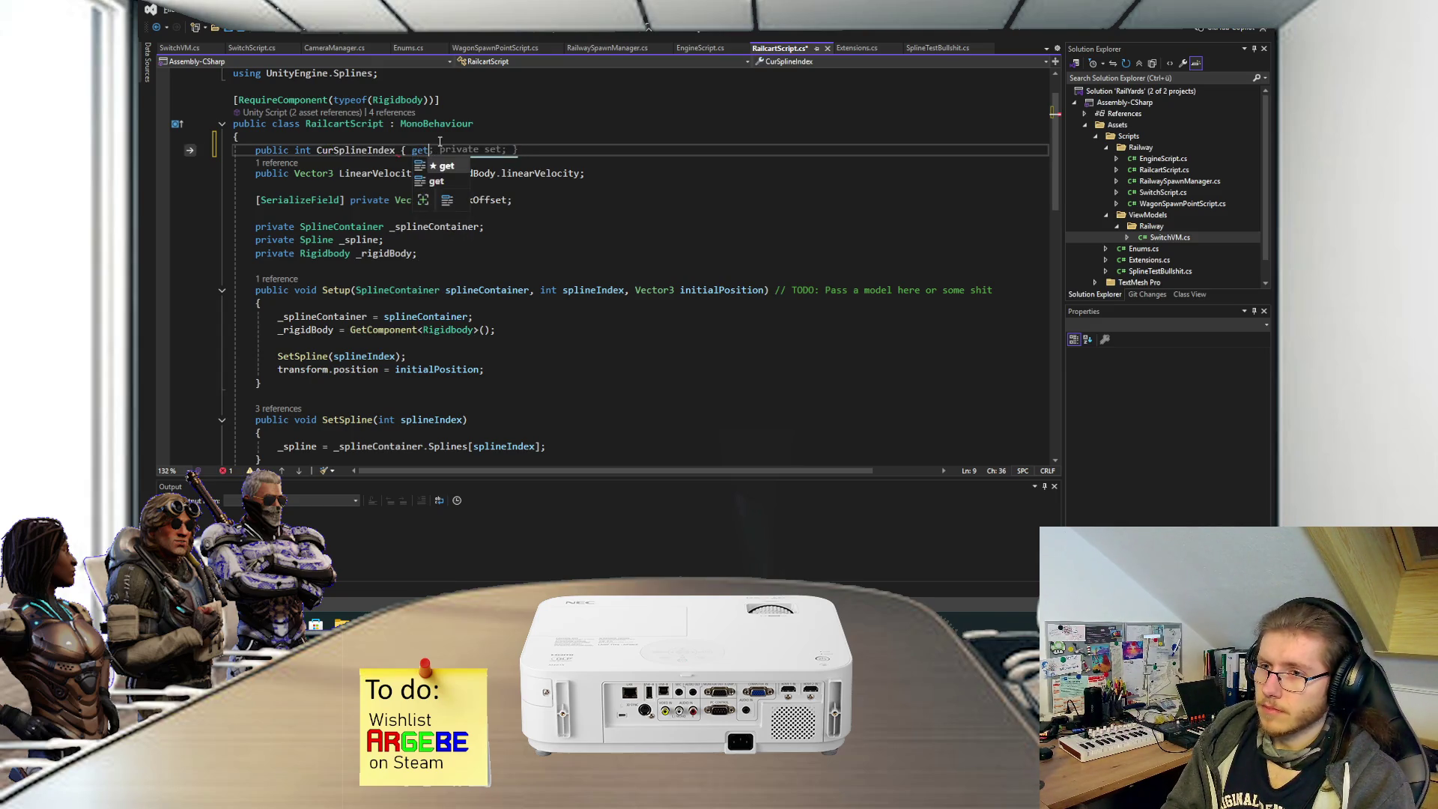
key(Tab)
key(ctrl+s)
Make SetSpline assign CurSplineIndex = splineIndex, save, and return to SwitchScript.cs.
scroll(435, 208, down, 4)
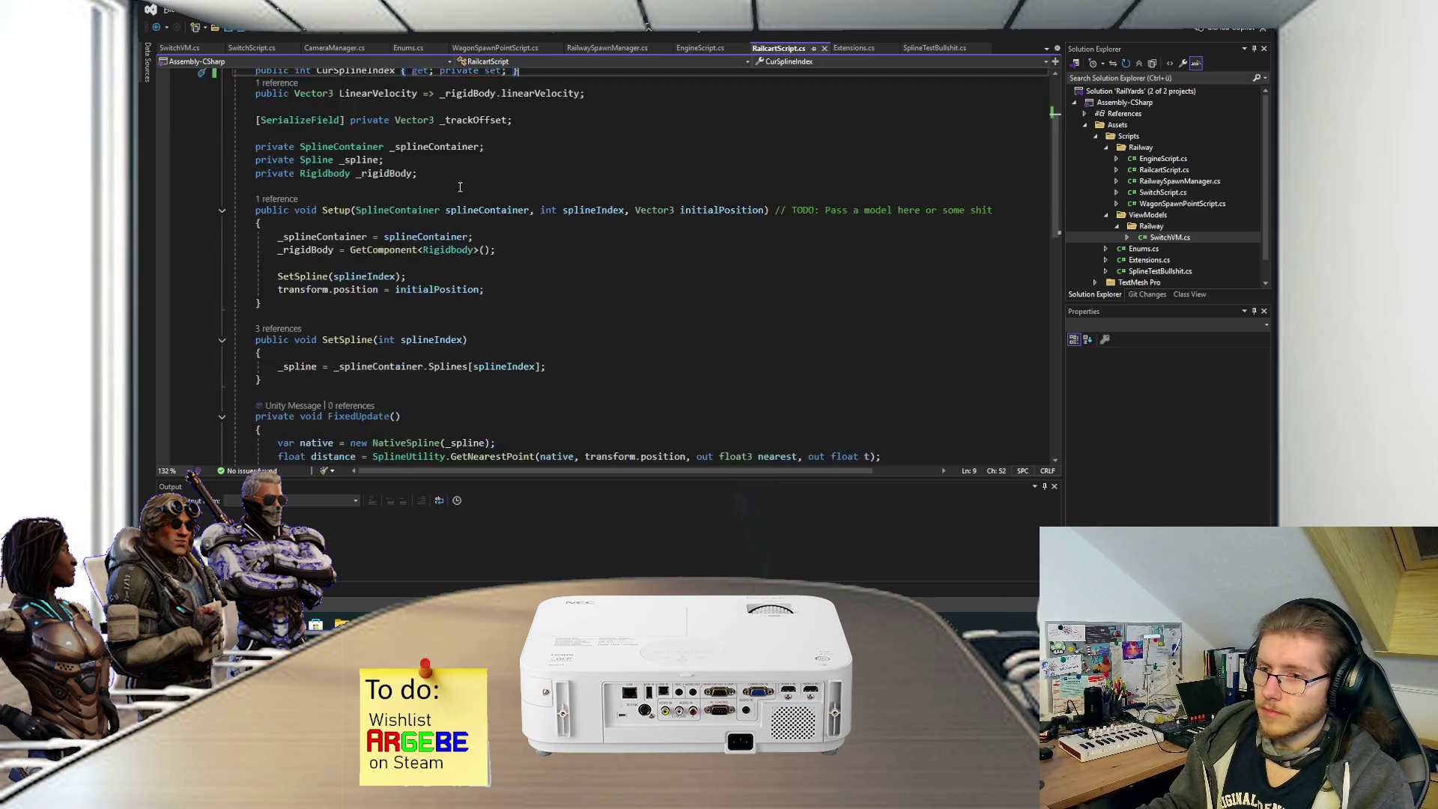
click(543, 277)
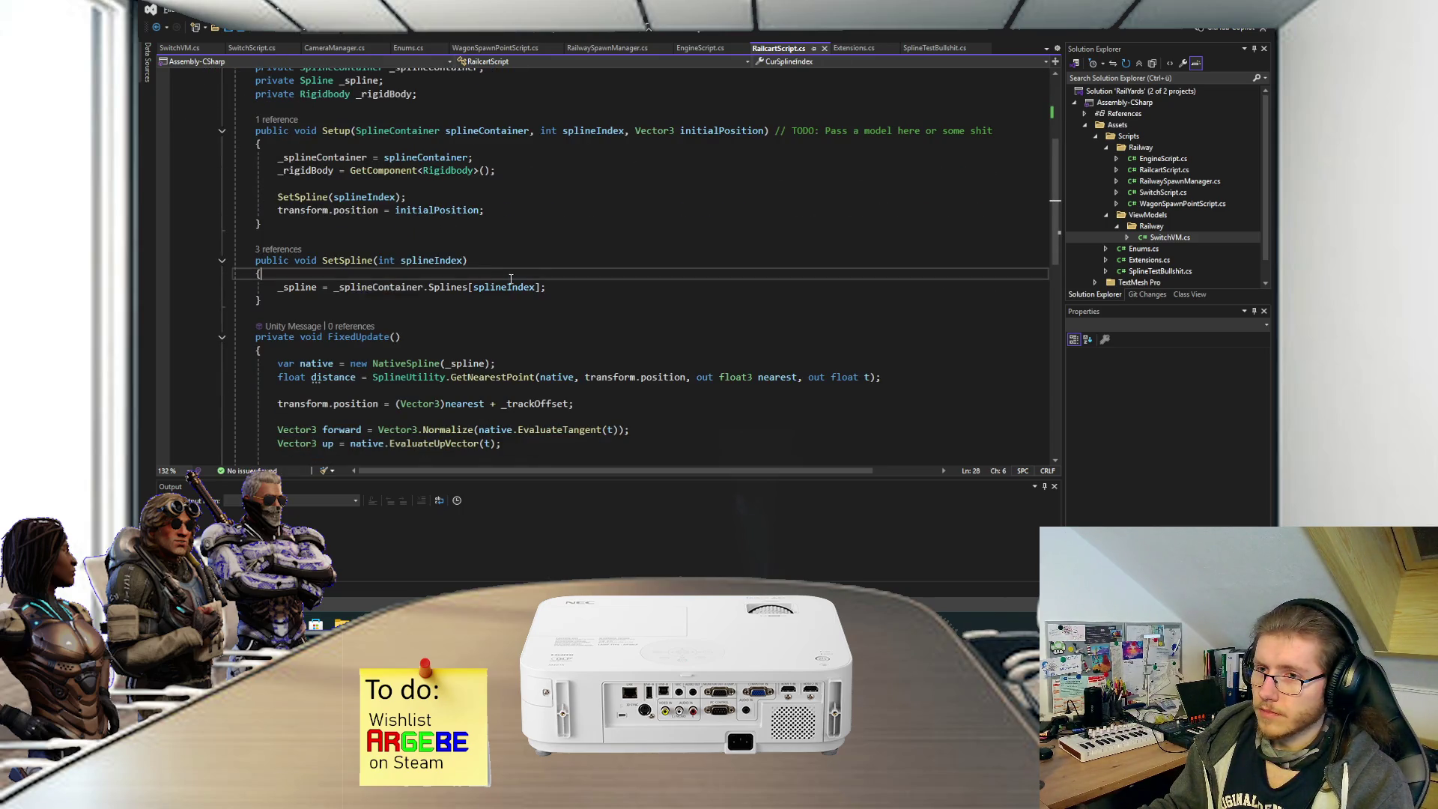
key(Return)
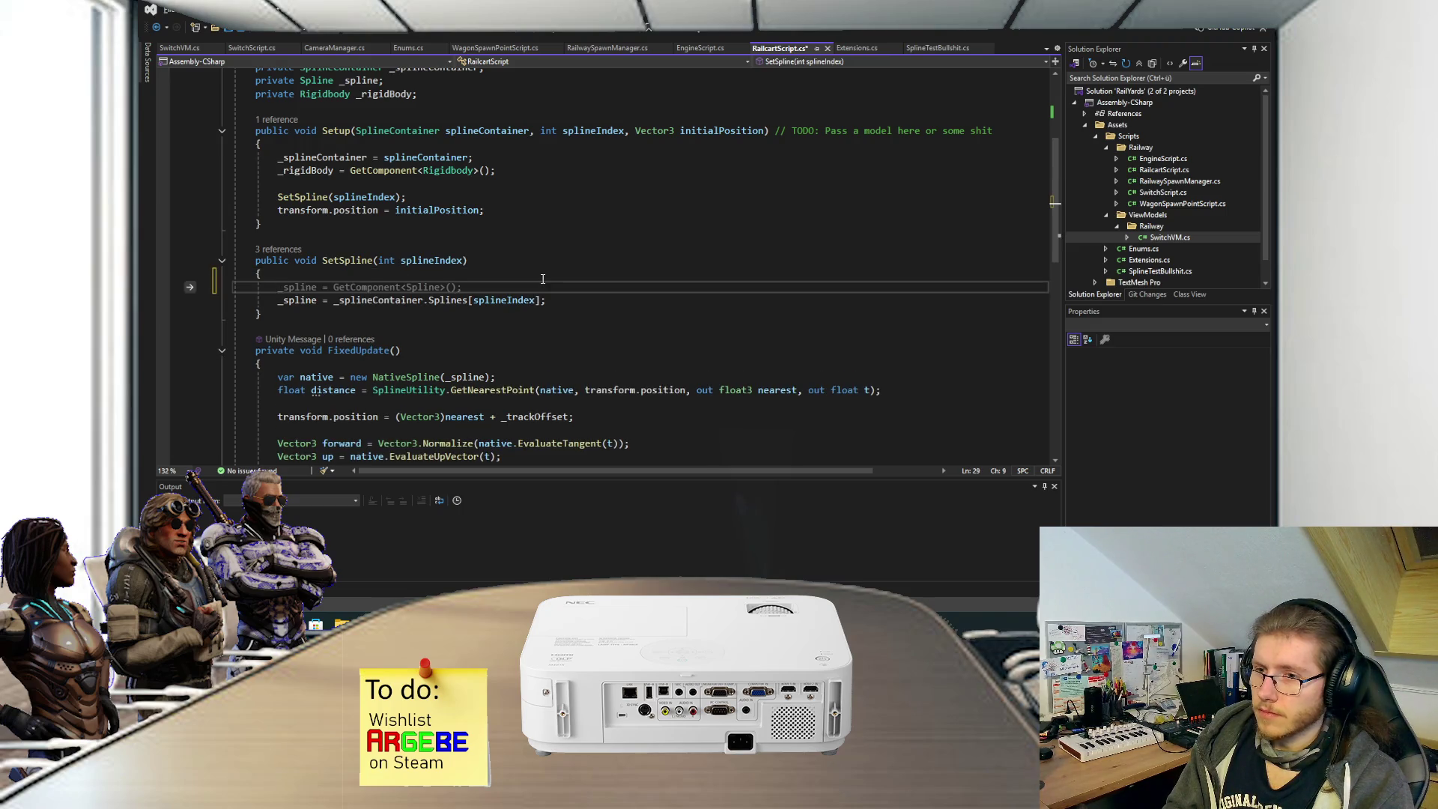
text(CurSplineIndex = splineIndex;)
key(ctrl+s)
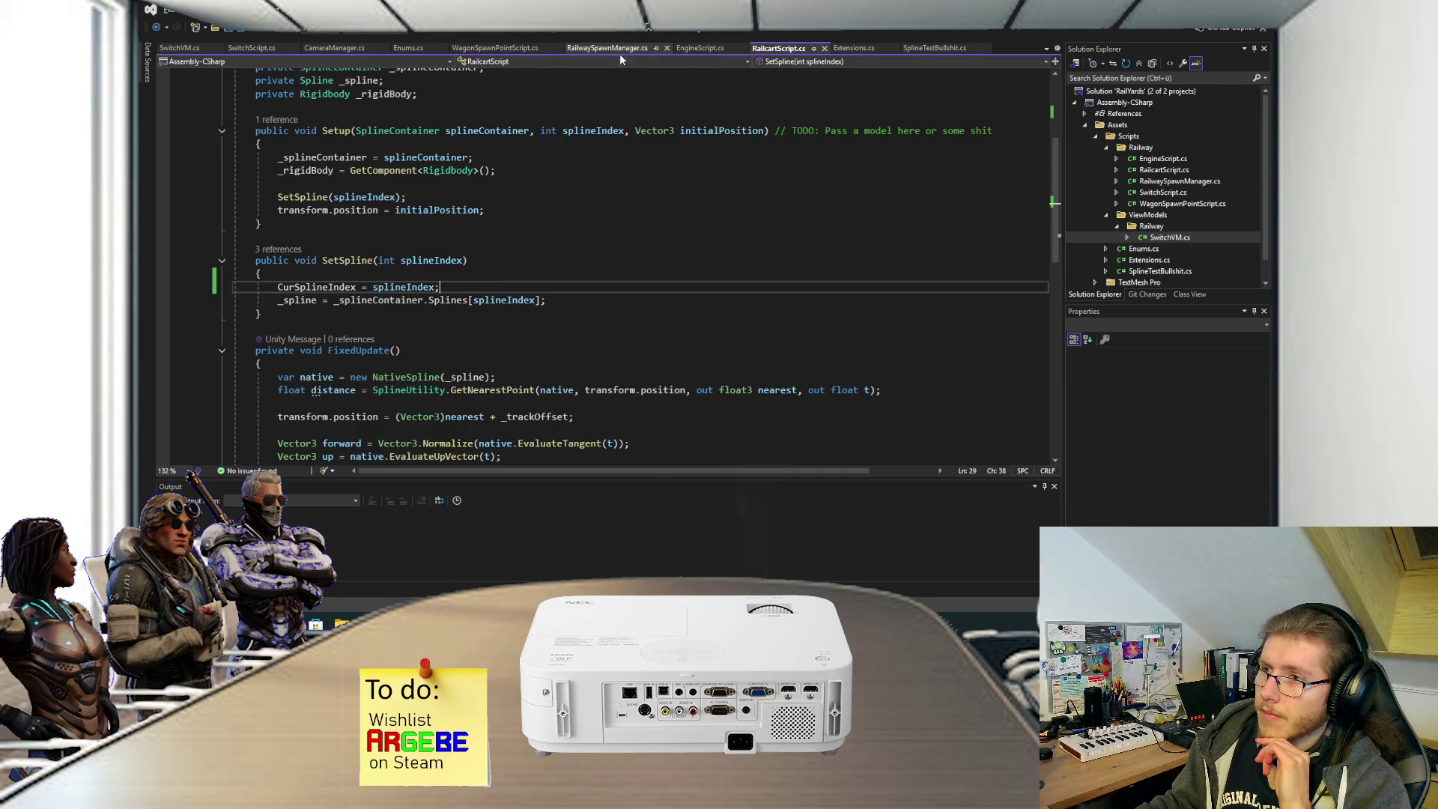
click(255, 47)
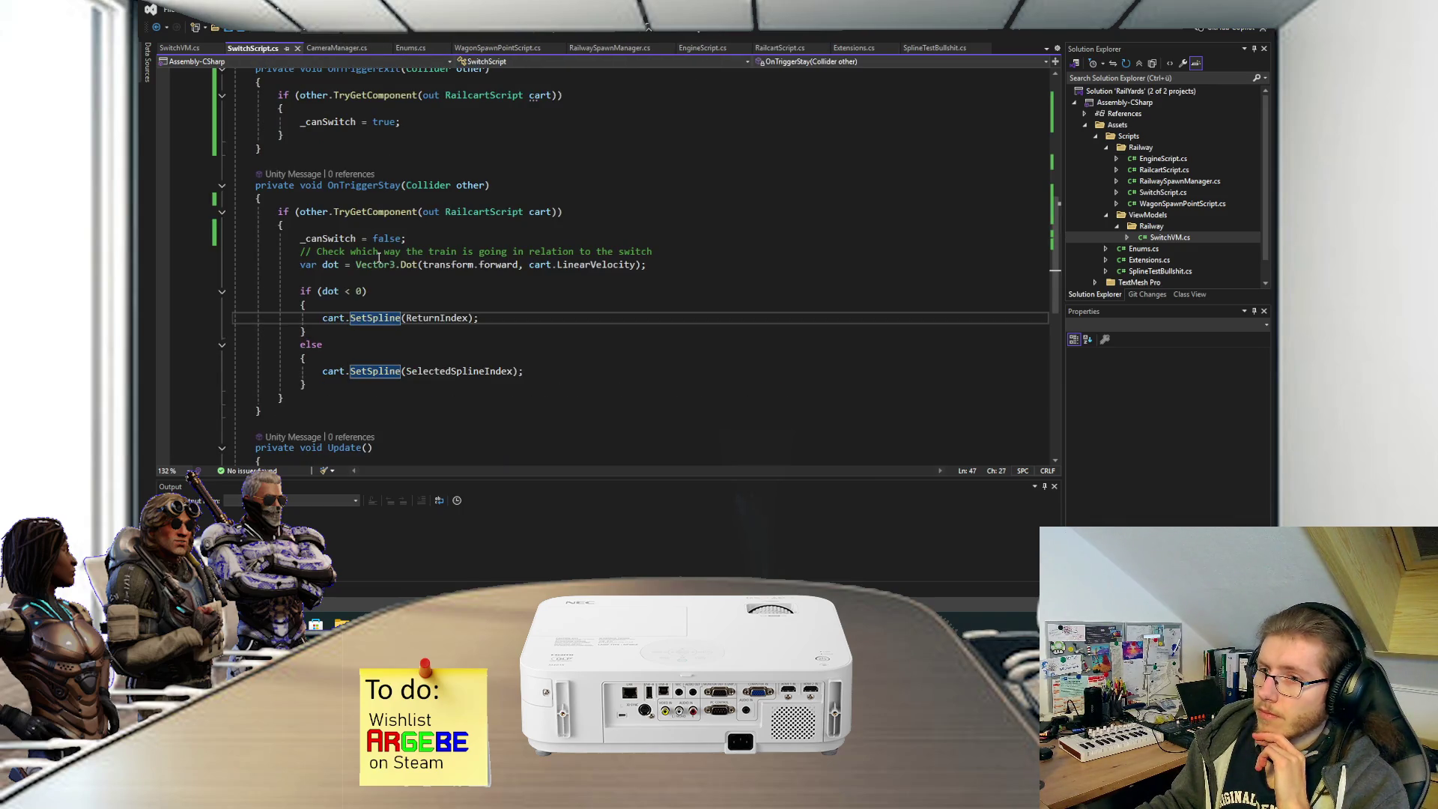
click(370, 303)
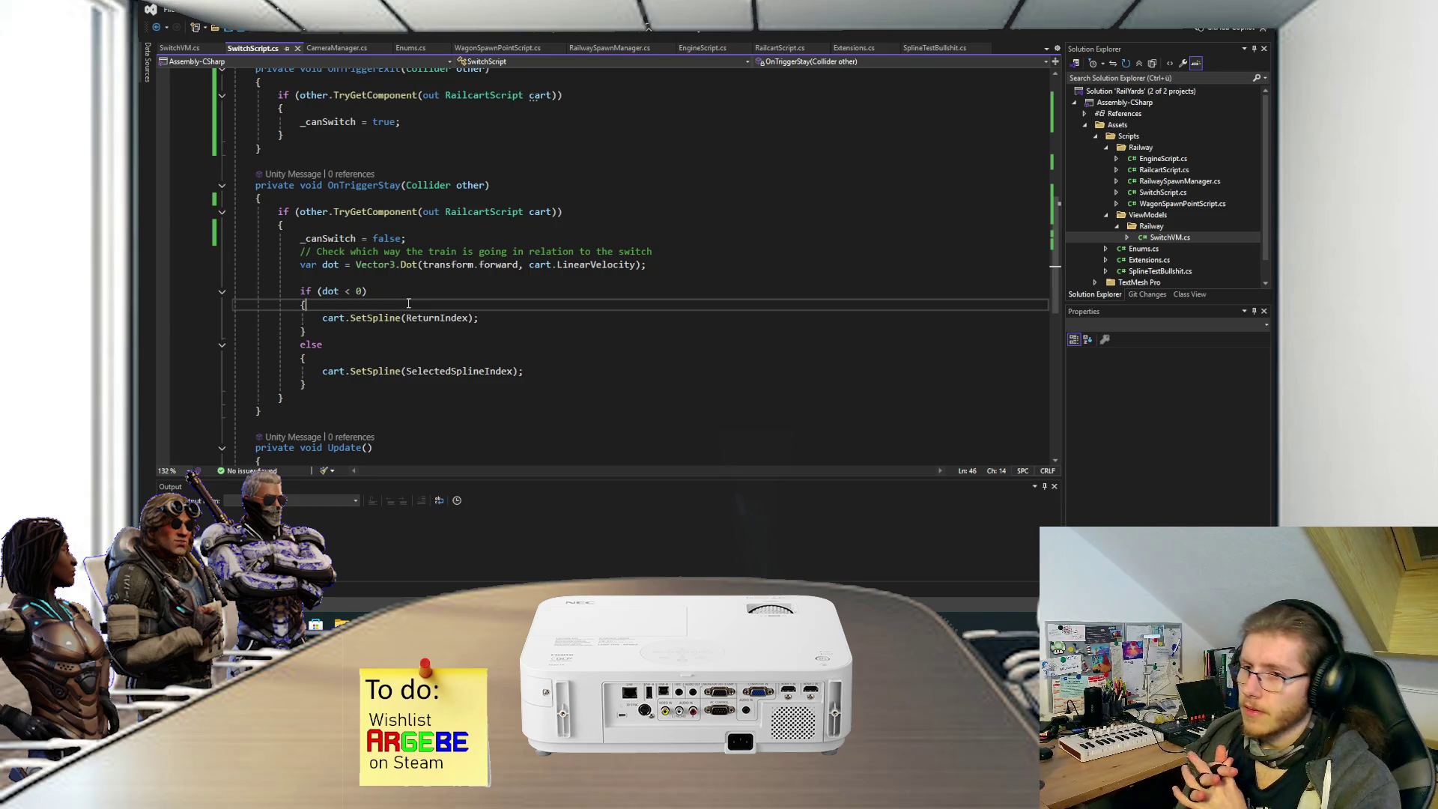
scroll(408, 303, up, 3)
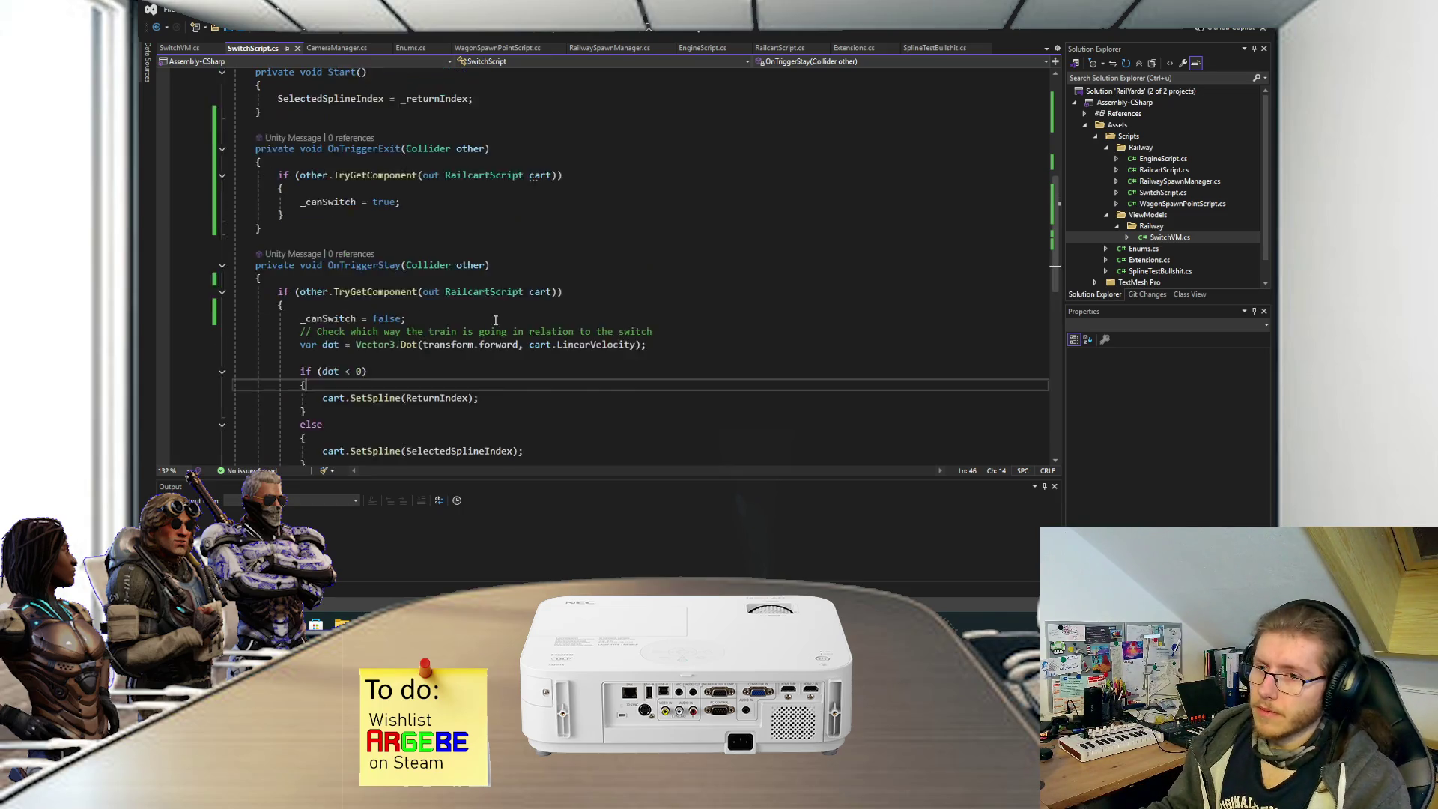
scroll(546, 305, up, 2)
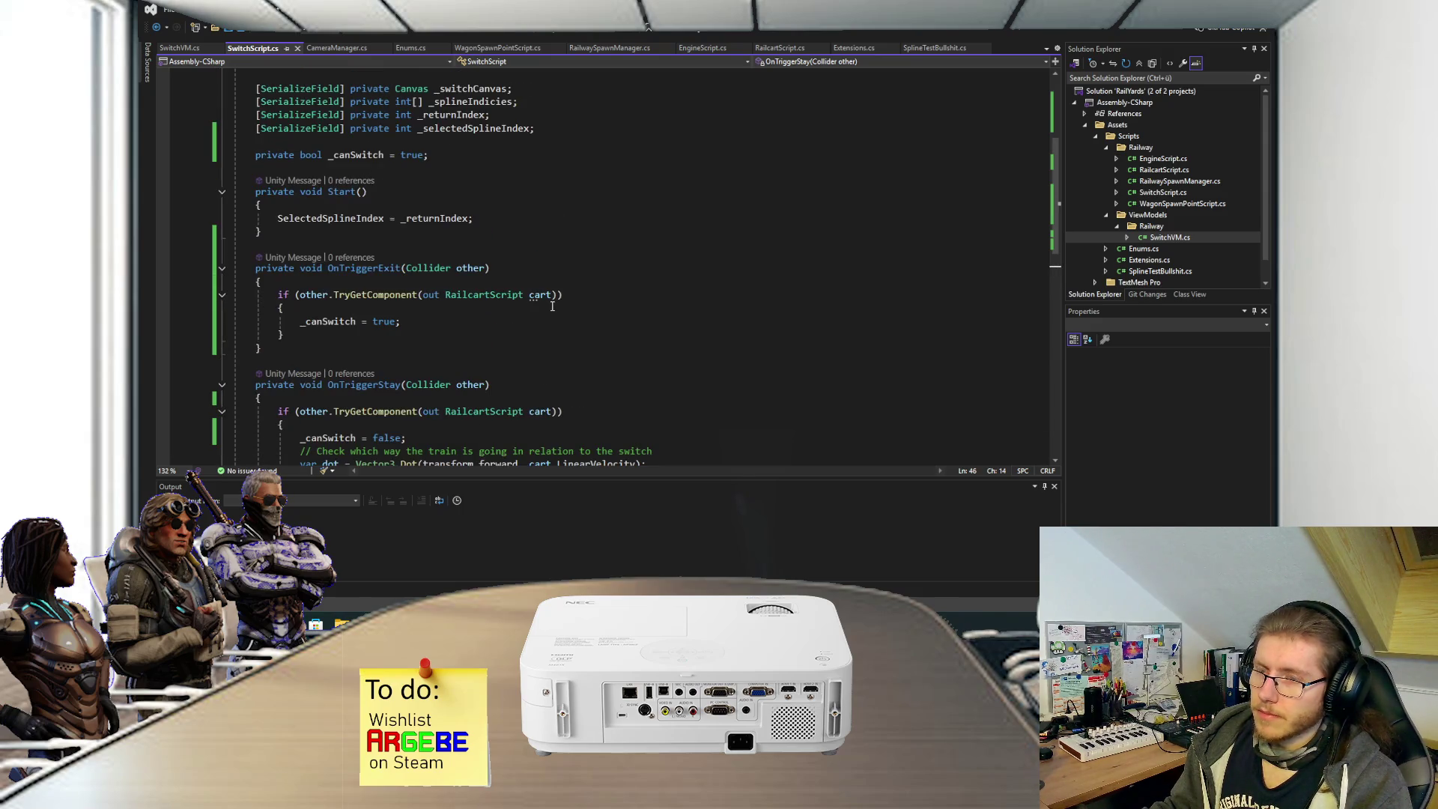
scroll(550, 304, up, 3)
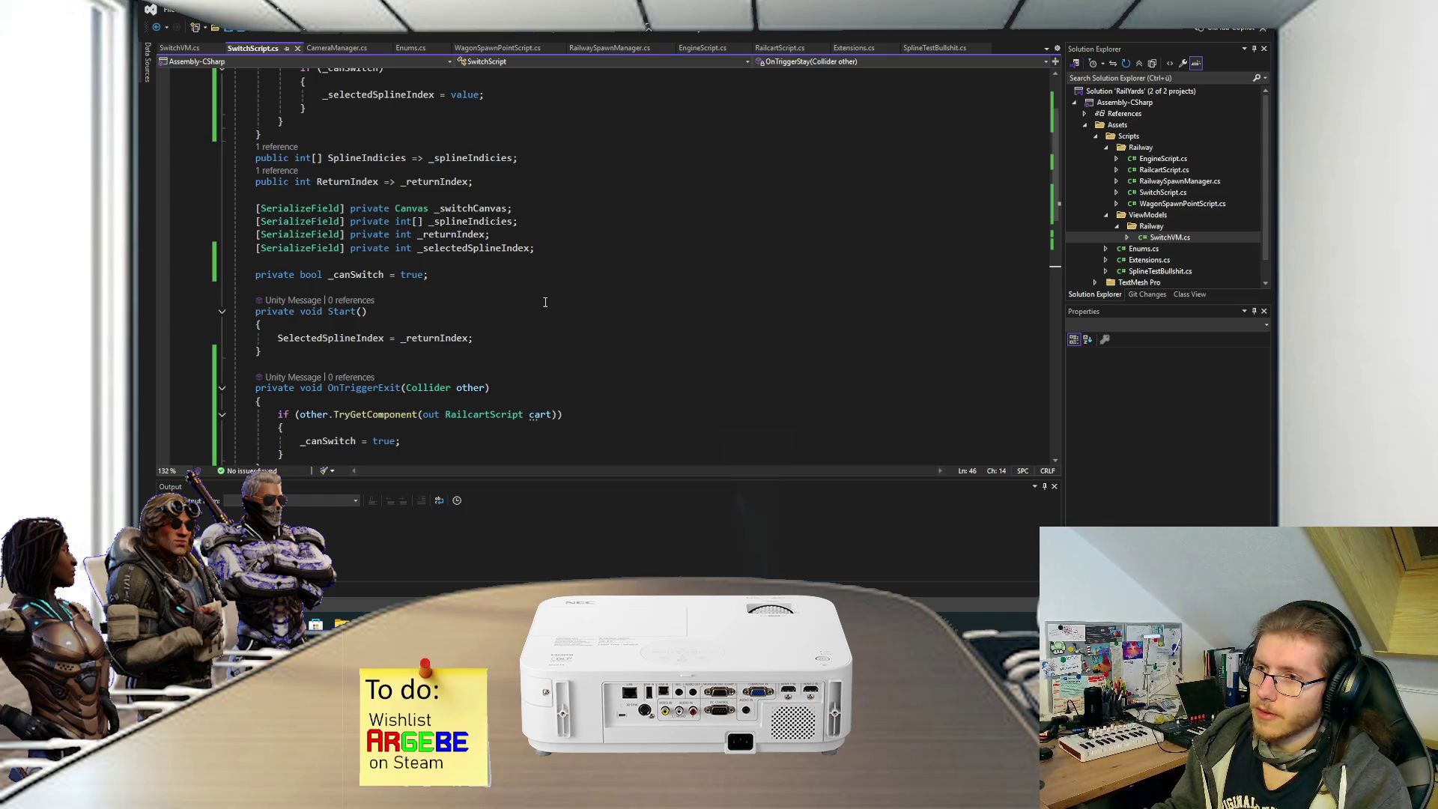
scroll(545, 301, down, 1)
scroll(546, 301, down, 6)
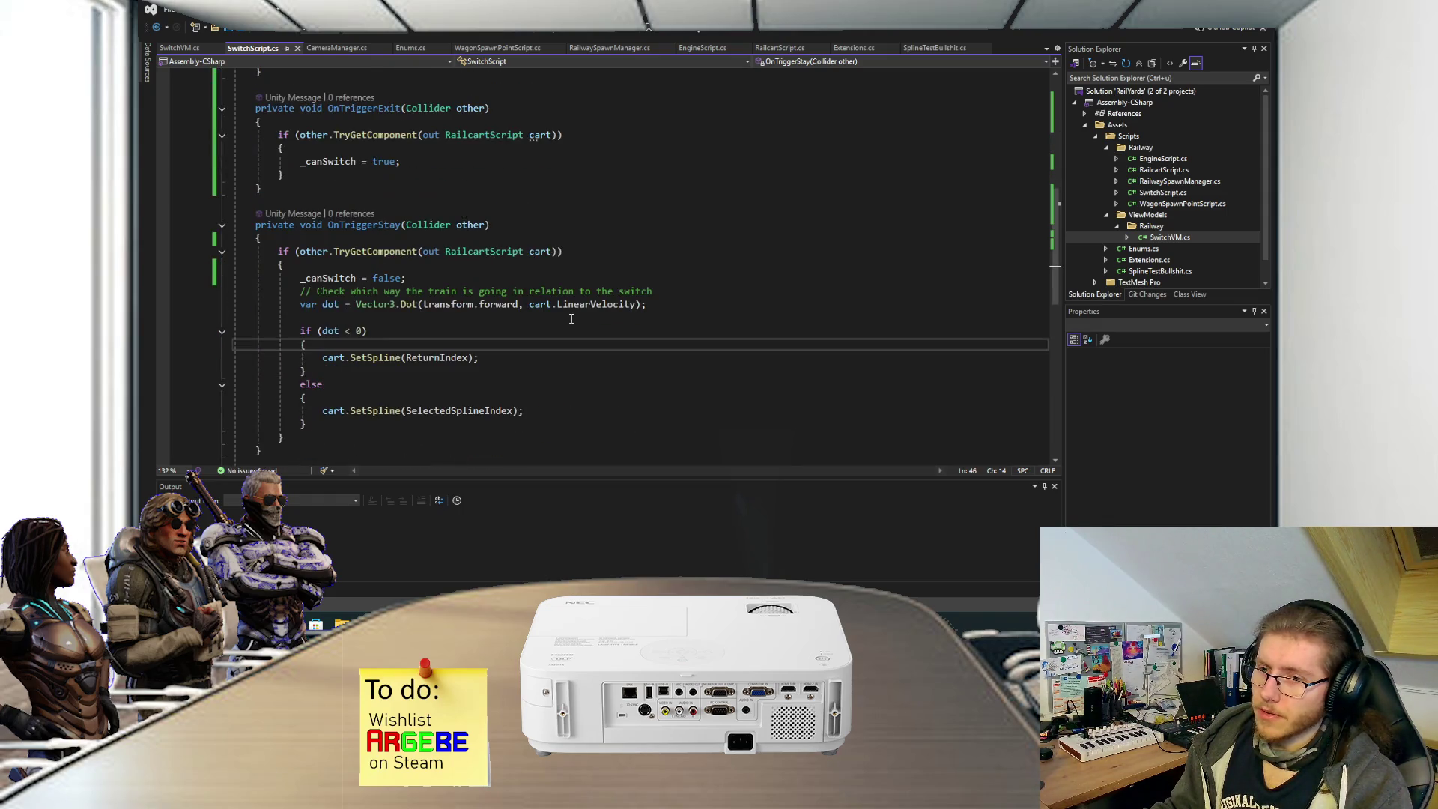
key(Return)
Start the dot < 0 assignment as _selectedSplineIndex = SplineIndicies.
text(_se)
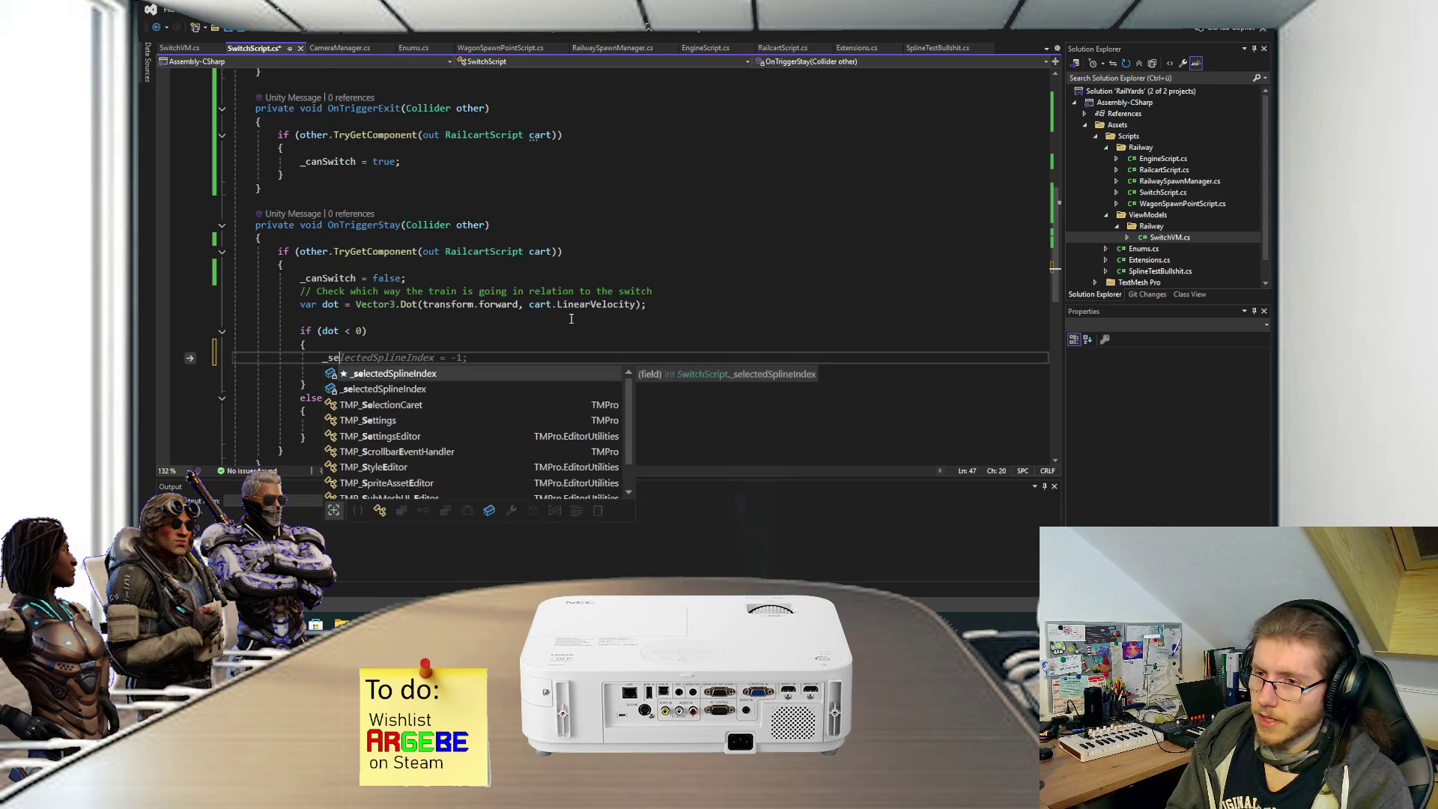
key(Tab)
text(= )
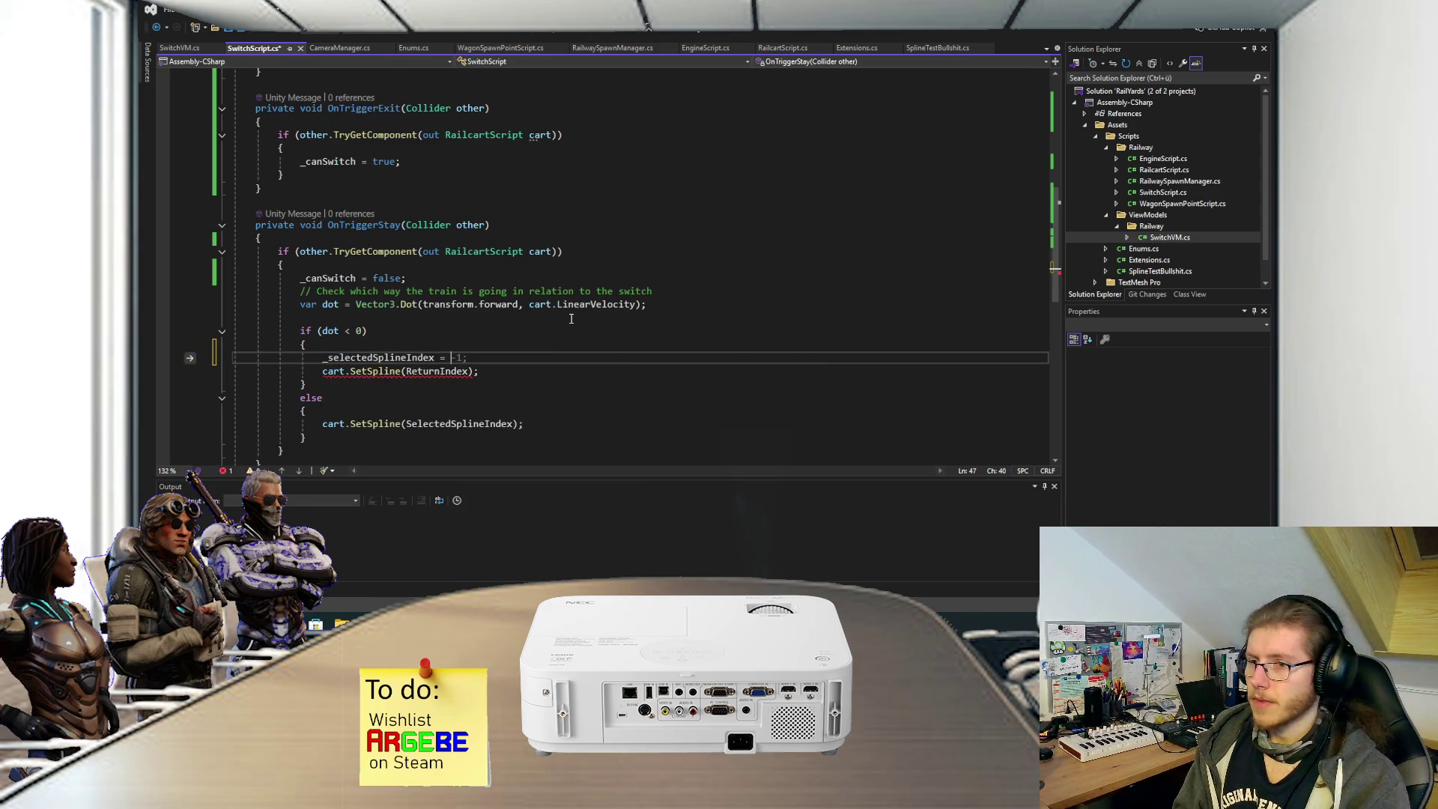
text(_sp)
key(Tab)
key(BackSpace)
key(BackSpace)
key(BackSpace)
text(Spline)
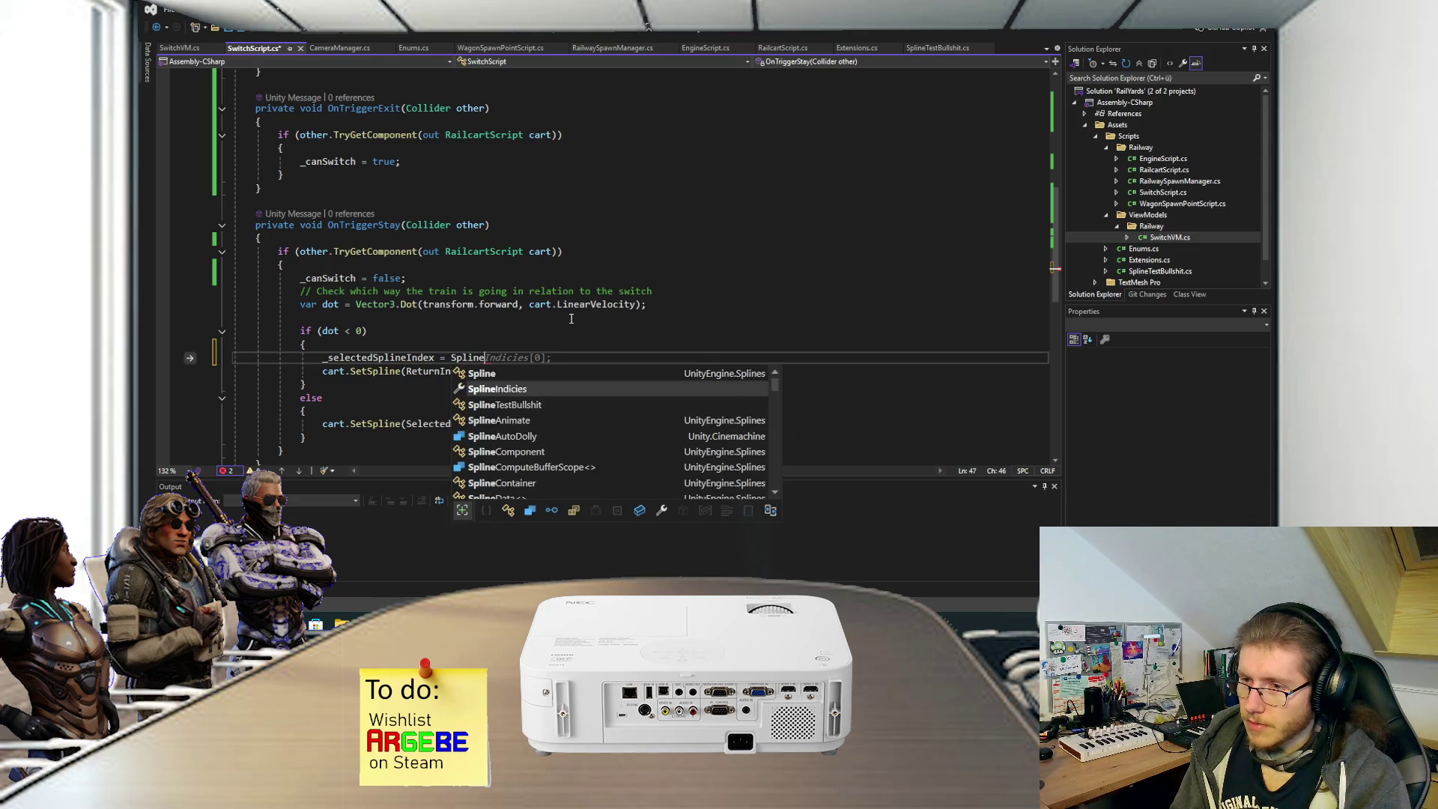
key(Tab)
text([)
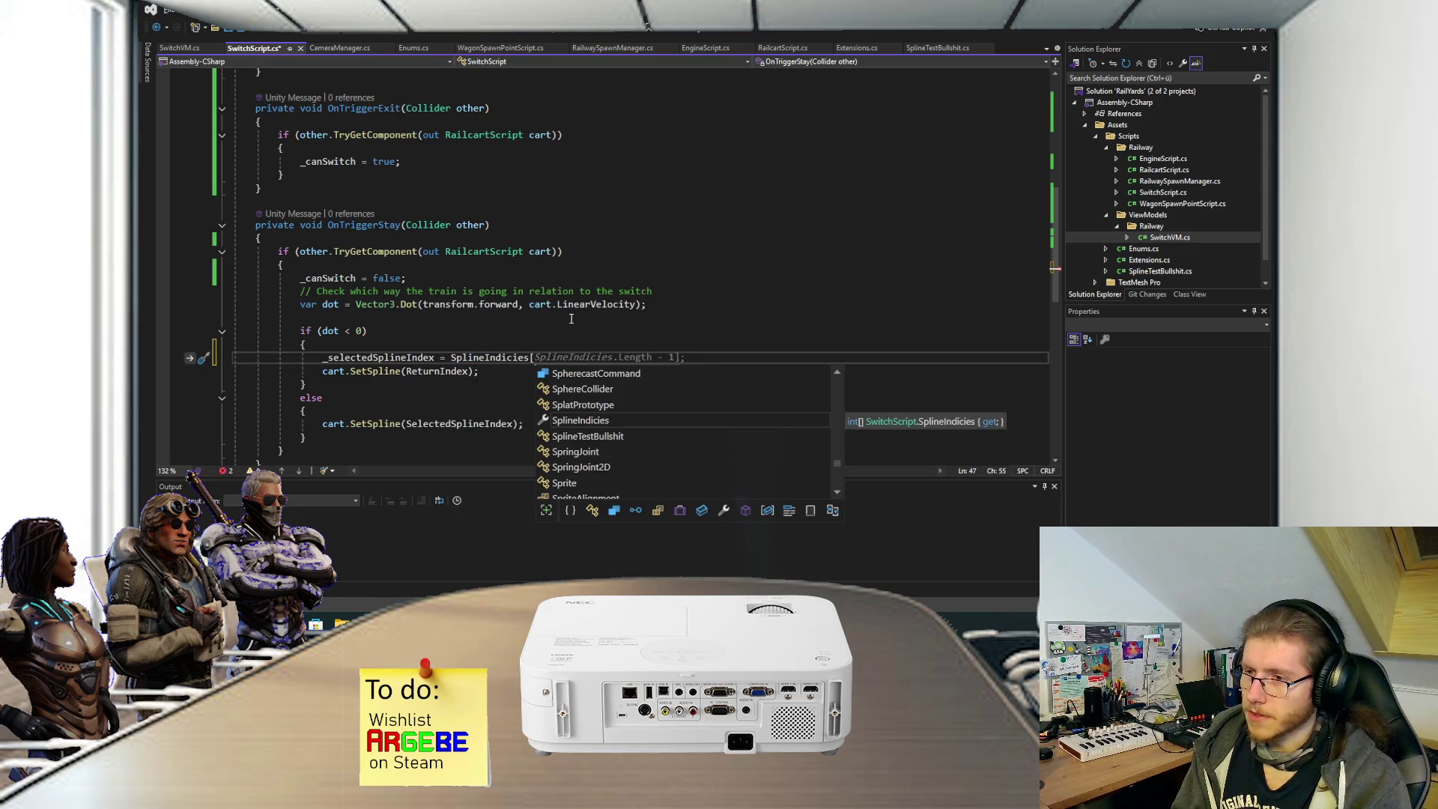
key(BackSpace)
Finish it with .IndexOf(cart.CurSplineIndex); and save the switch script.
text(.Ele)
key(Tab)
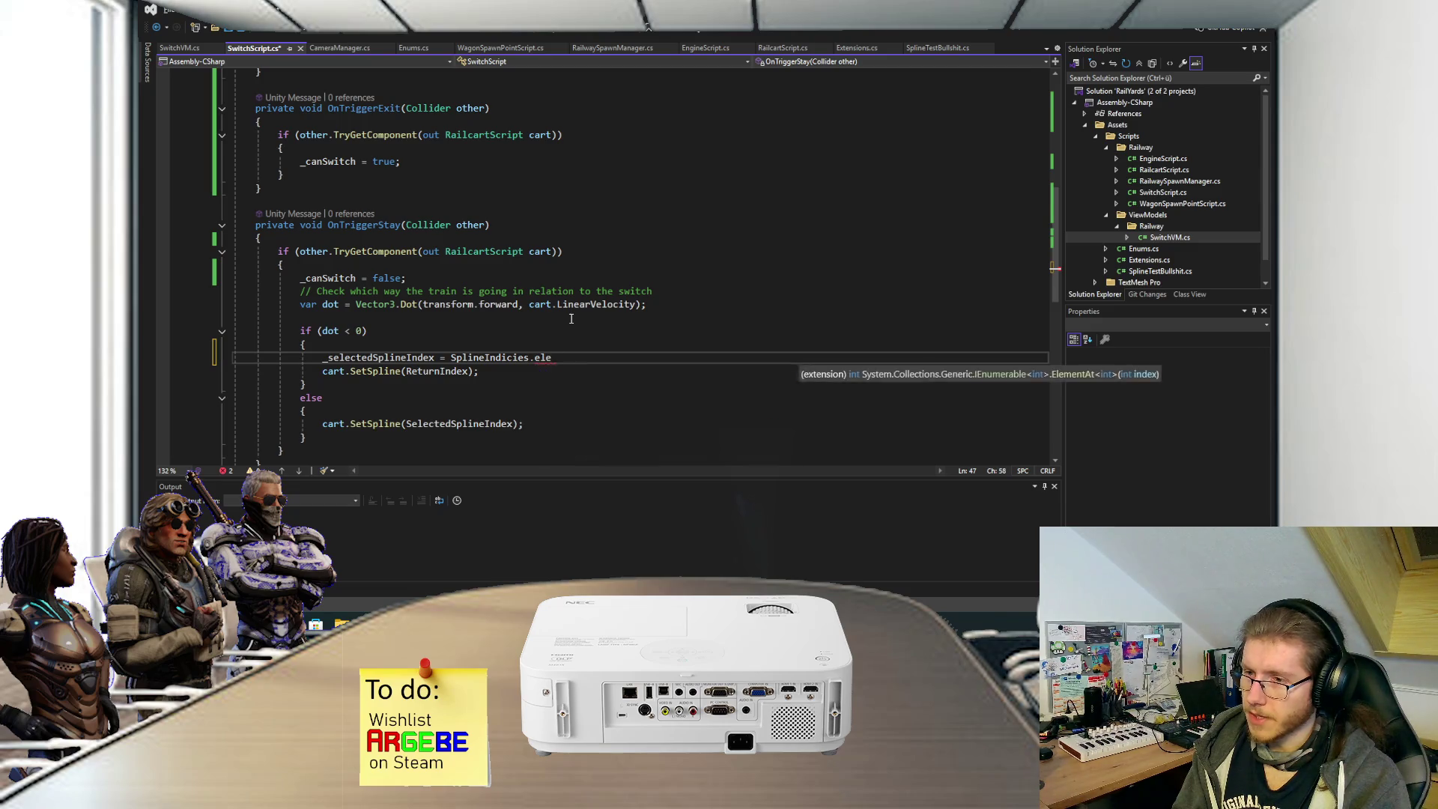
key(BackSpace)
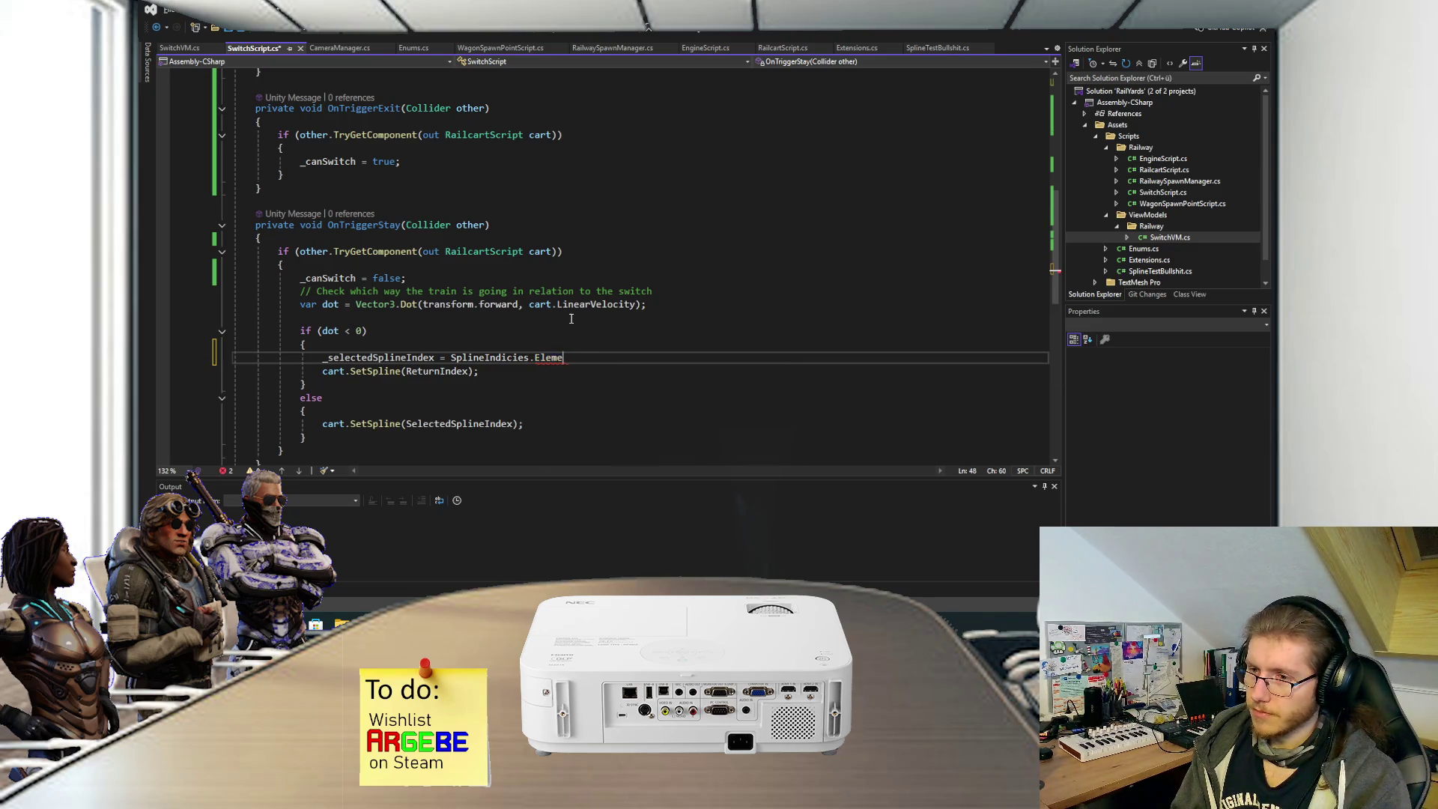
text(.IndexOf)
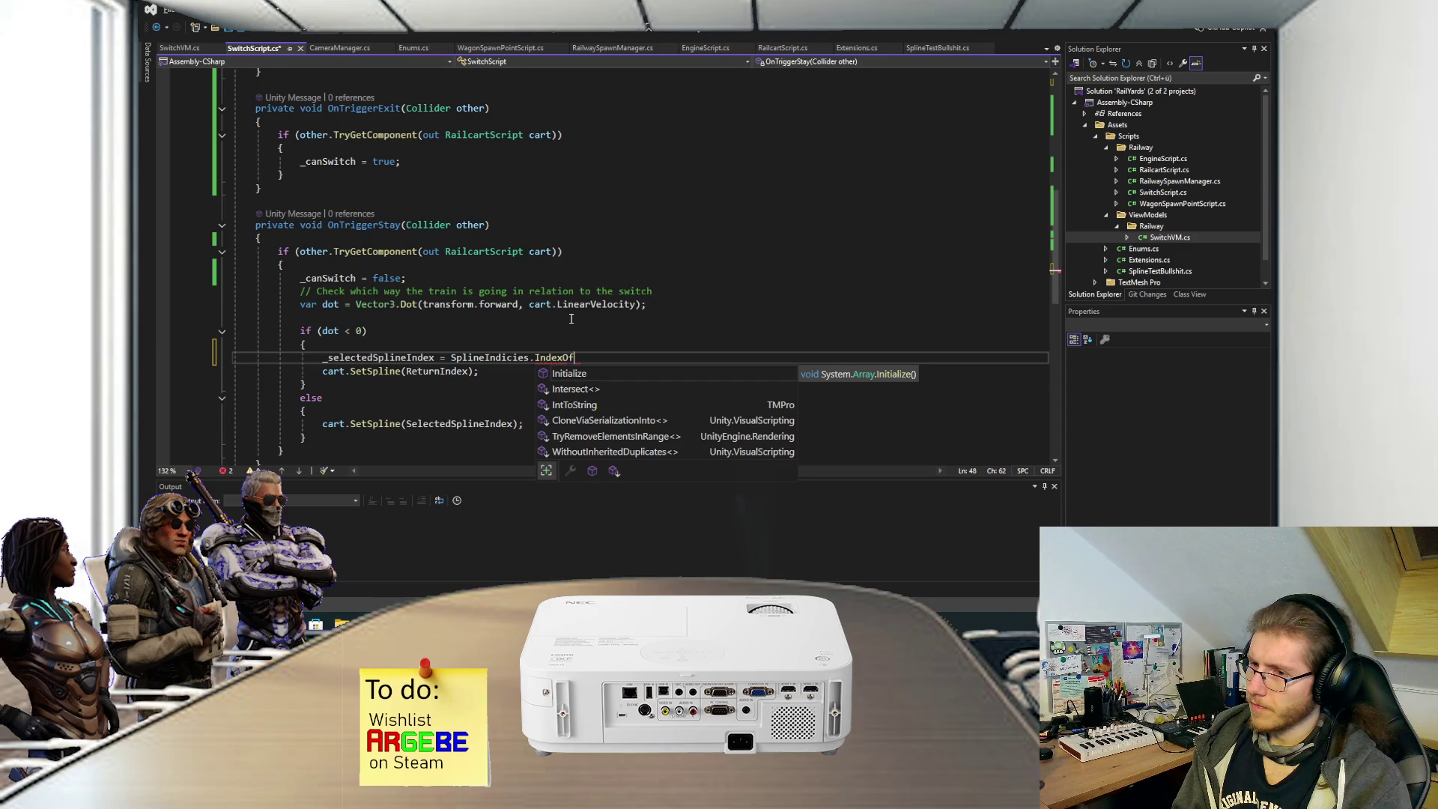
key(ctrl+period)
key(Escape)
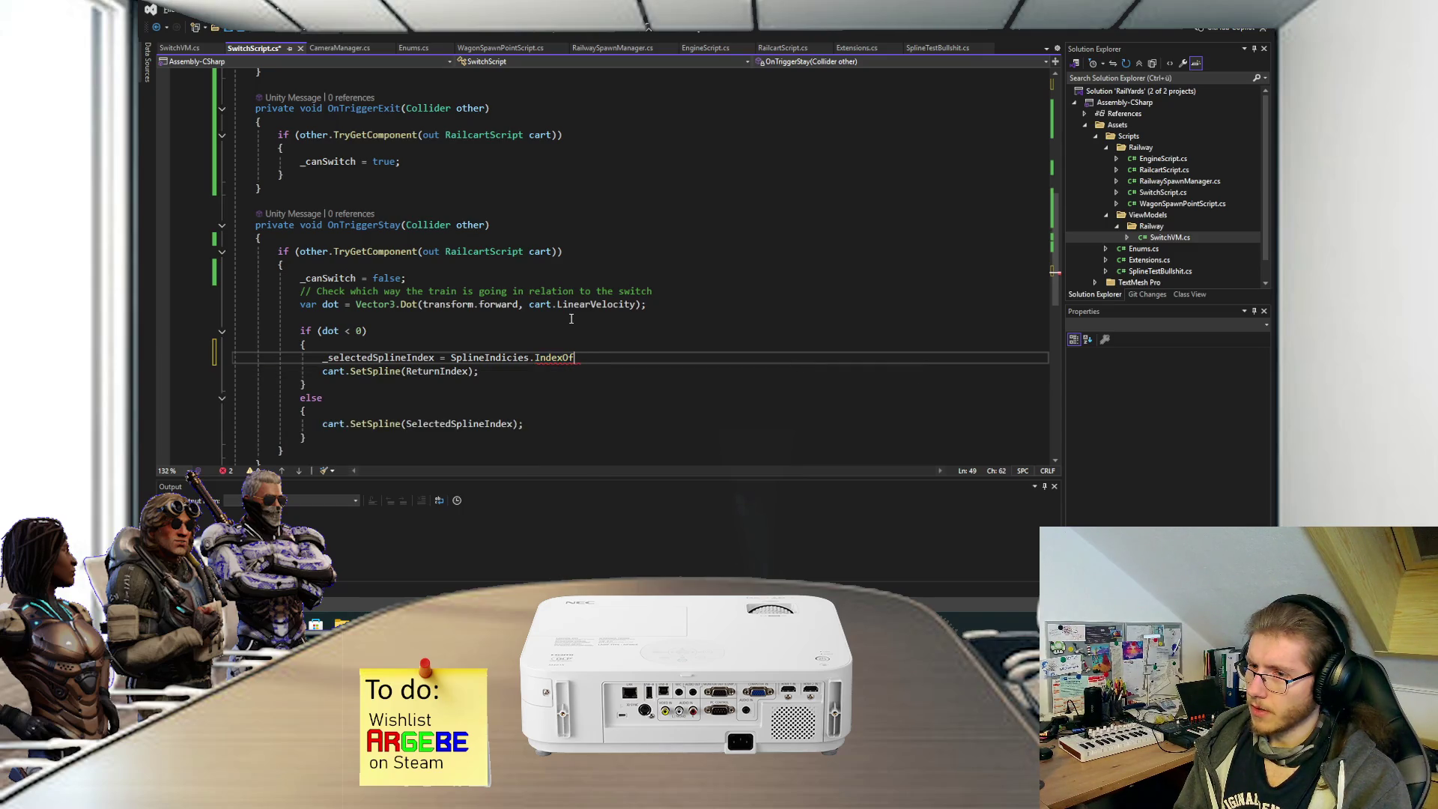
text(()
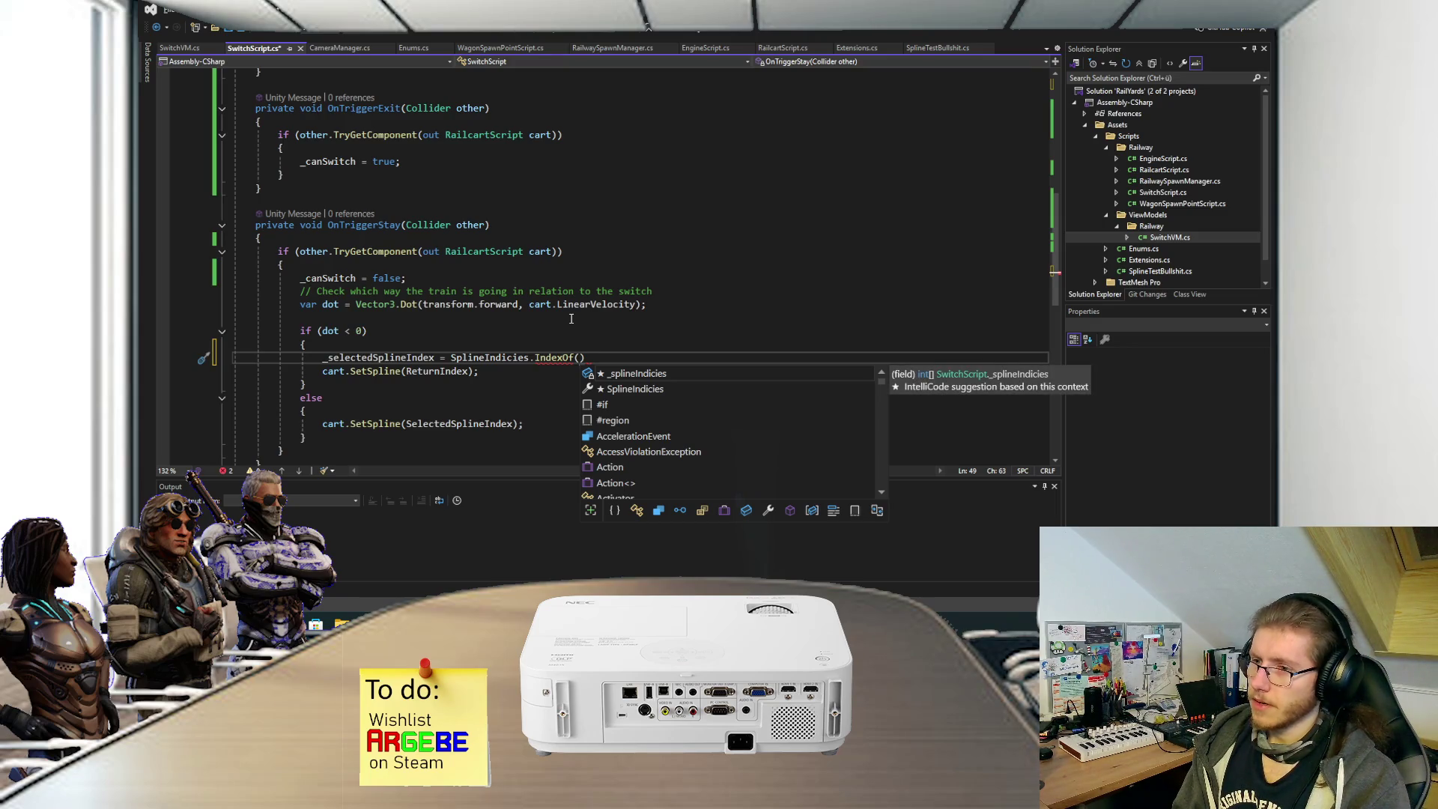
text(cart.Sp)
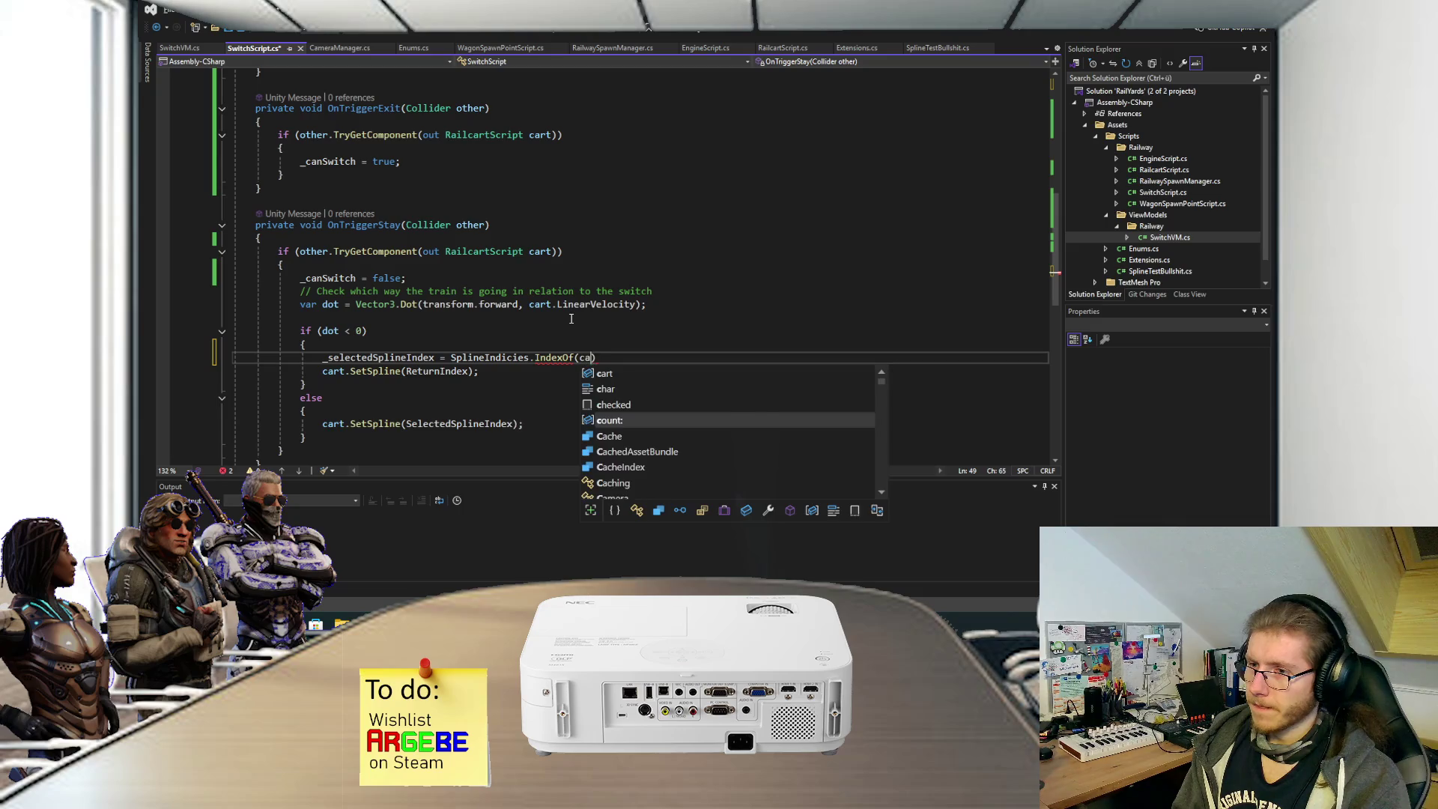
key(Tab)
text(;)
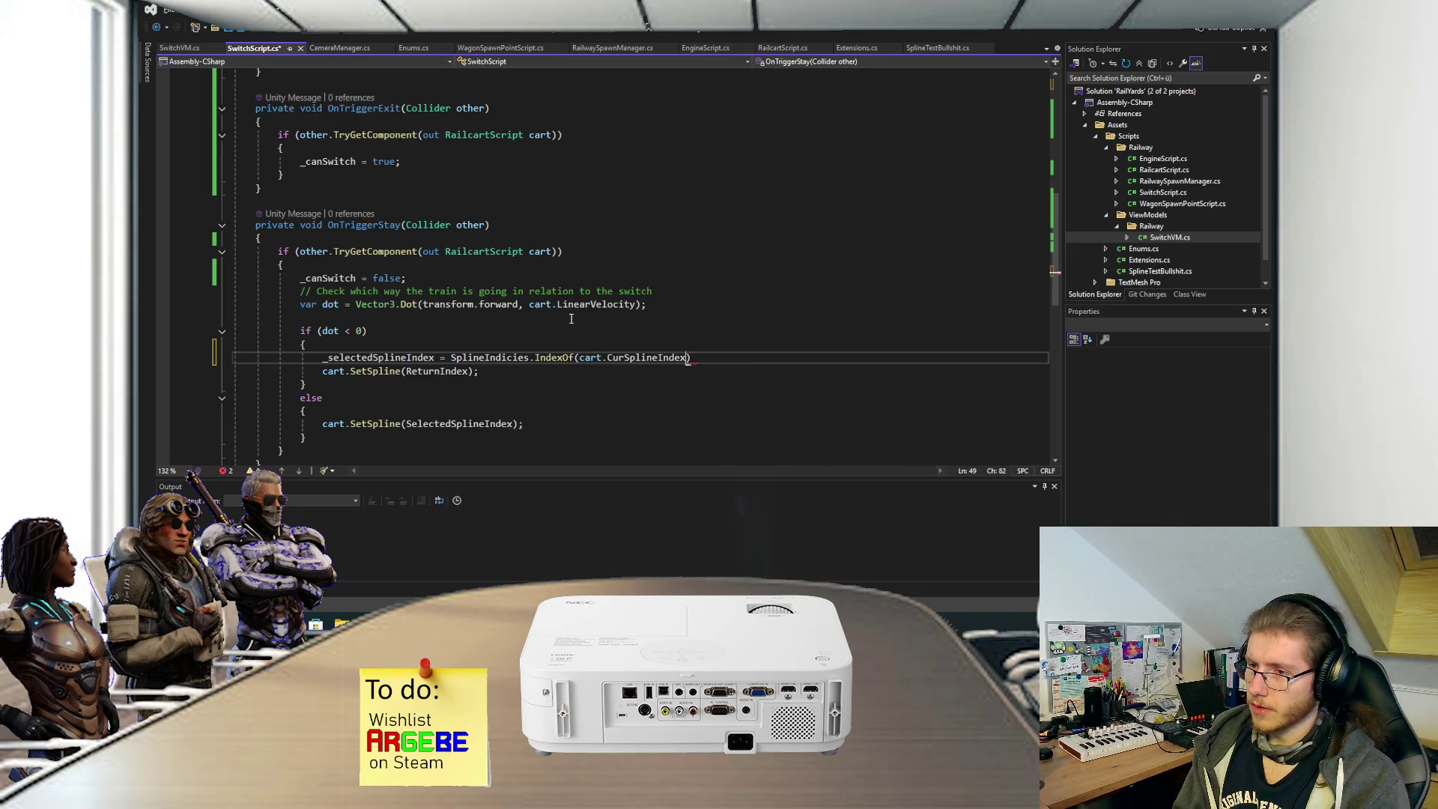
key(ctrl+s)
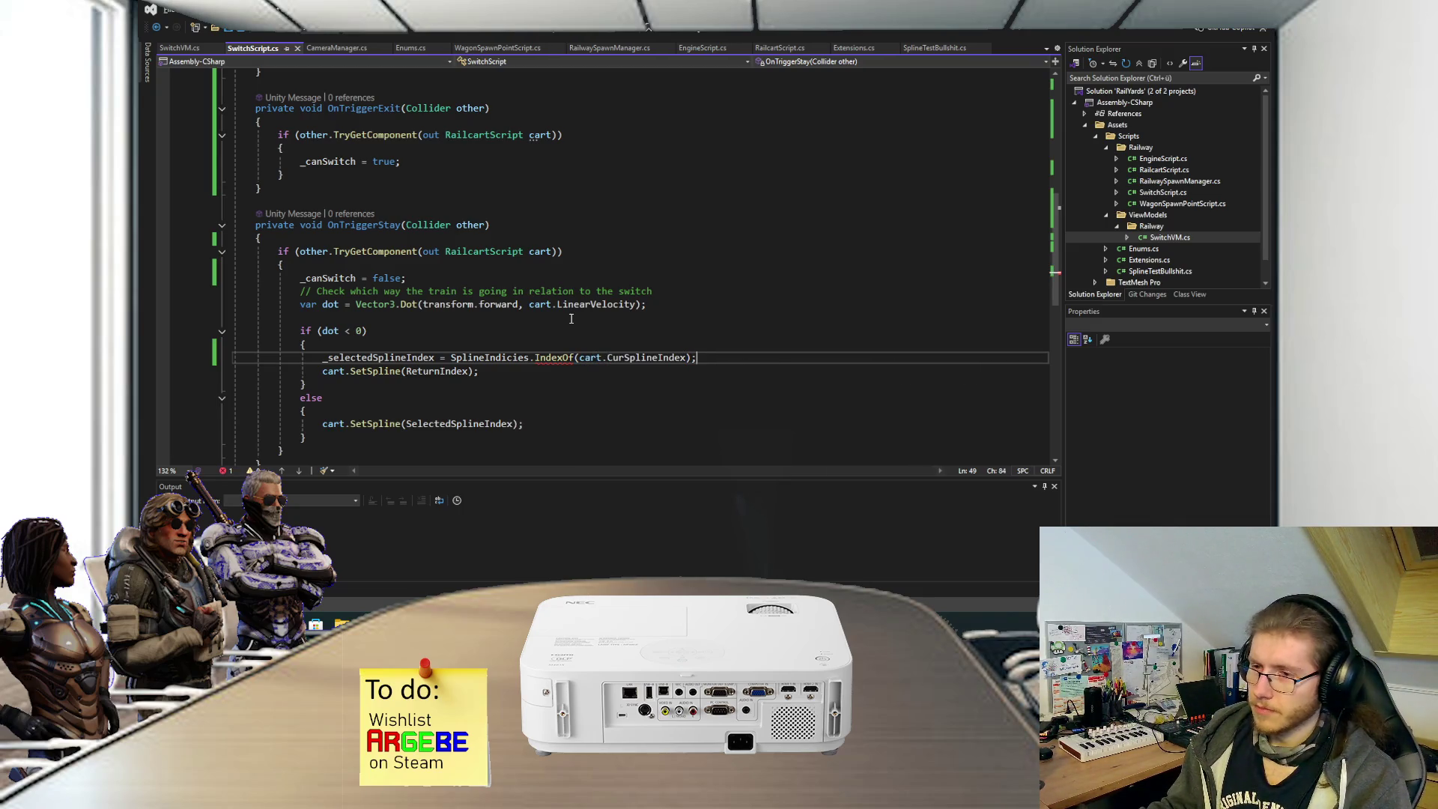
Delete the IndexOf call after SplineIndicies.
mouse_move(560, 357)
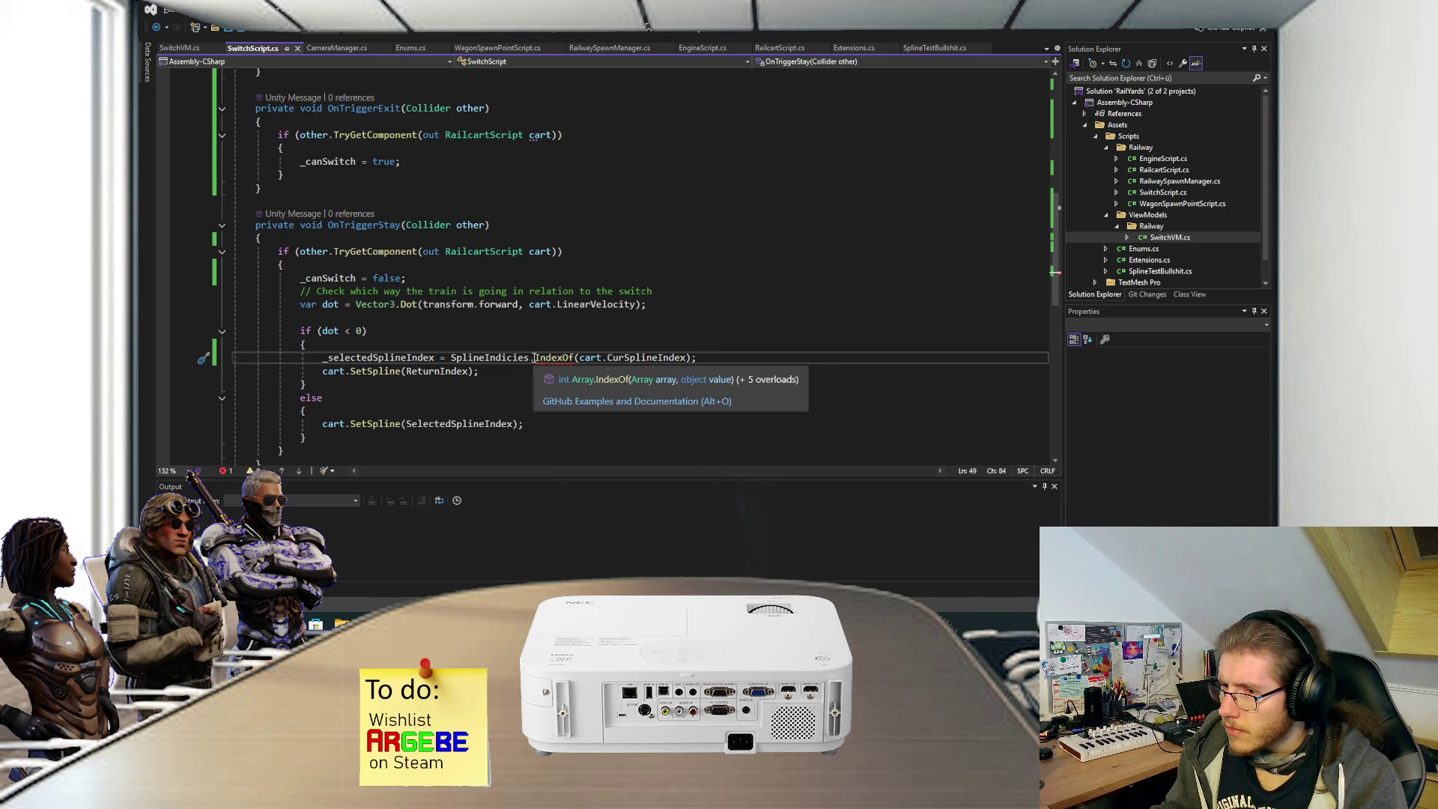
drag(450, 357, 570, 359)
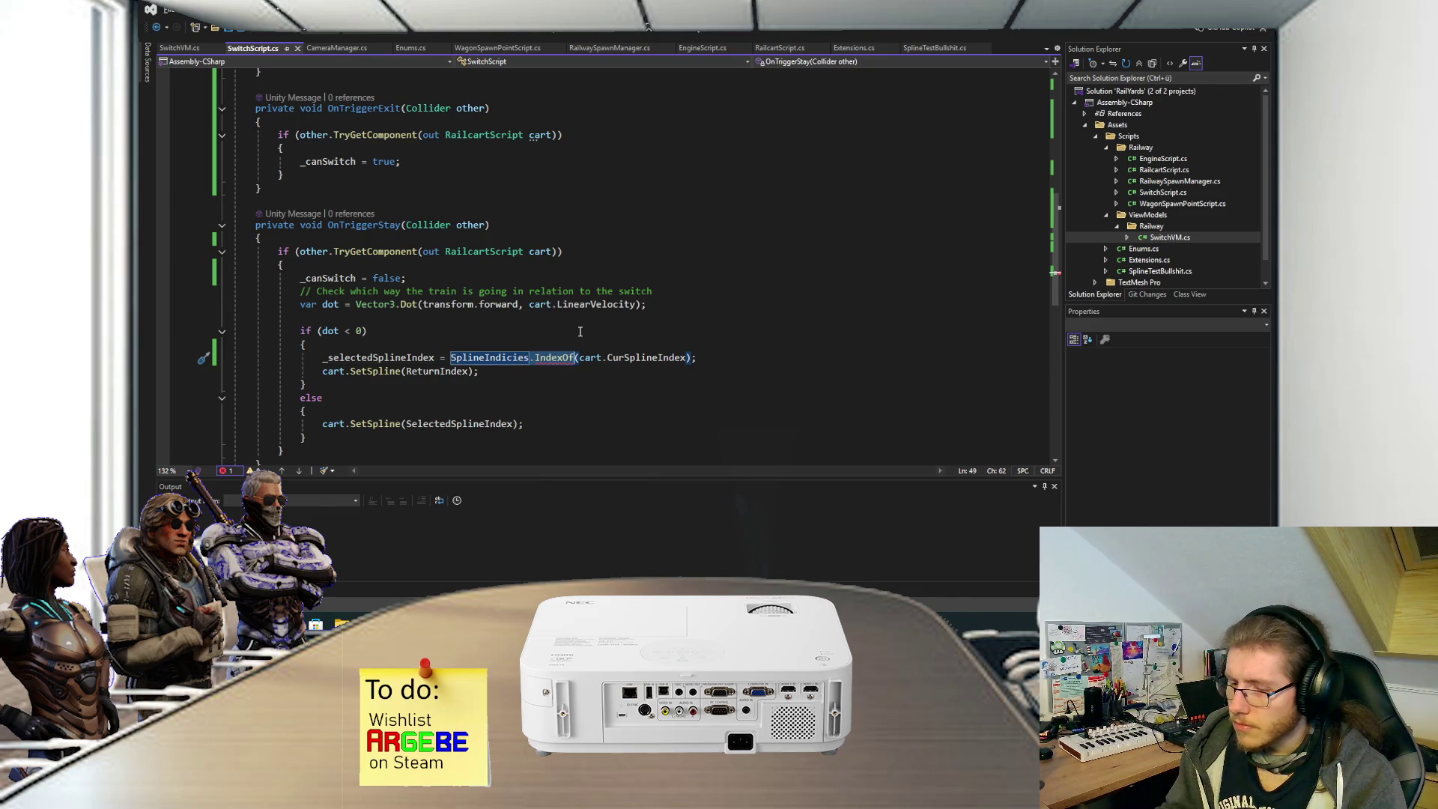
key(BackSpace)
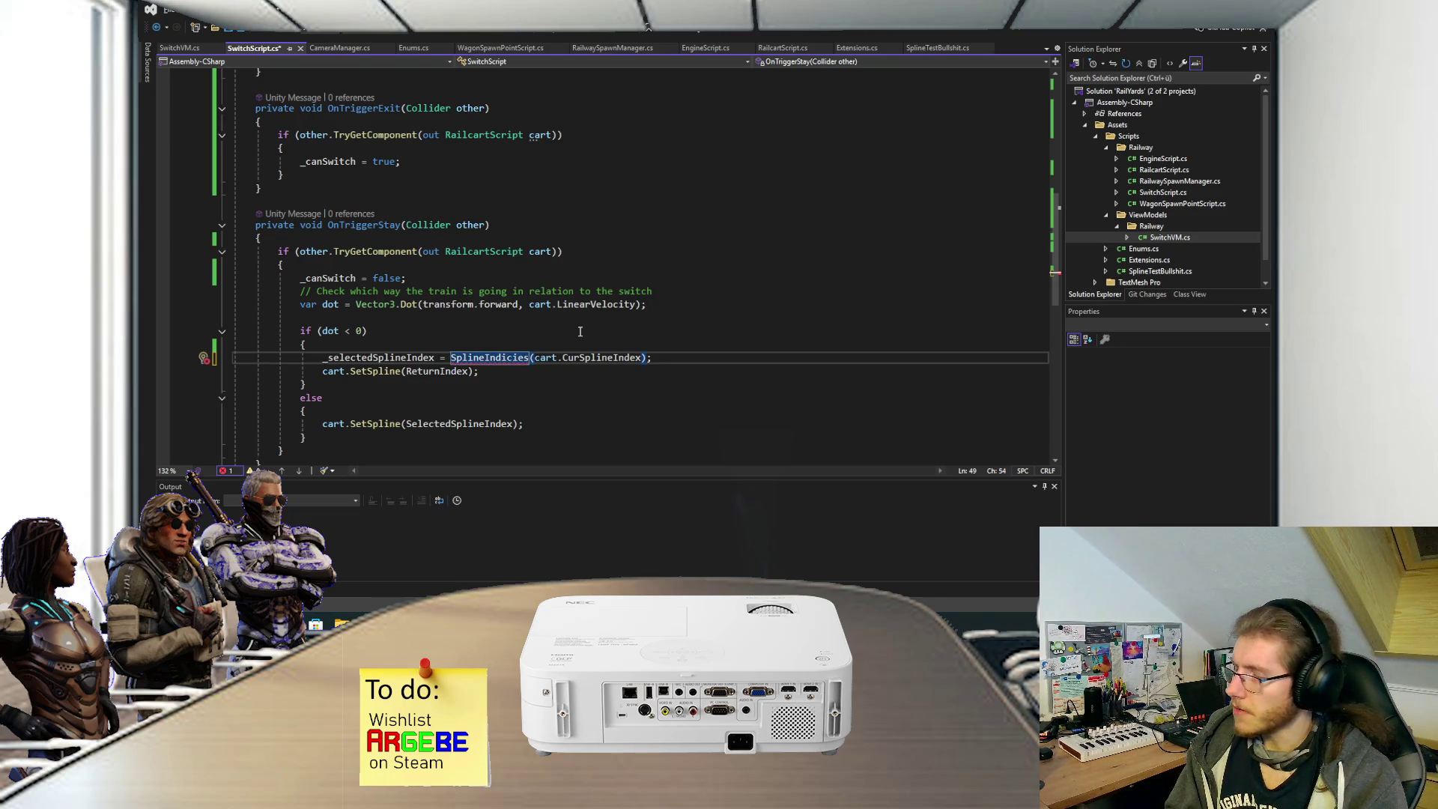
scroll(580, 331, up, 8)
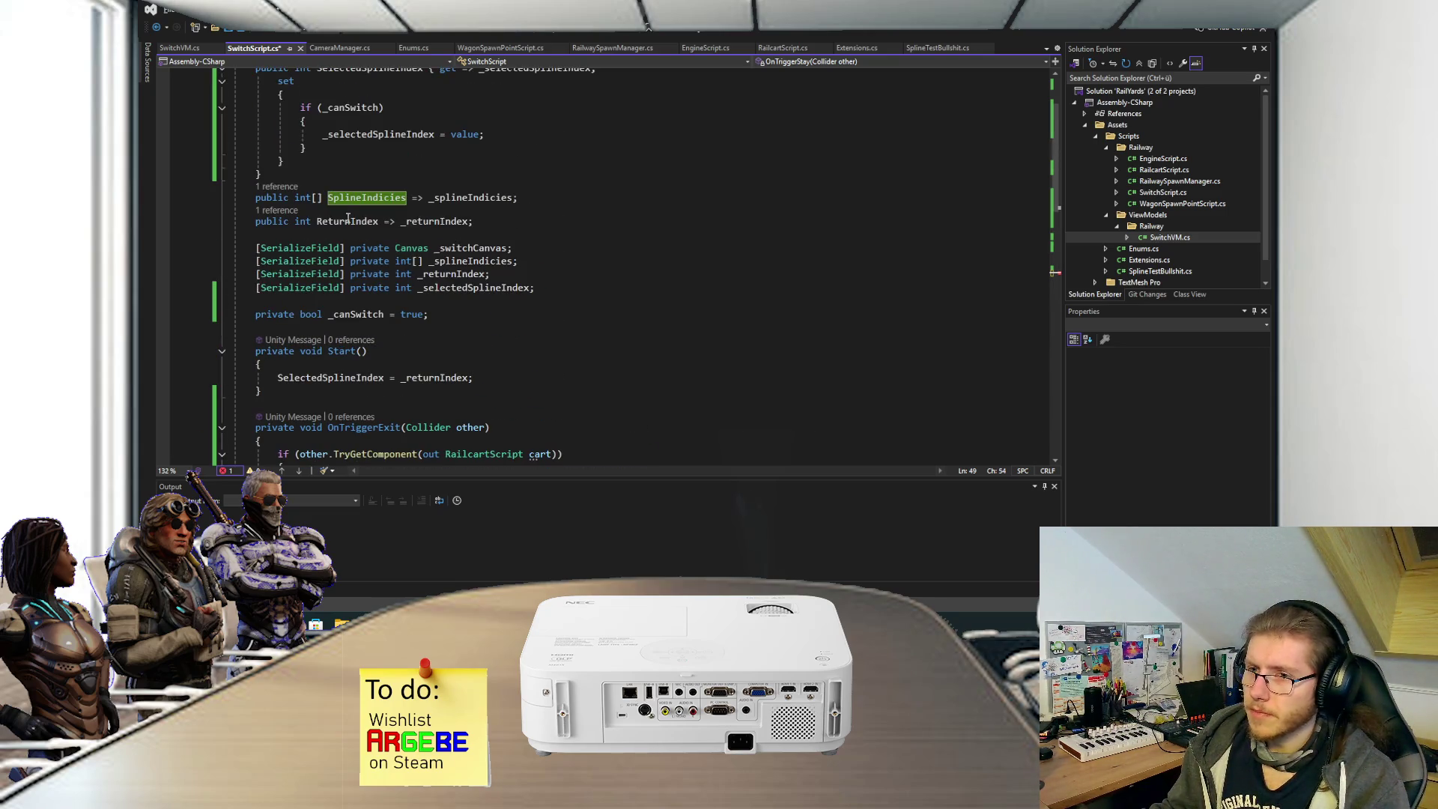
Make the SplineIndicies property a List<int> returning _splineIndicies.ToList(), adding the missing using directive.
click(307, 198)
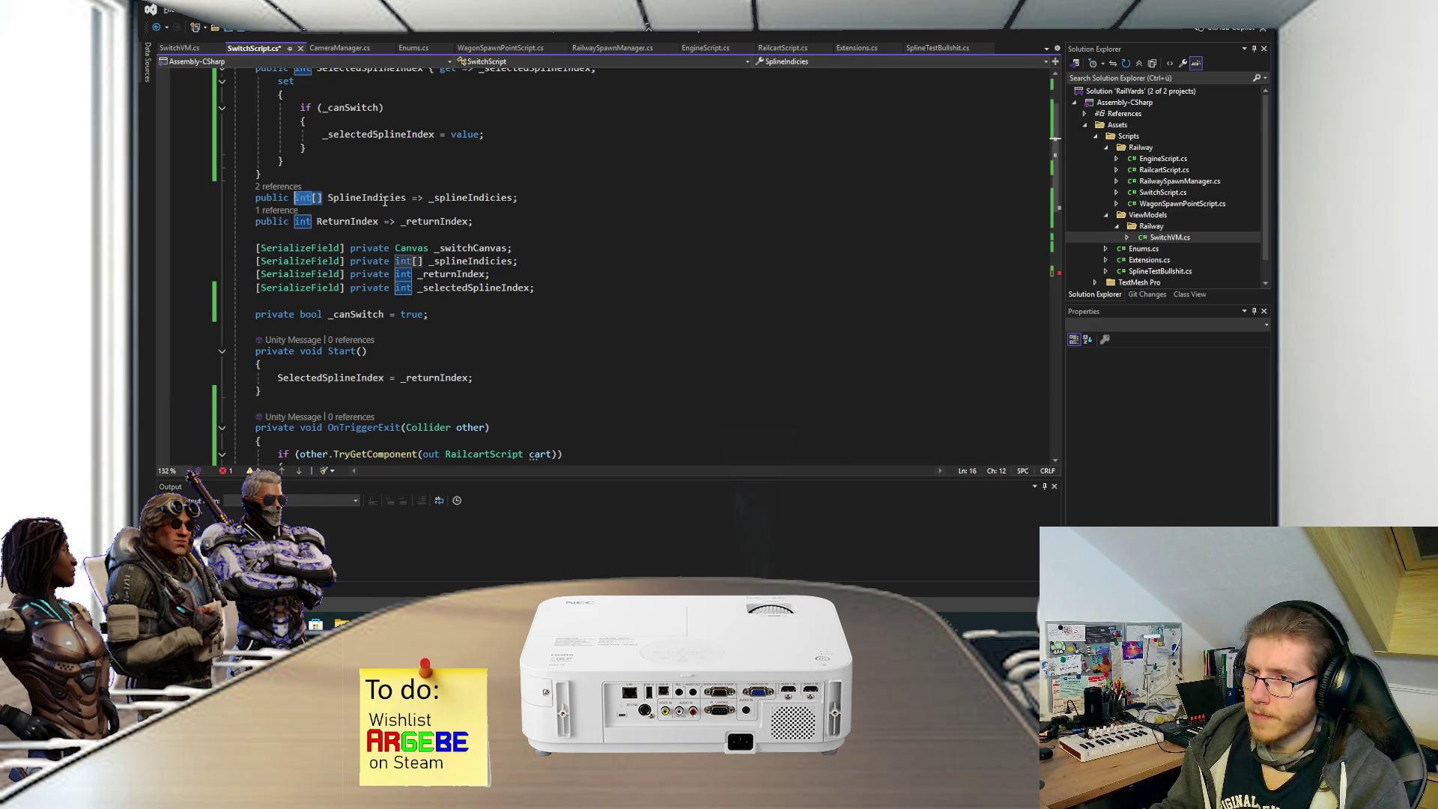
text(List<I)
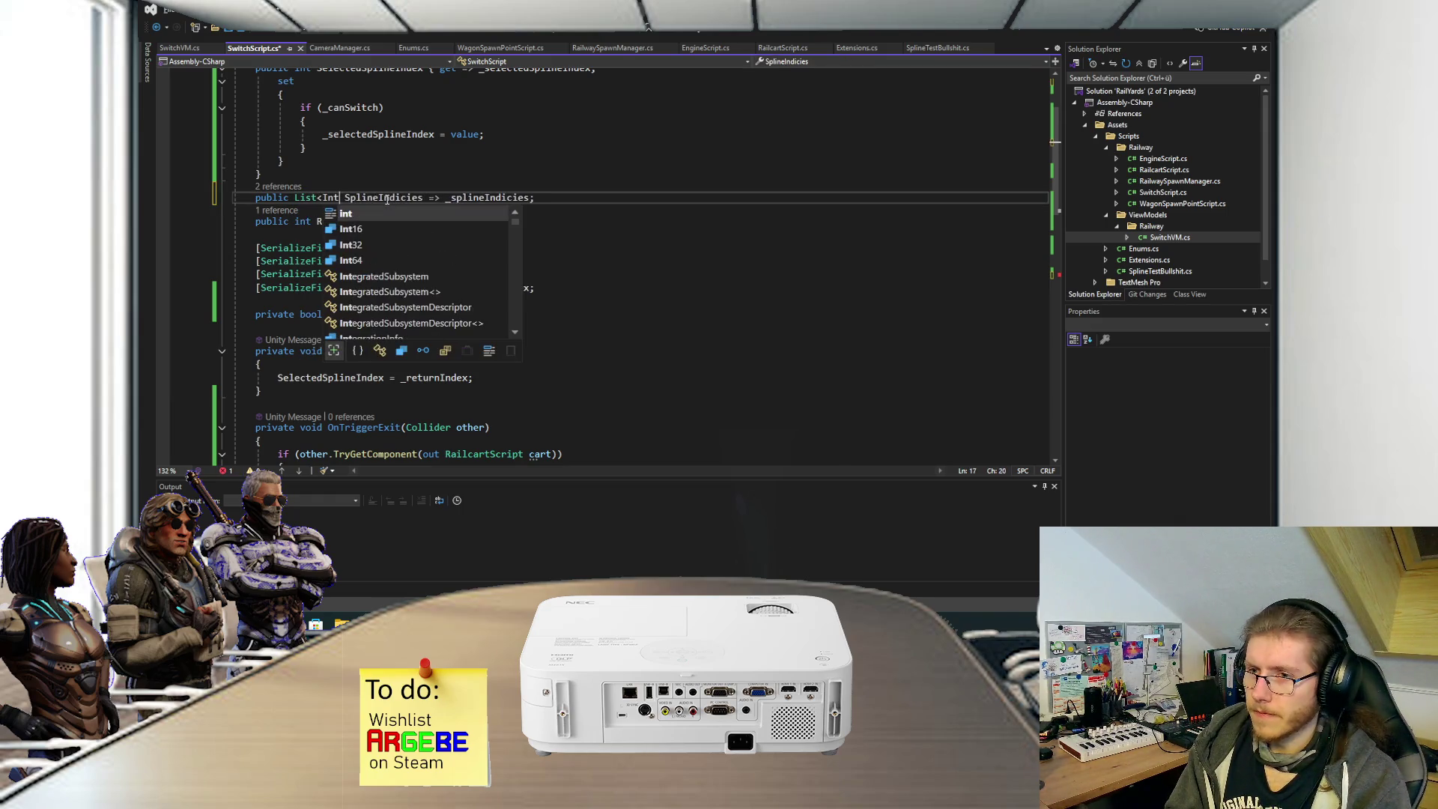
text(nt>)
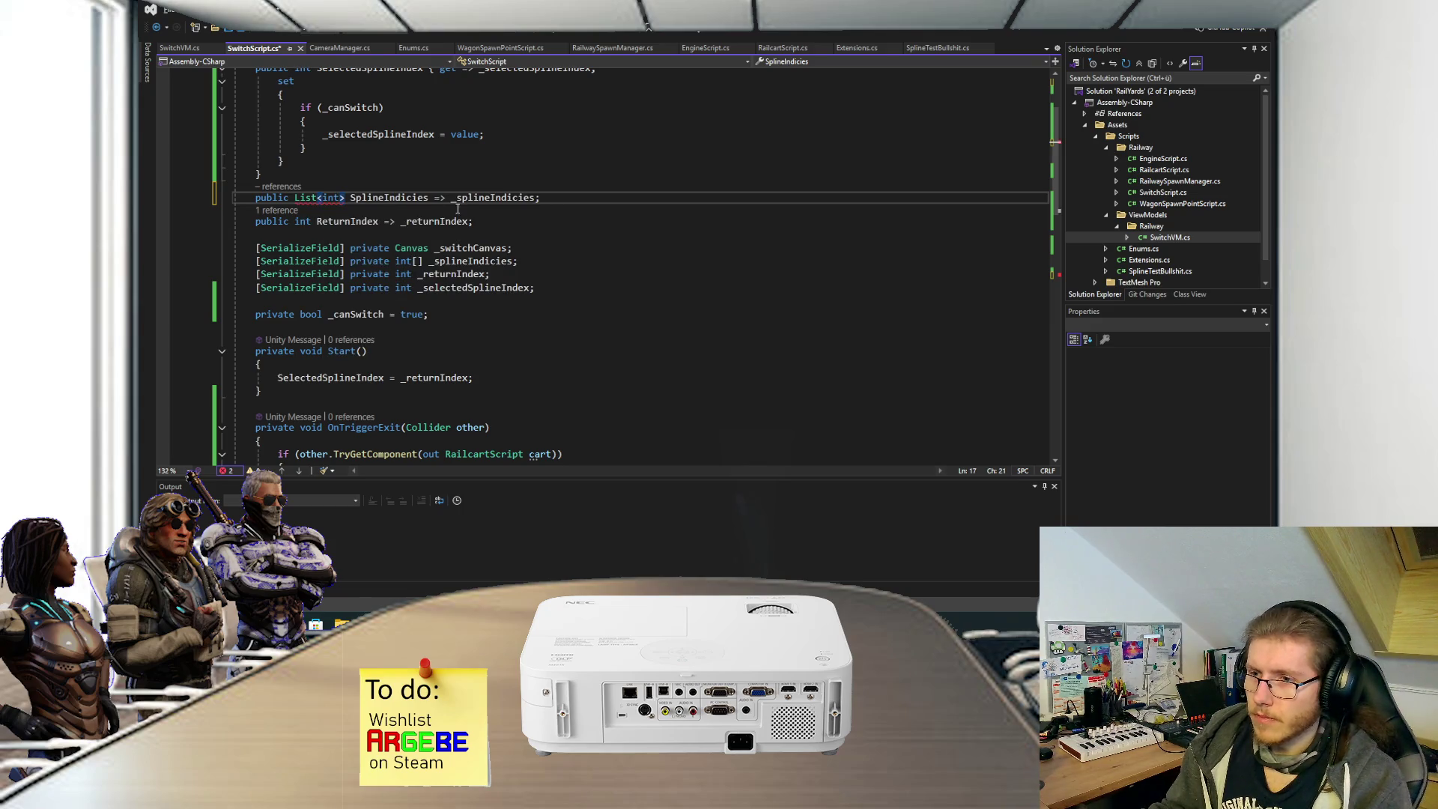
click(536, 197)
text(.ToList())
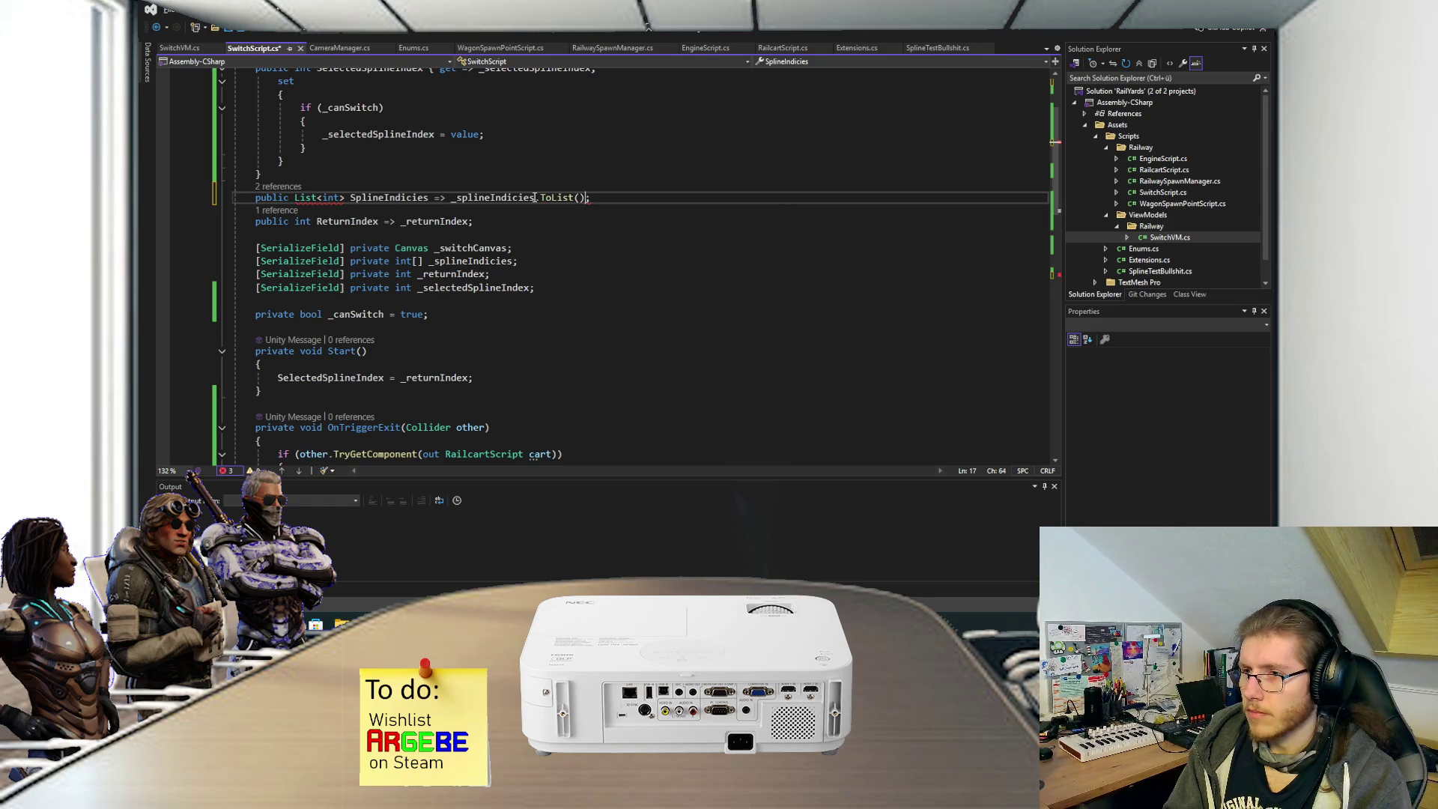
mouse_move(314, 199)
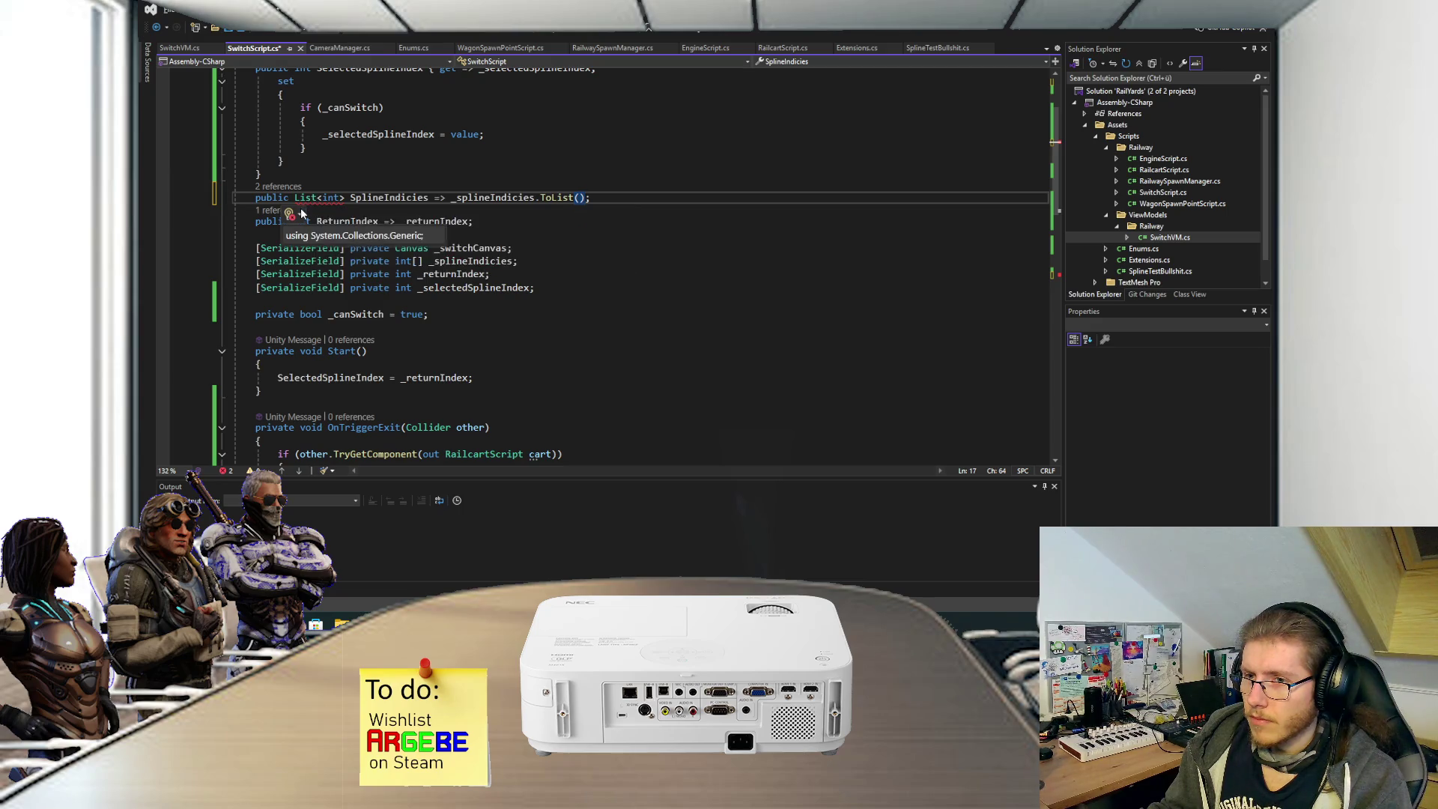
click(301, 214)
click(310, 237)
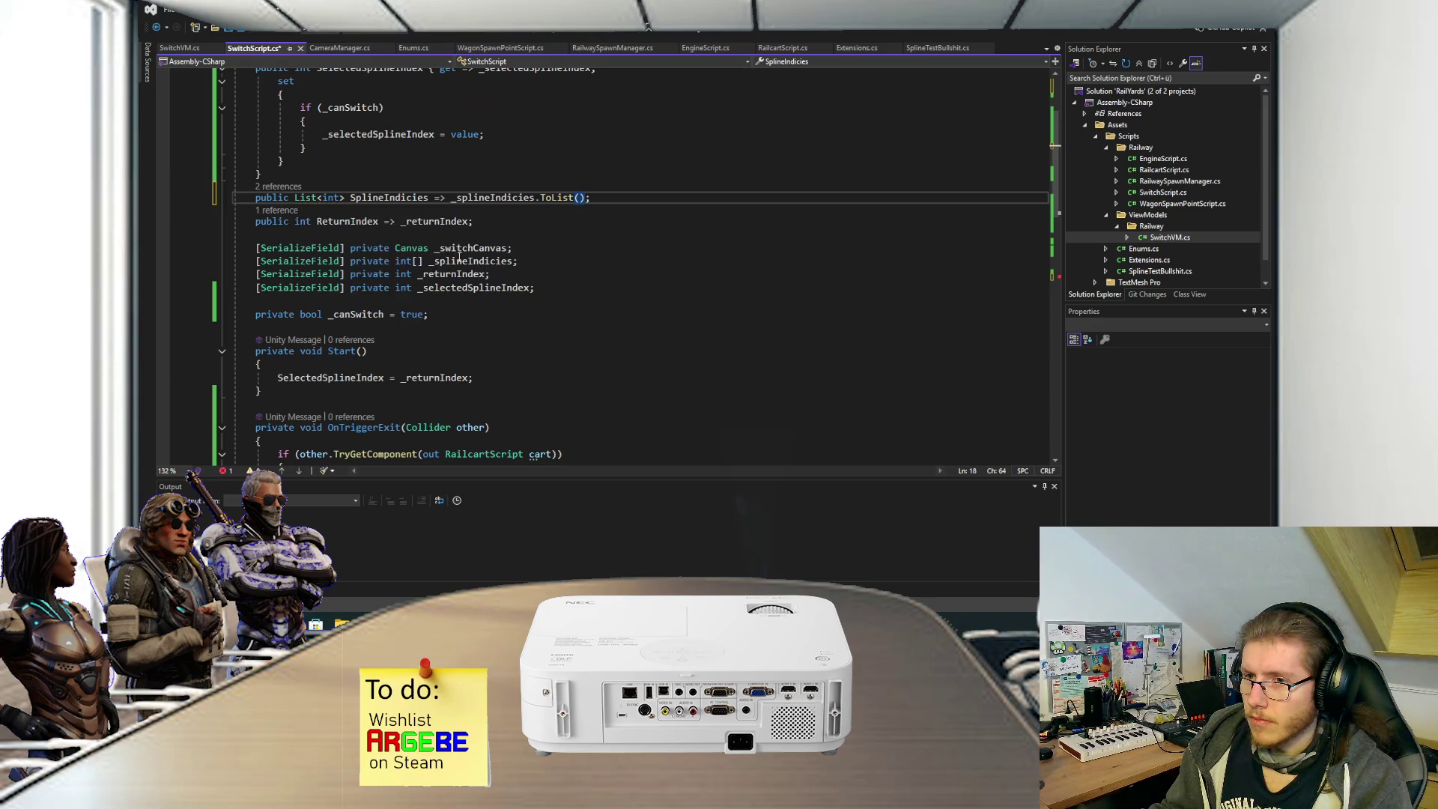
Add .IndexOf after SplineIndicies in the selected-index assignment and save.
scroll(459, 257, down, 9)
click(531, 318)
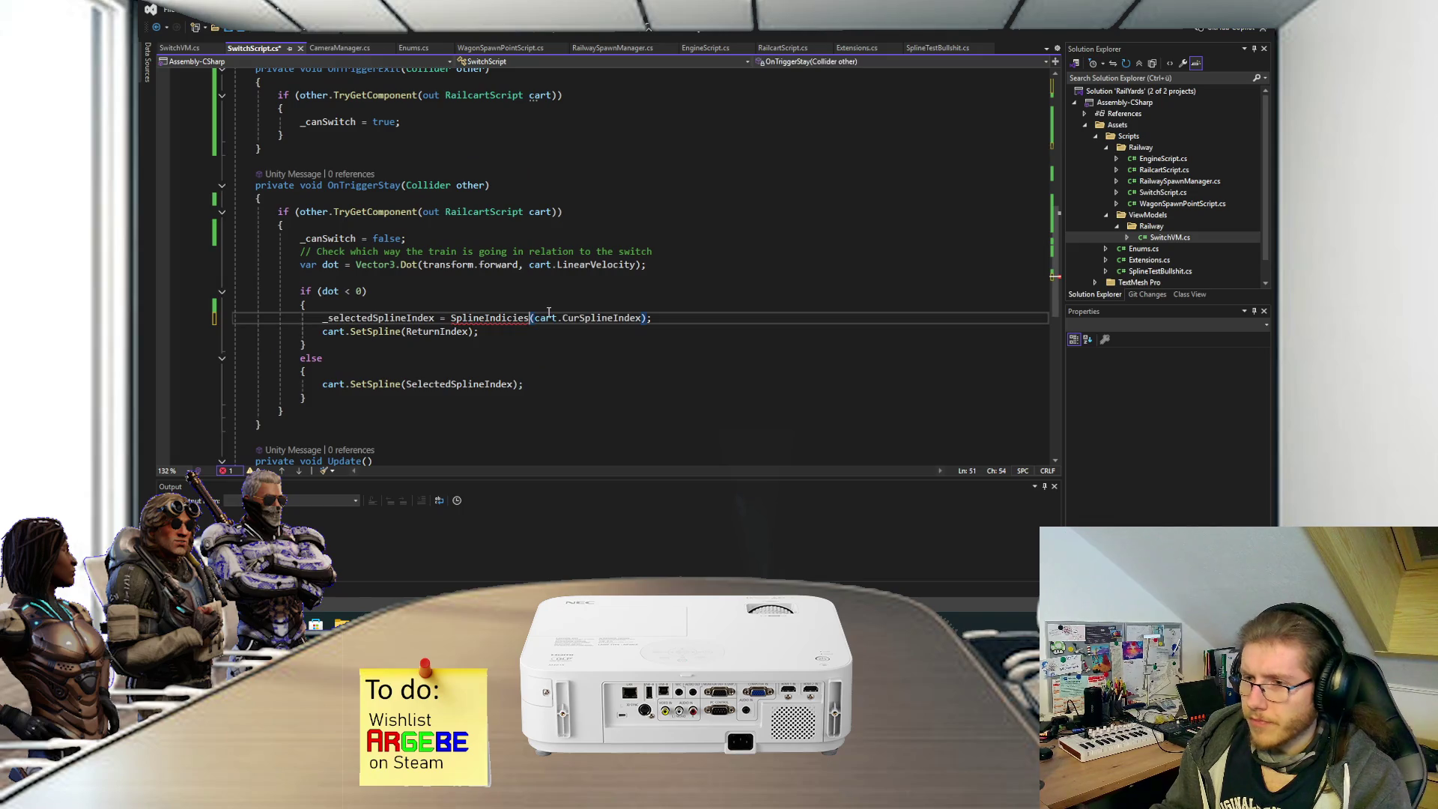
text(.IndexOf)
key(ctrl+s)
click(717, 318)
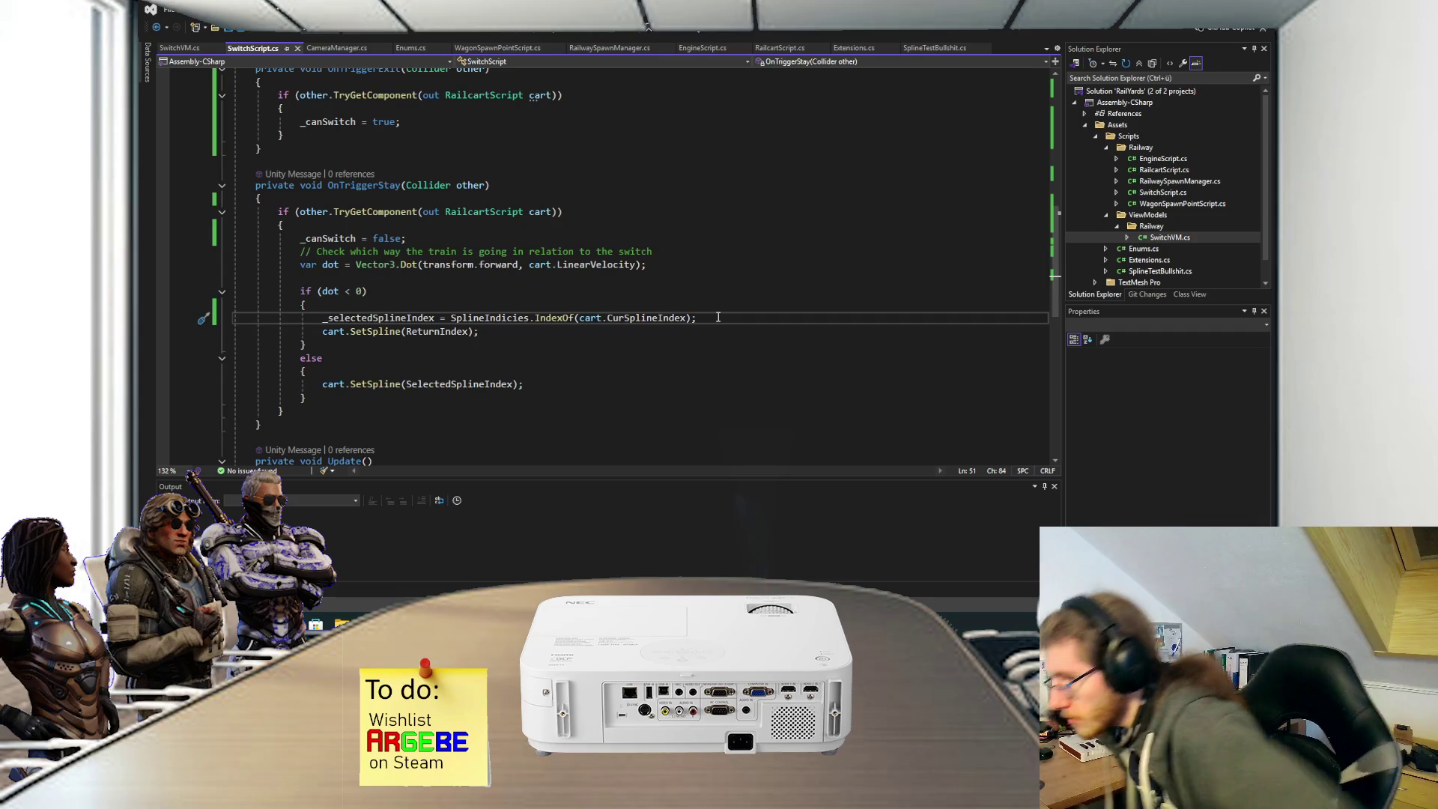
Change the _splineIndicies field to List<int>, drop the ToList call, and save.
scroll(659, 288, up, 8)
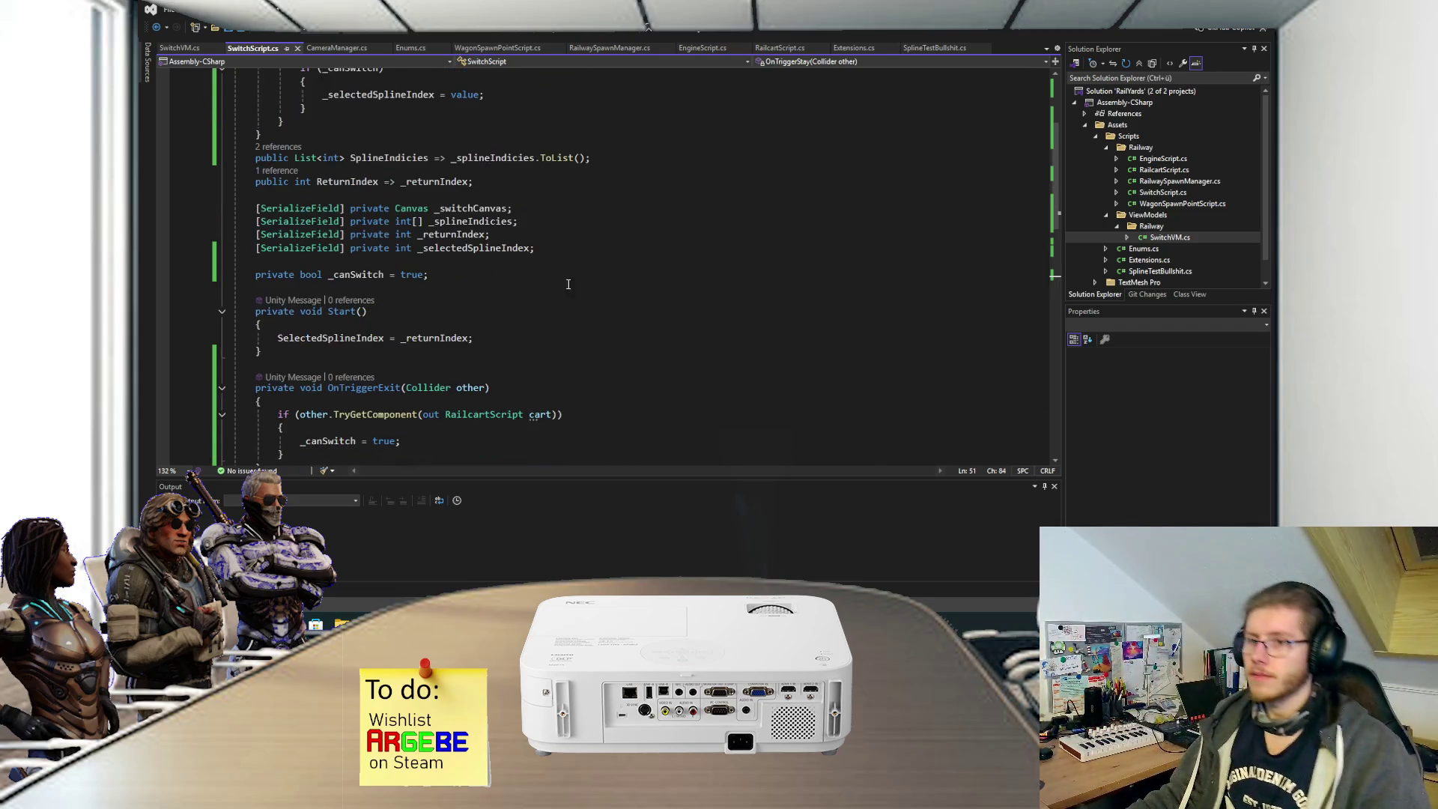
click(397, 221)
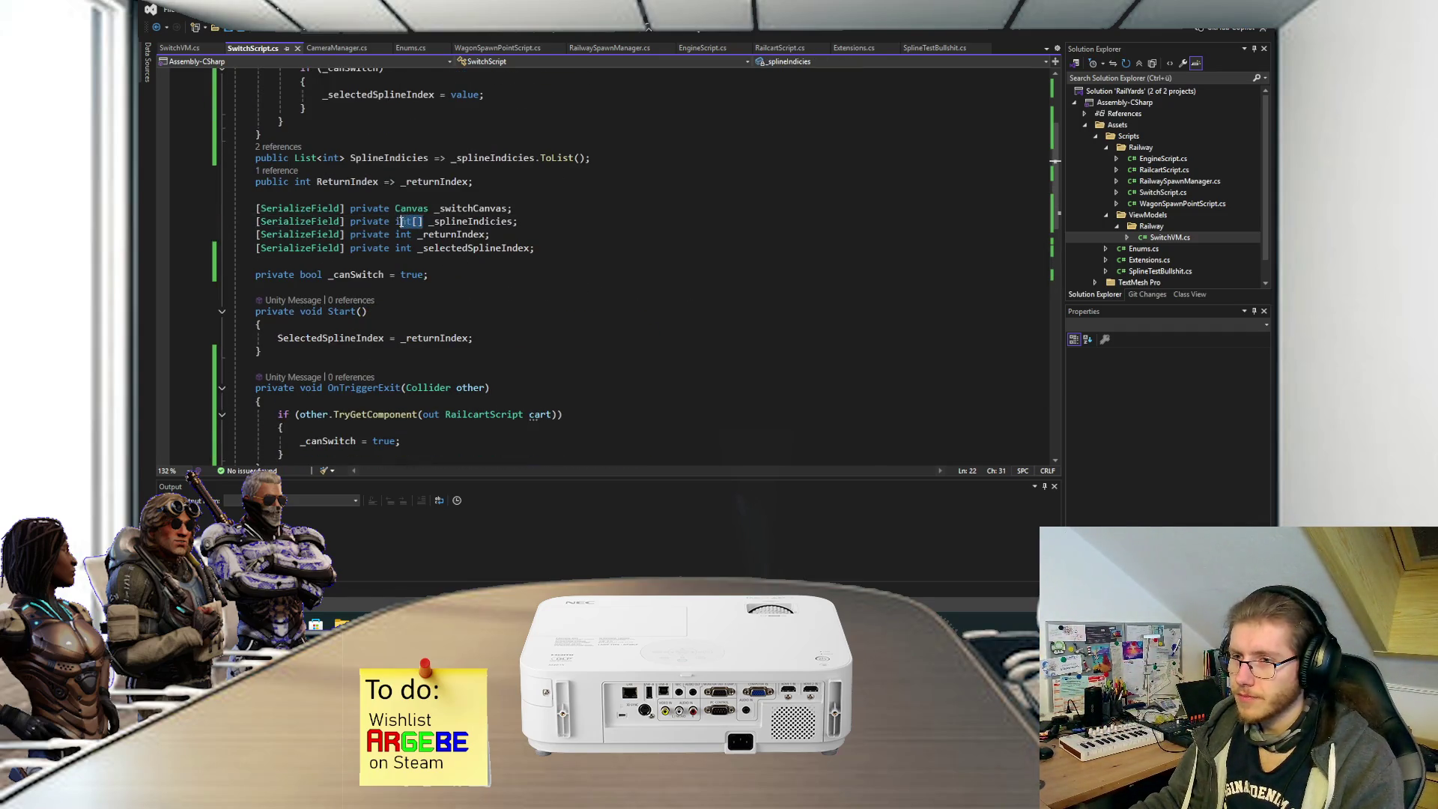
text(List<)
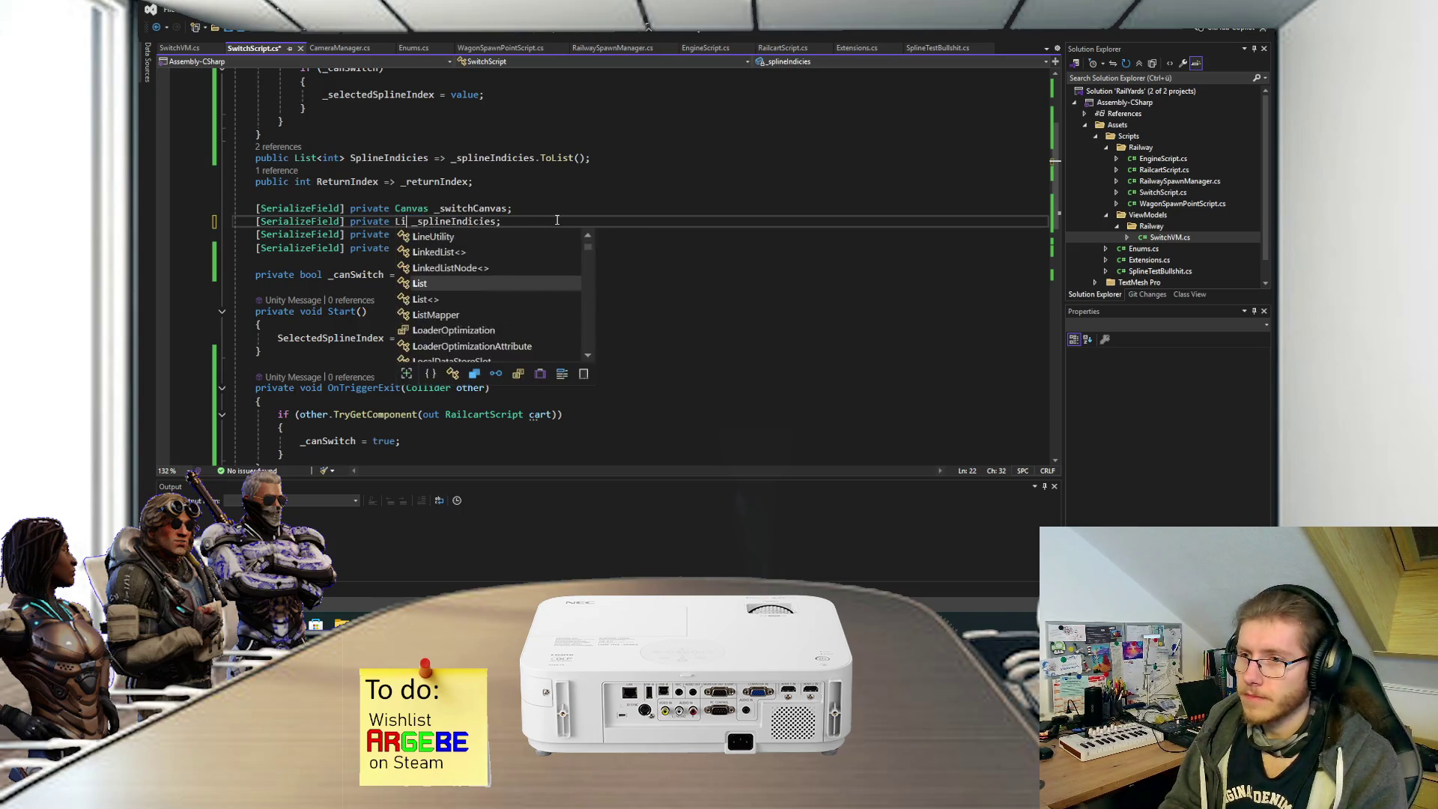
key(Right)
key(Right)
key(Right)
text(>)
key(Delete)
key(Delete)
click(535, 158)
key(Delete)
key(Delete)
key(Delete)
key(ctrl+s)
scroll(520, 215, up, 4)
scroll(521, 216, down, 15)
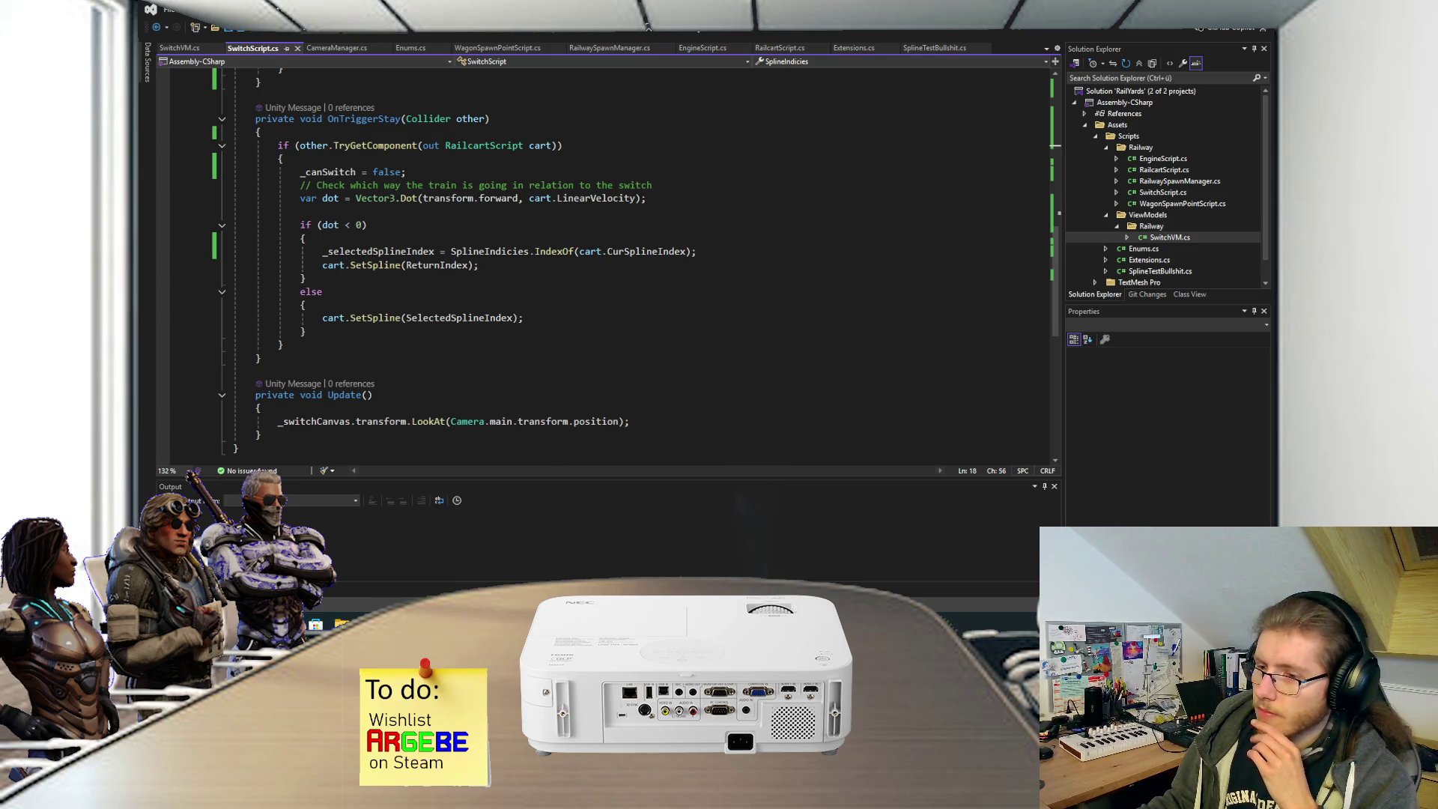
click(606, 564)
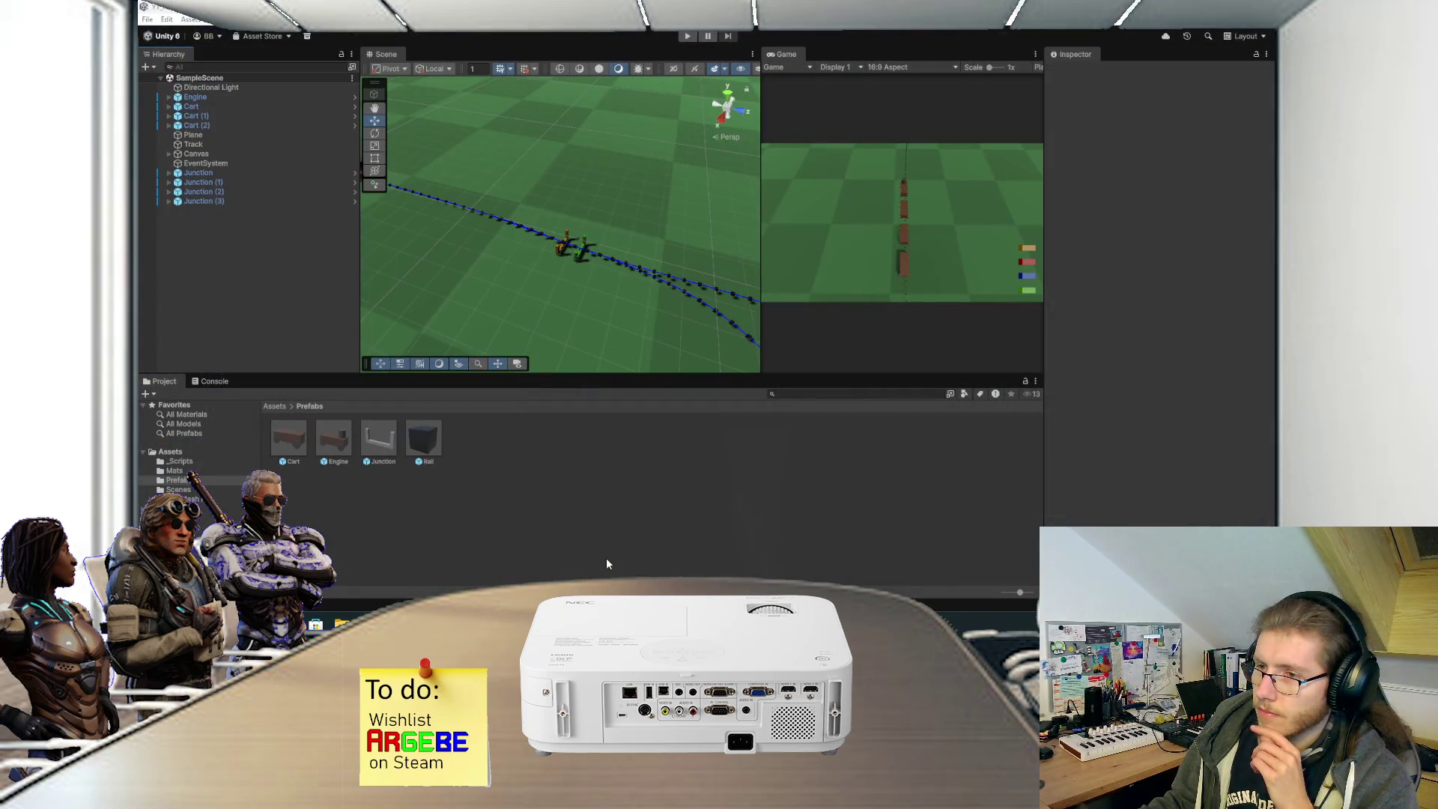
In the RailYards Unity window, select SwitchPrefab and inspect its spline indices.
click(518, 569)
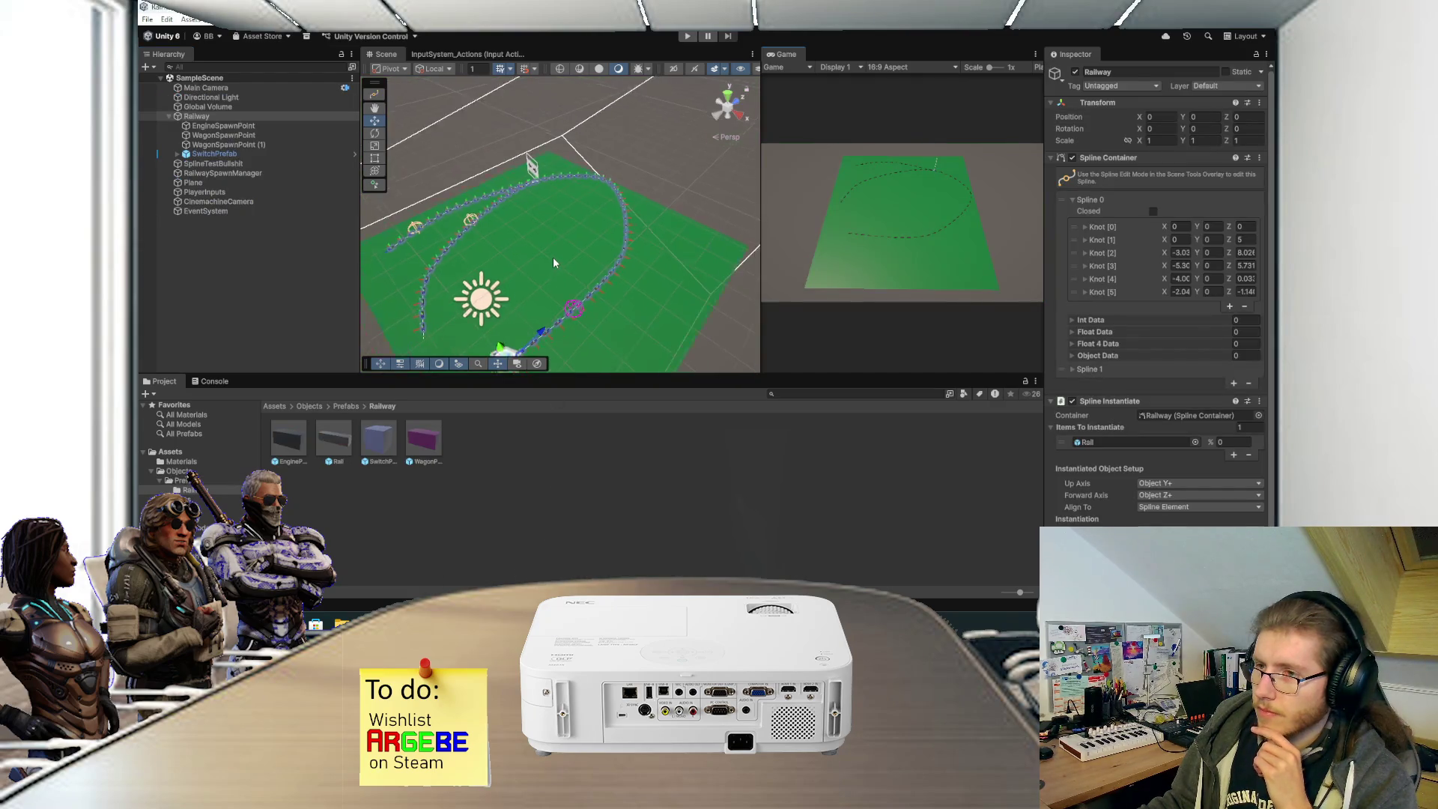
scroll(553, 262, up, 3)
click(247, 154)
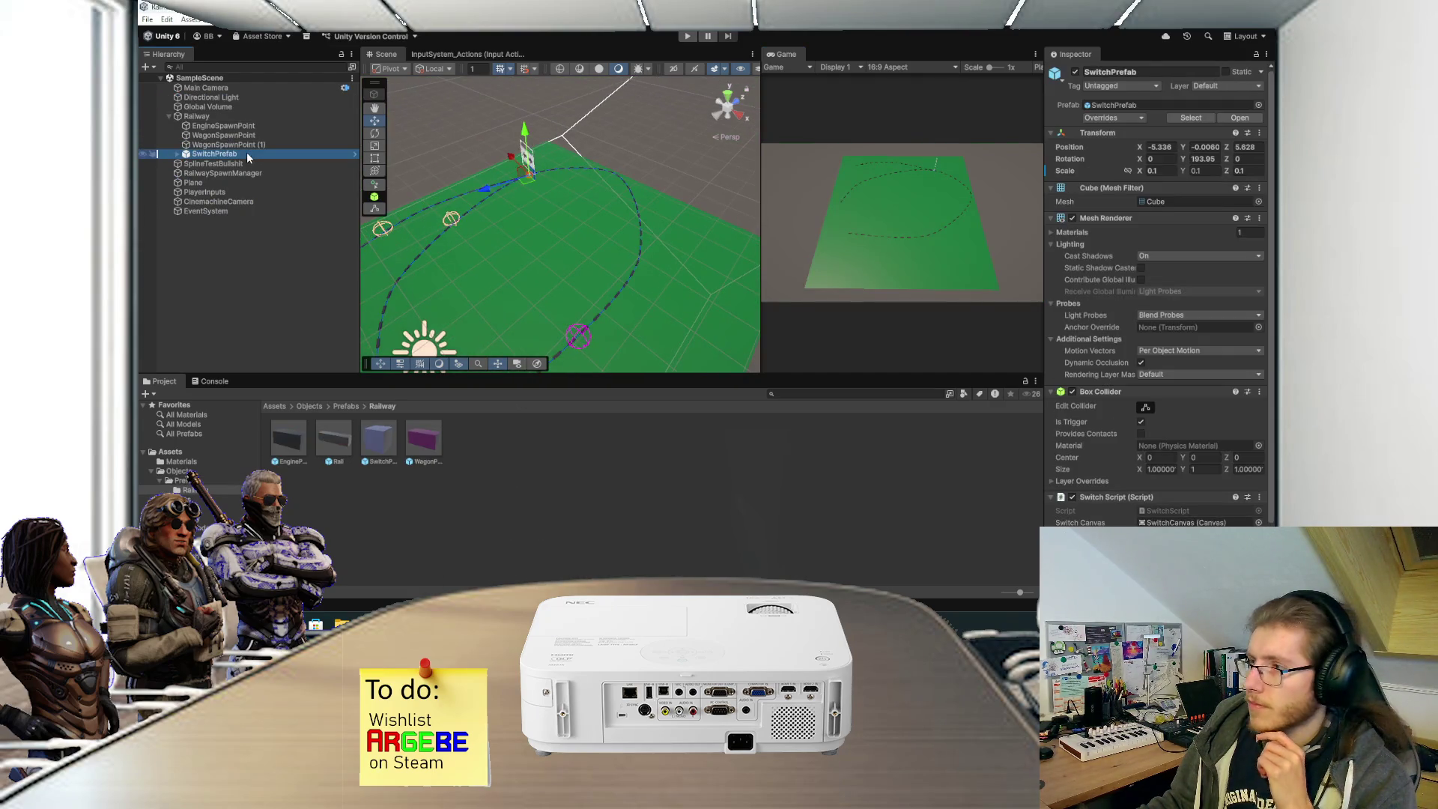
scroll(1076, 378, down, 3)
drag(749, 314, 733, 96)
Play-test the cart running around the track, then stop Play mode.
key(ctrl+p)
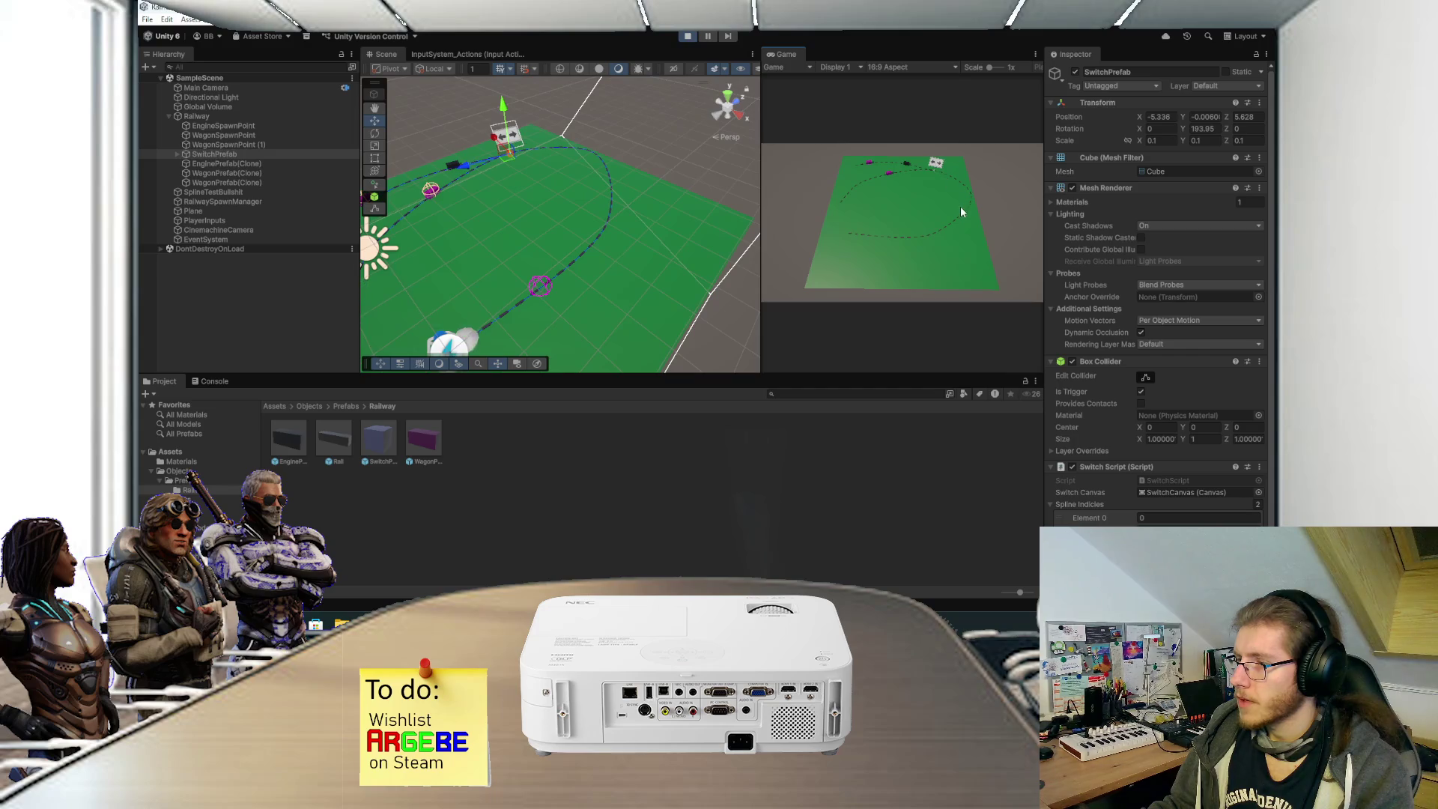
scroll(1100, 328, down, 2)
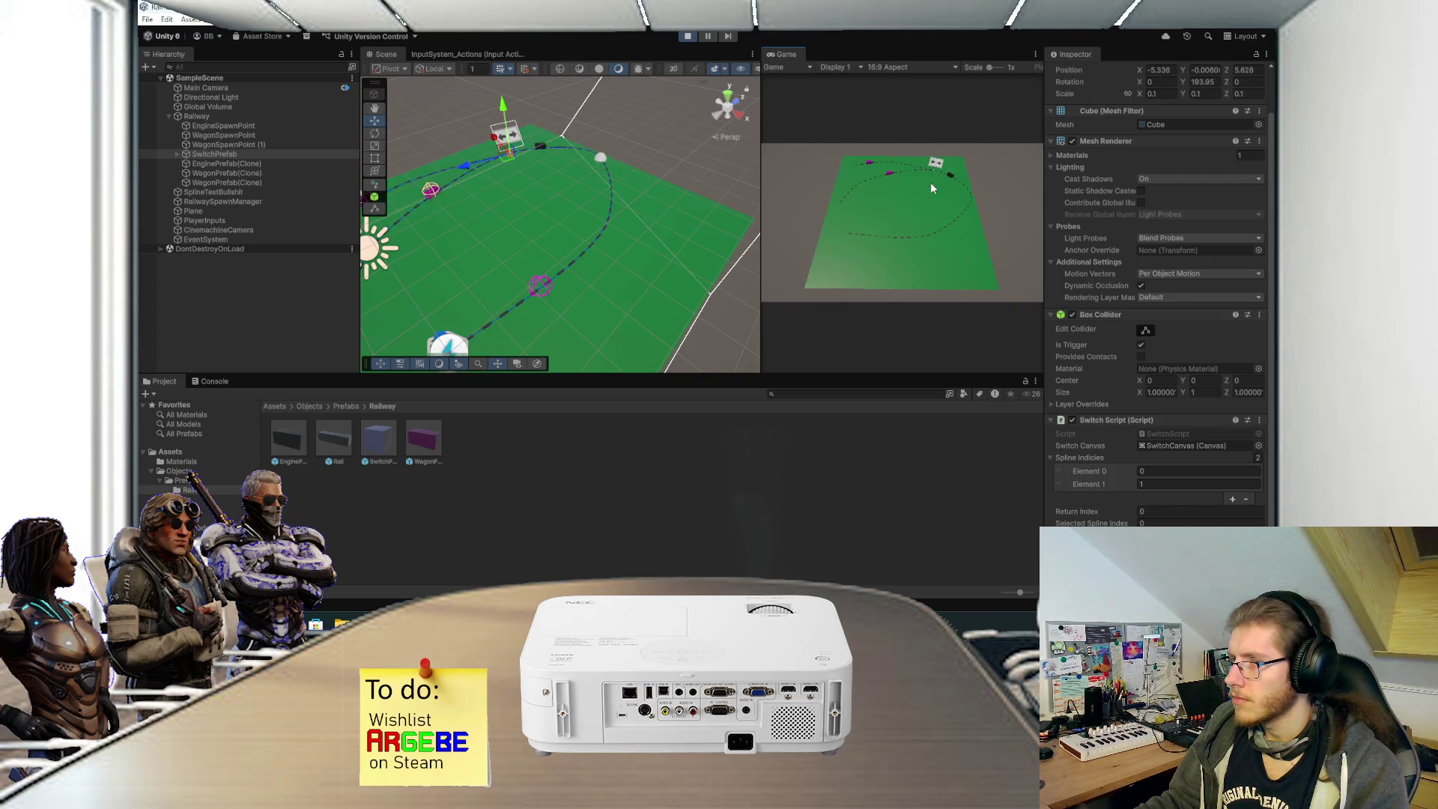
click(686, 36)
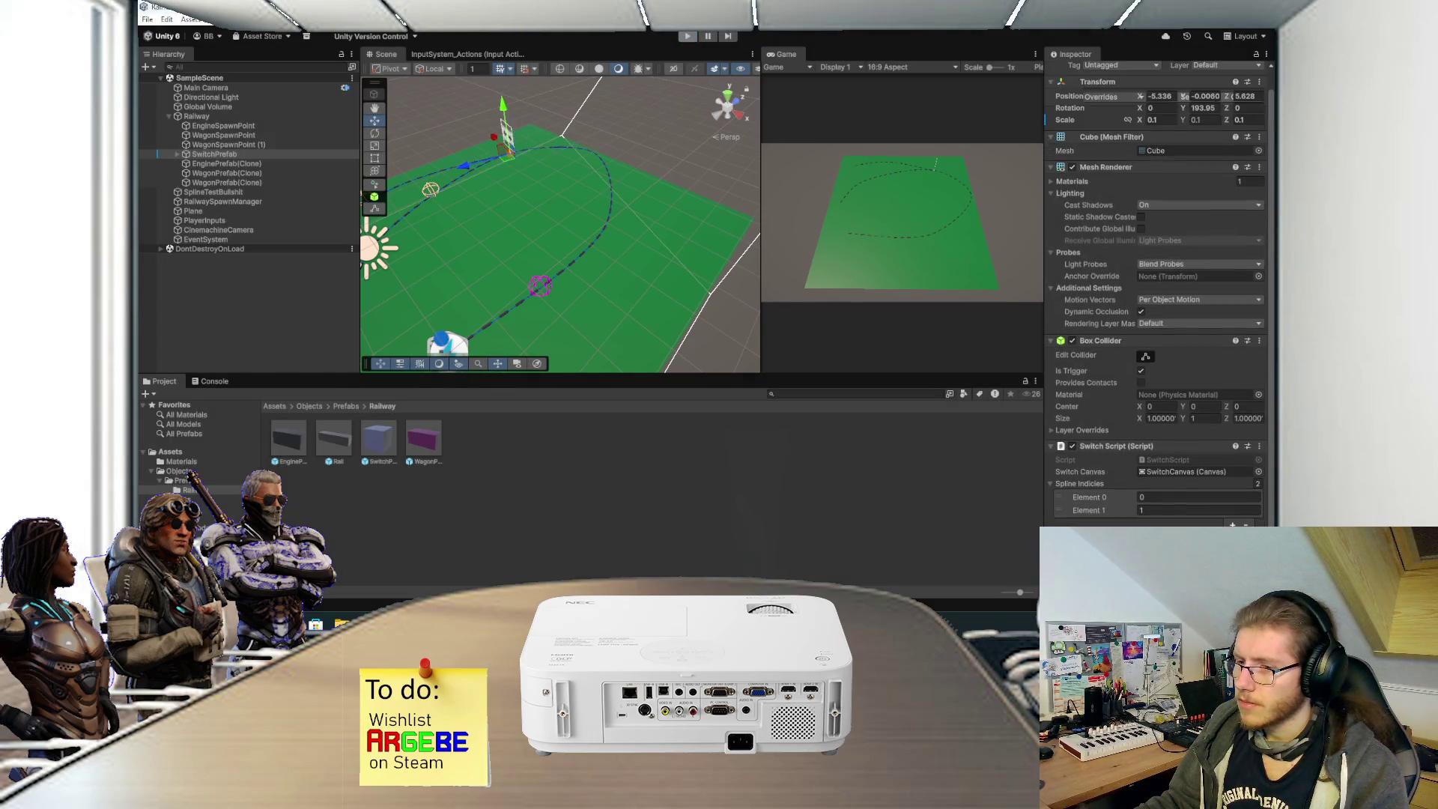
Back in Visual Studio, read ReturnIndex's Quick Info and go to the index assignment line.
key(alt+Tab)
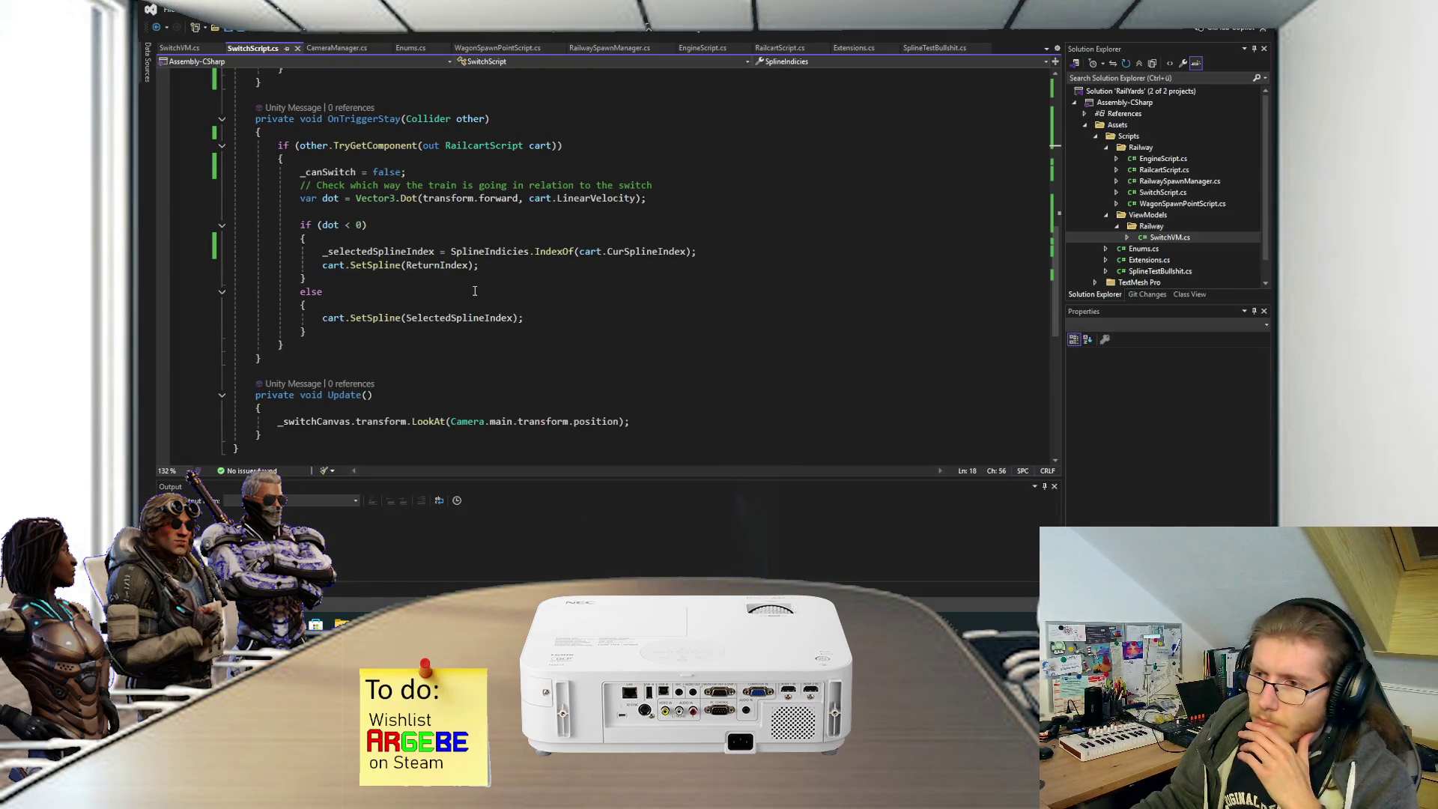
mouse_move(469, 268)
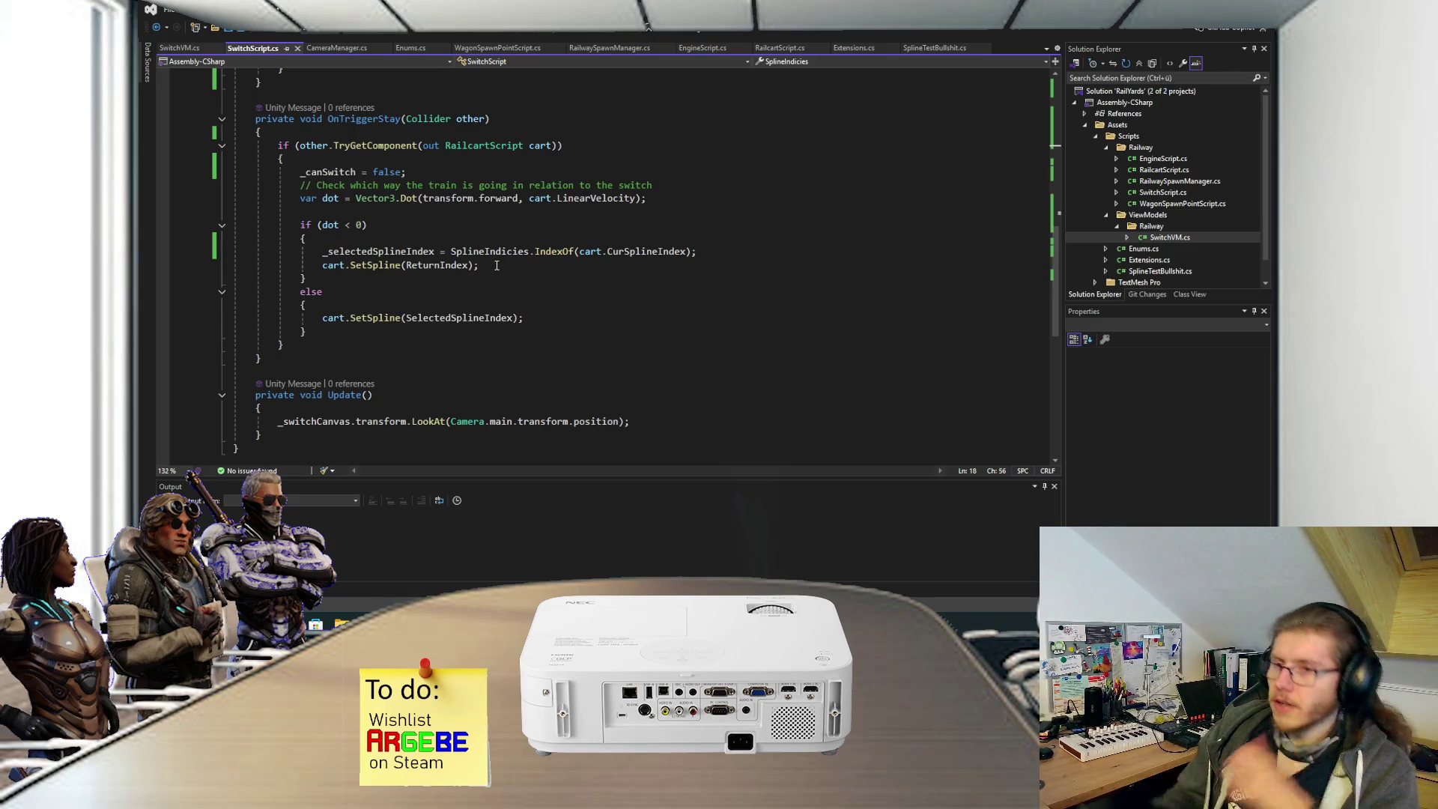
click(323, 252)
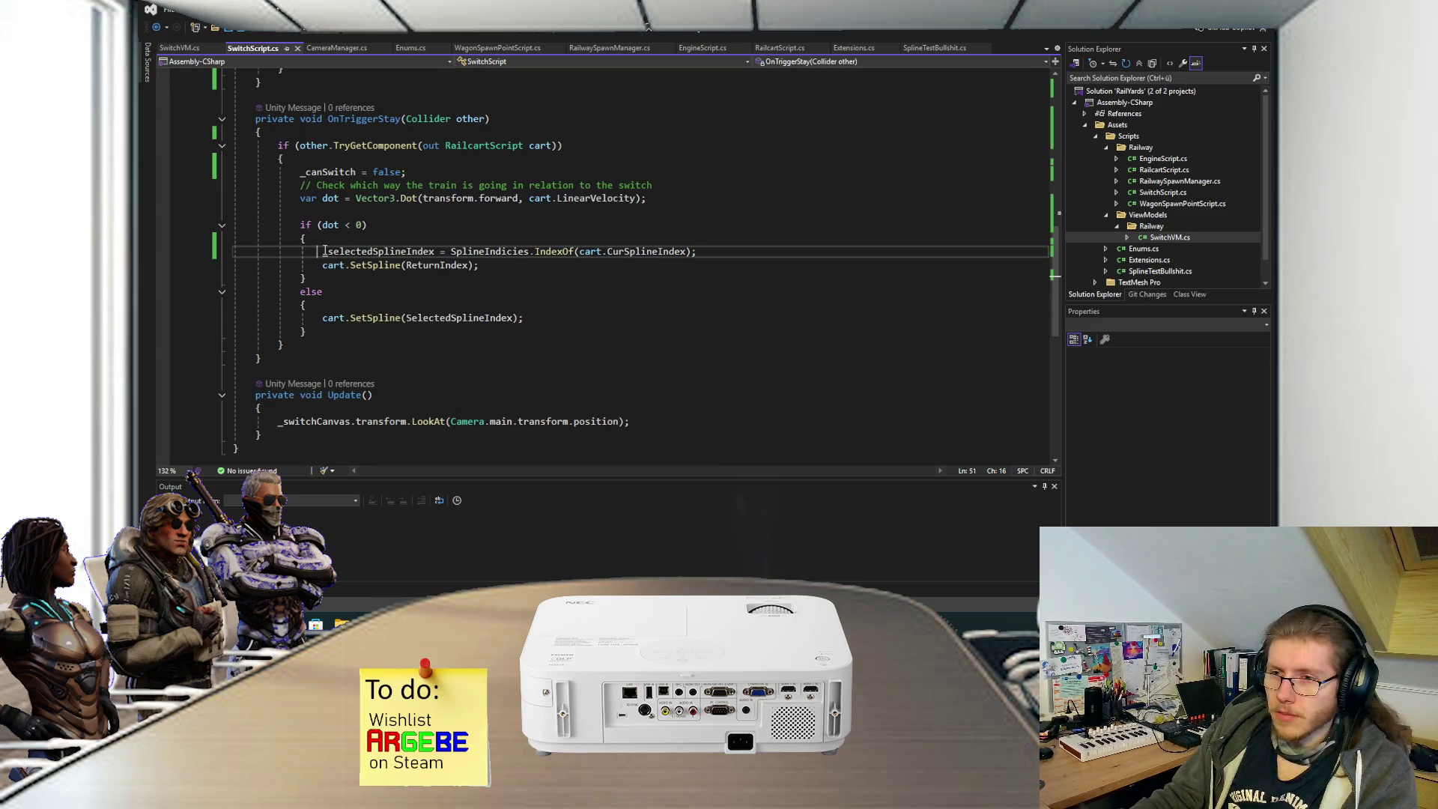
Comment out the IndexOf assignment, append '// TODO: Switch to previous index', and save.
text(//)
key(End)
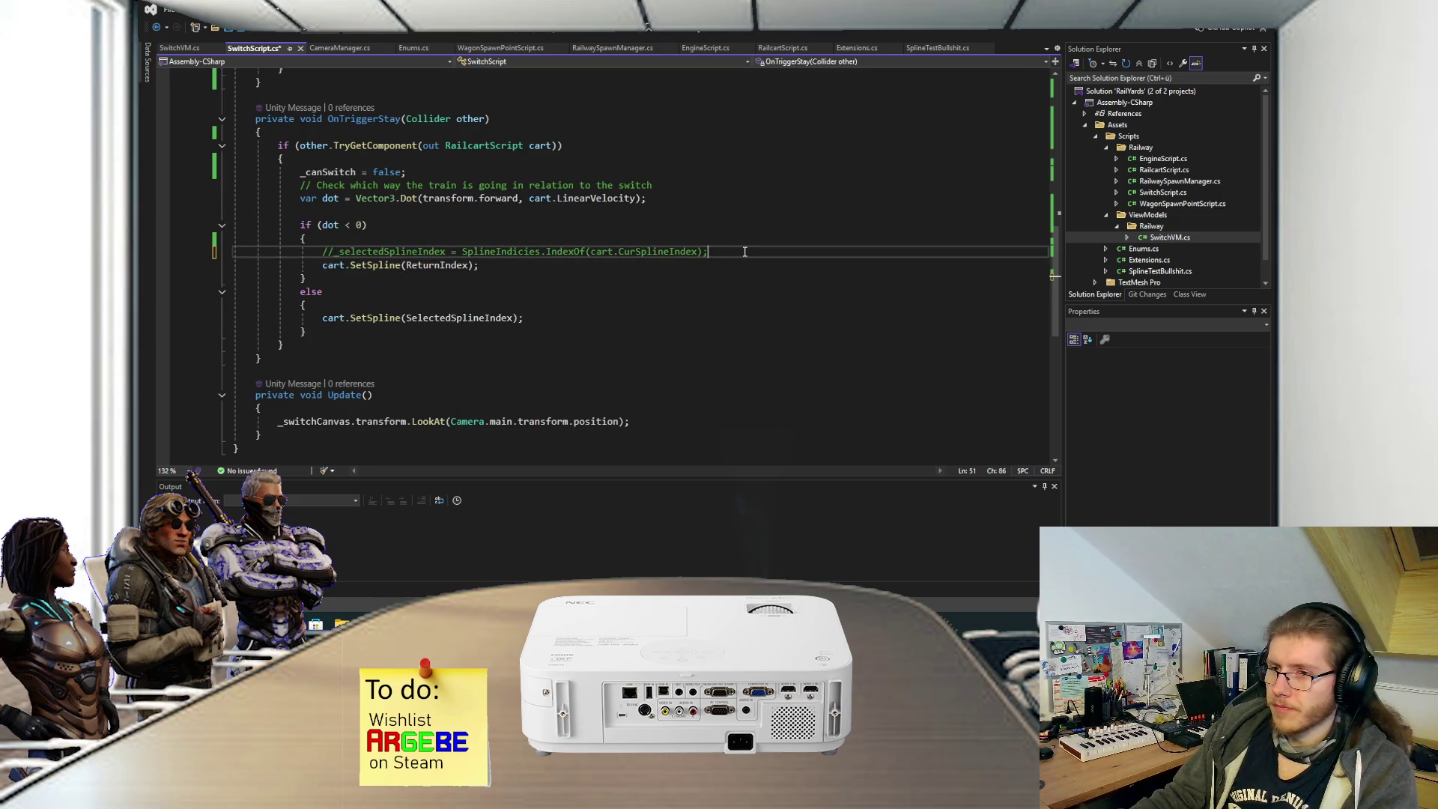
text(// TODO: Kee)
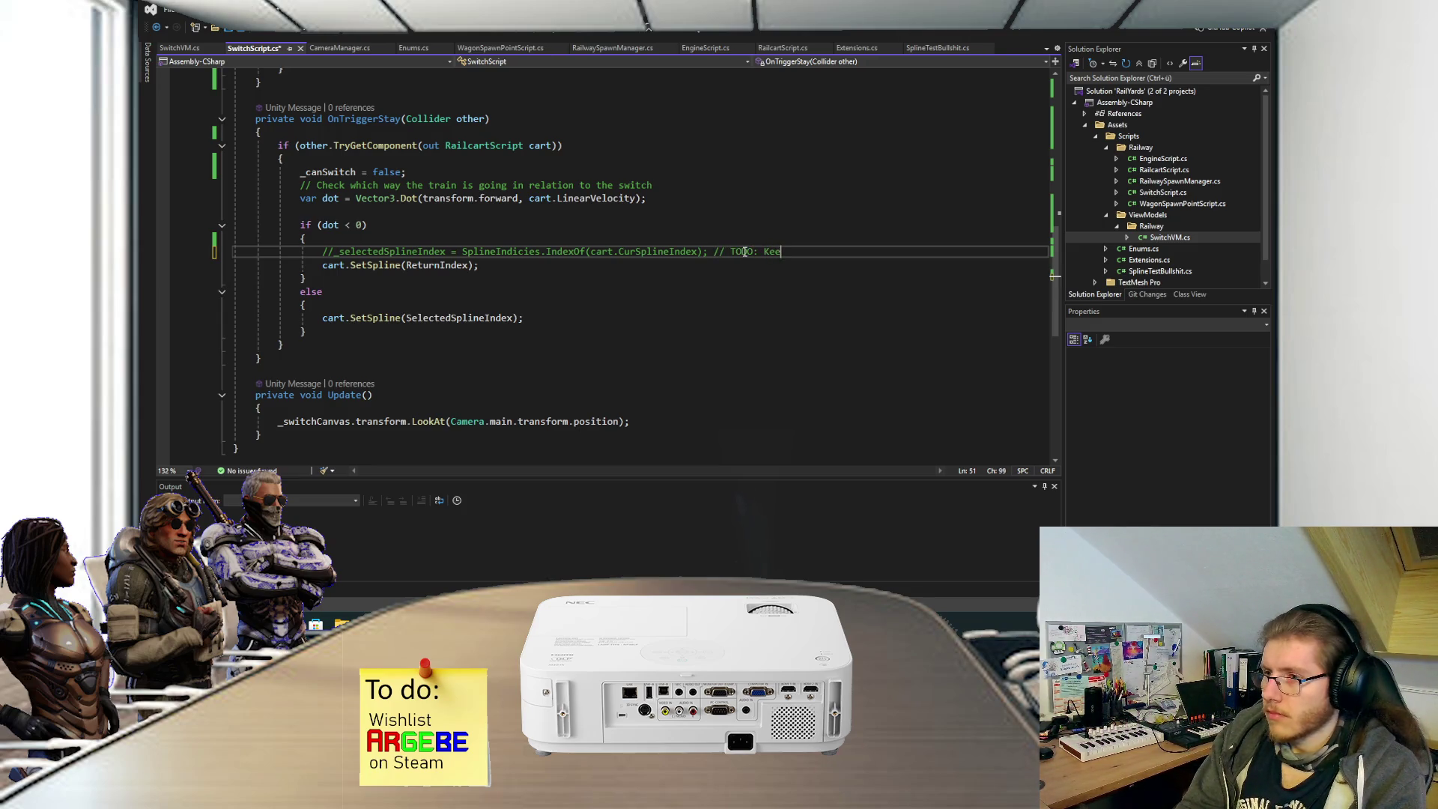
text(p selec)
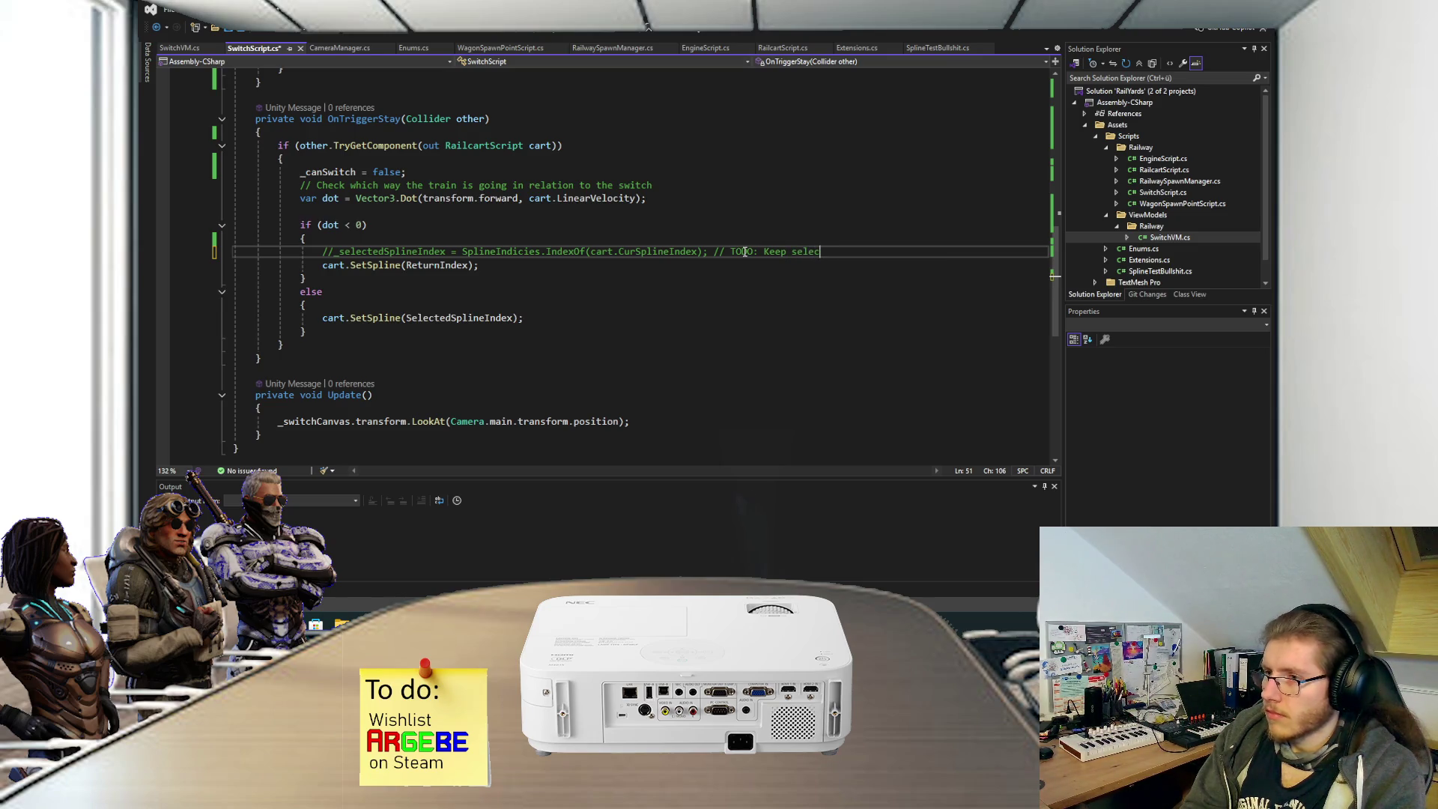
key(BackSpace)
key(BackSpace)
key(BackSpace)
text(Switch )
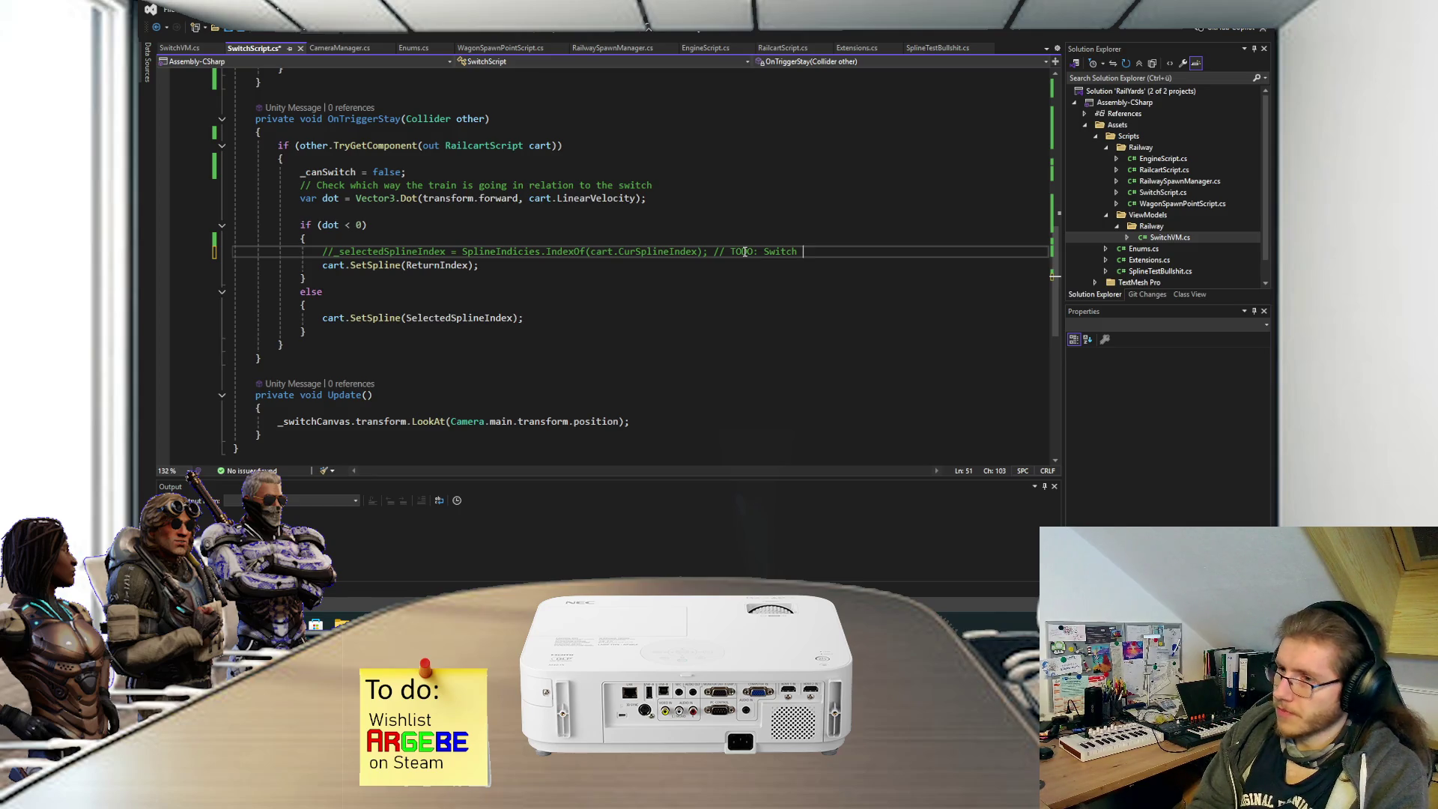
text(to sele)
key(BackSpace)
key(BackSpace)
key(BackSpace)
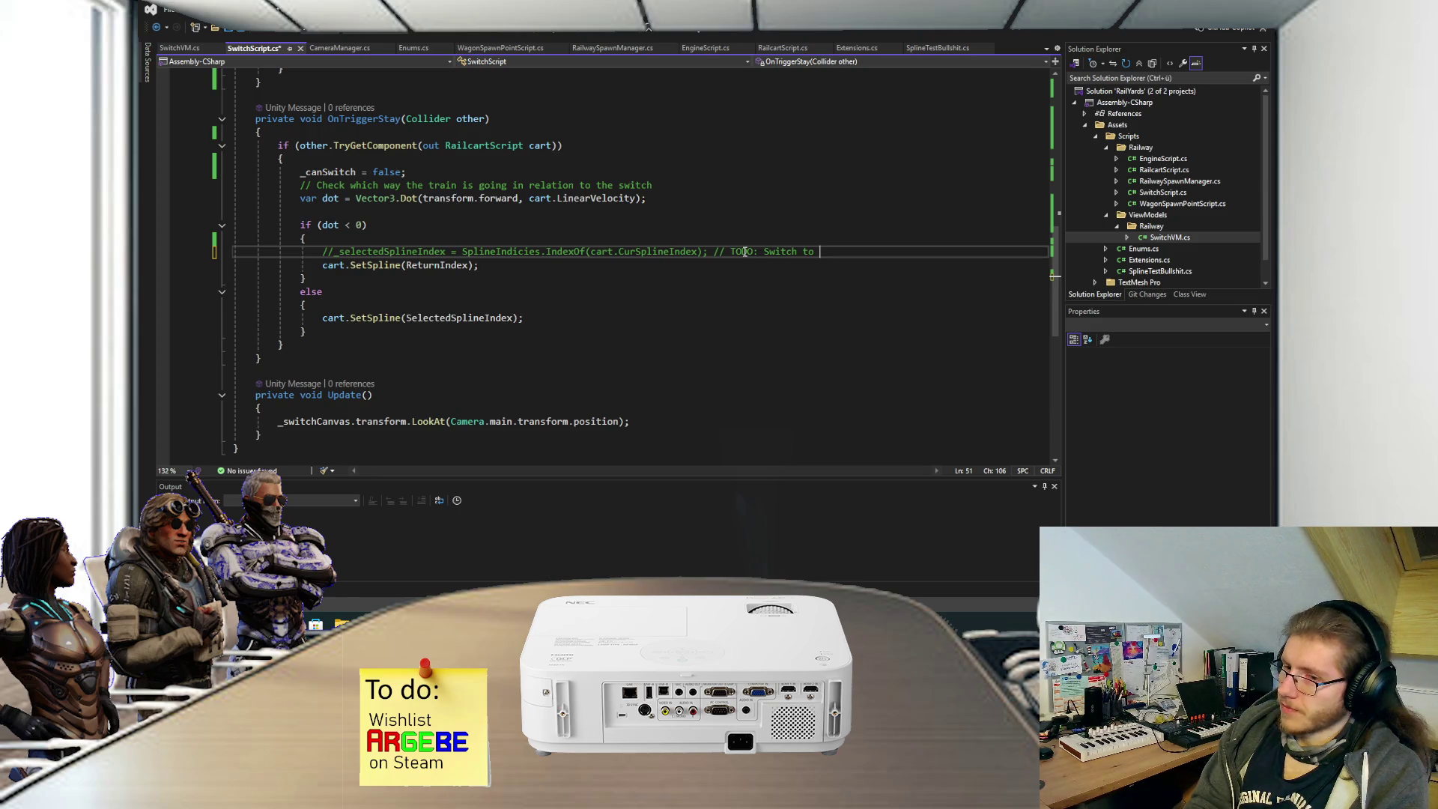
text(previous)
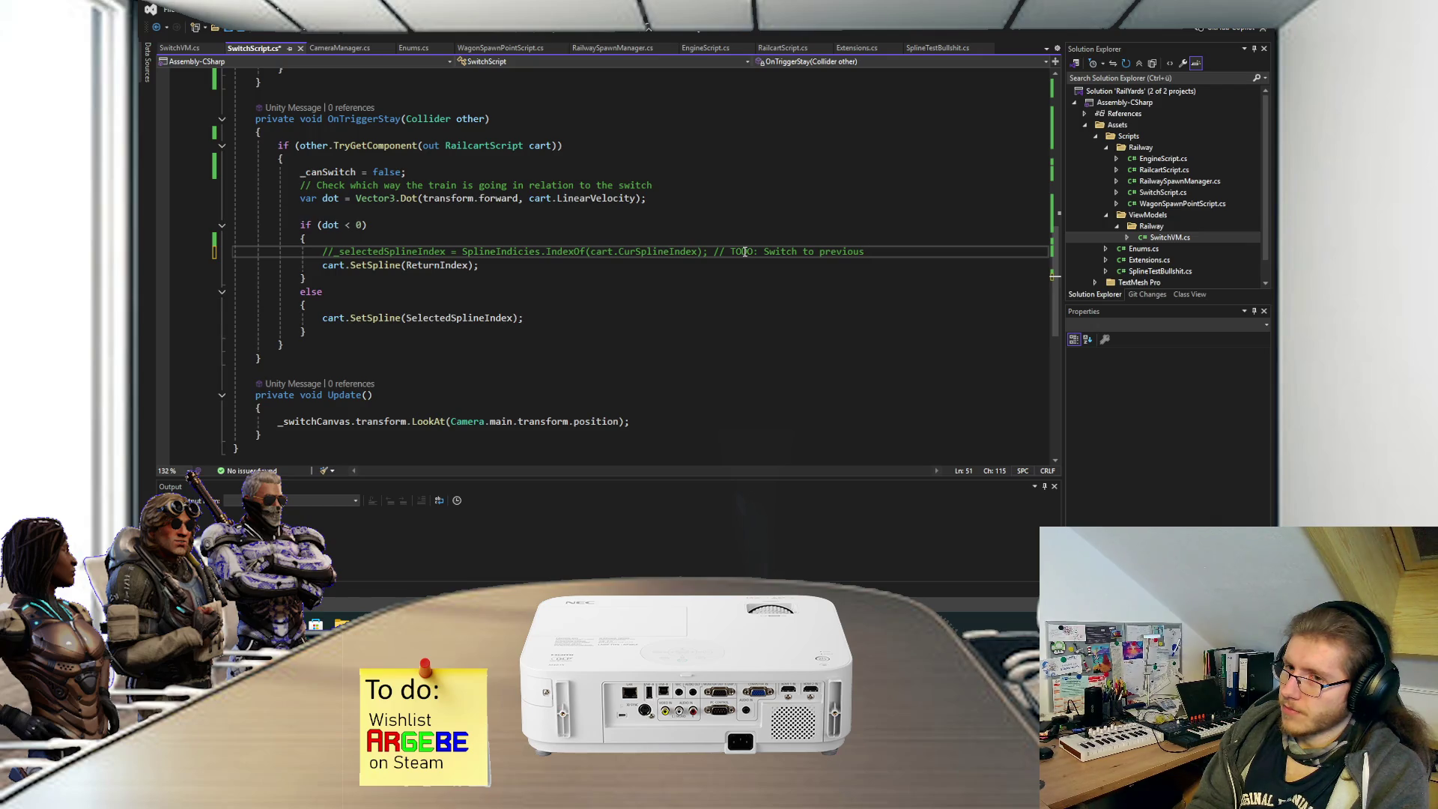
text(index)
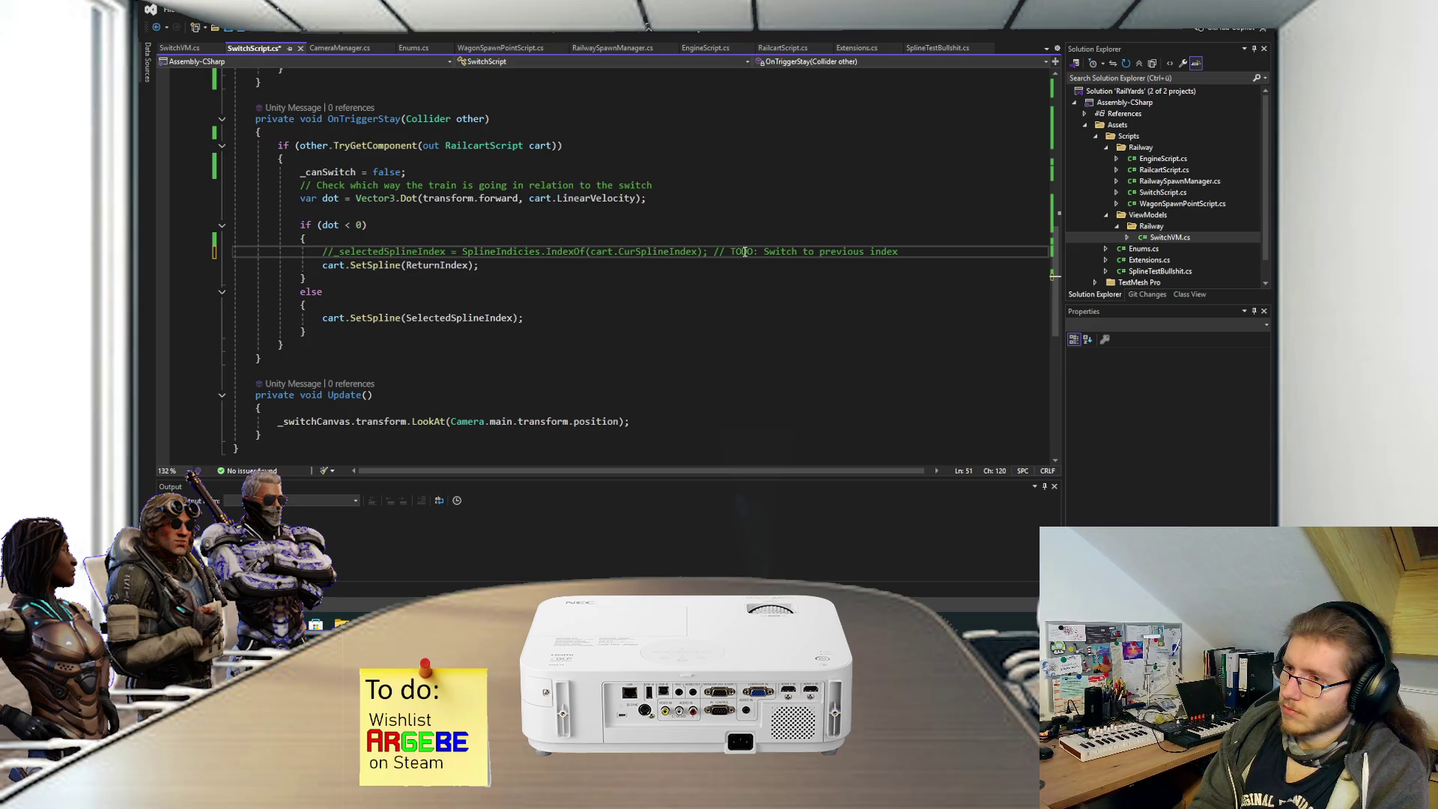
key(ctrl+s)
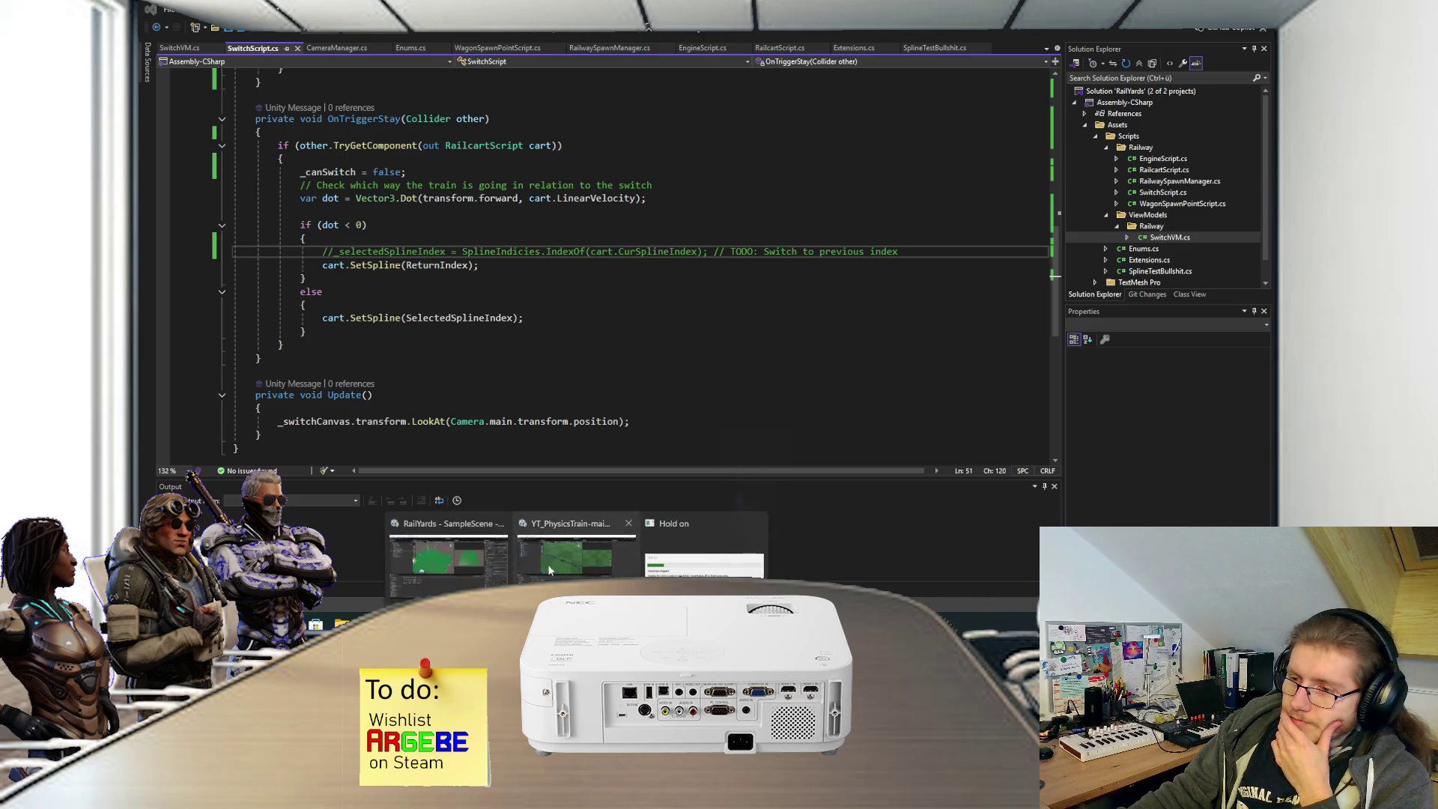
Switch to the Unity editor and orbit the rail yard Scene view slightly.
mouse_move(528, 549)
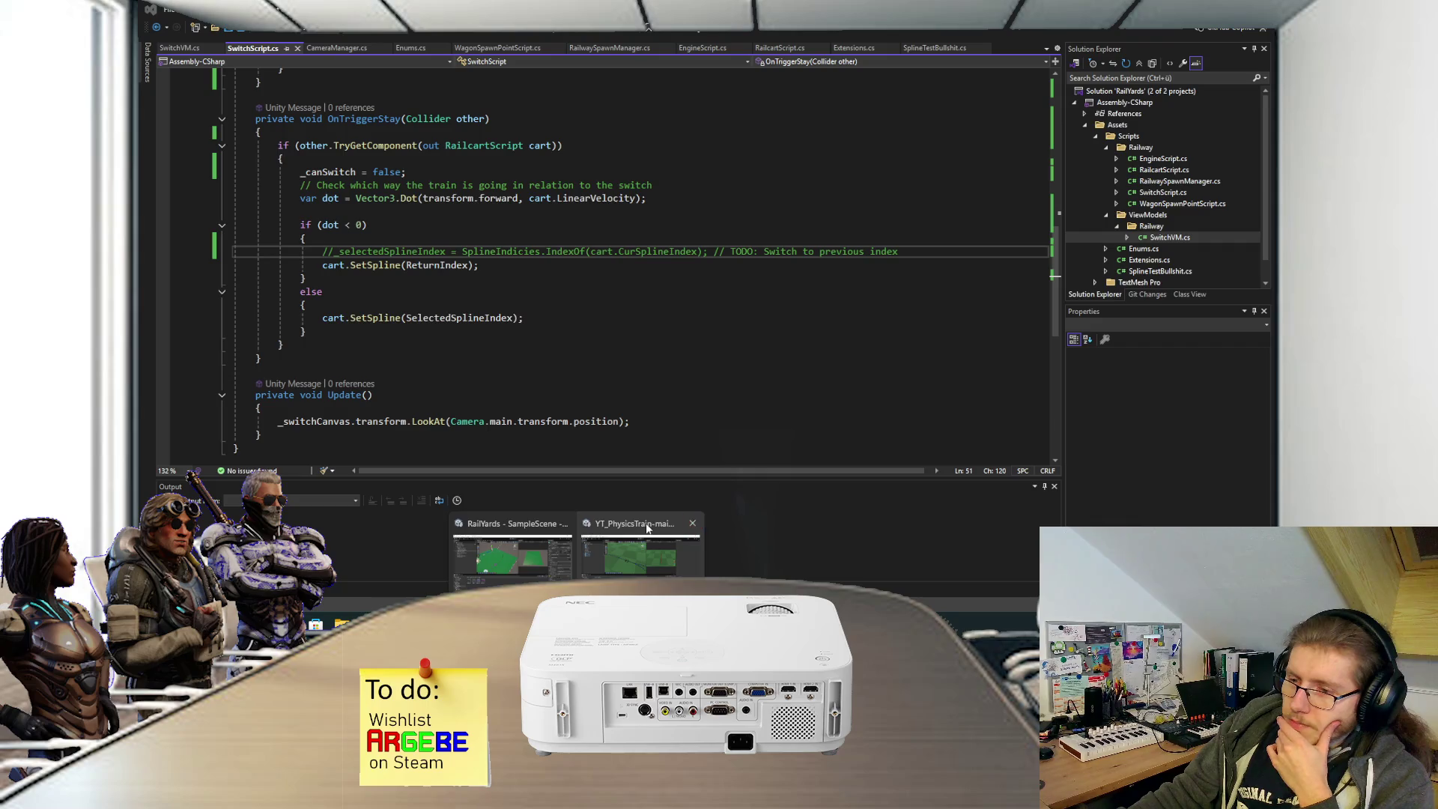
click(557, 551)
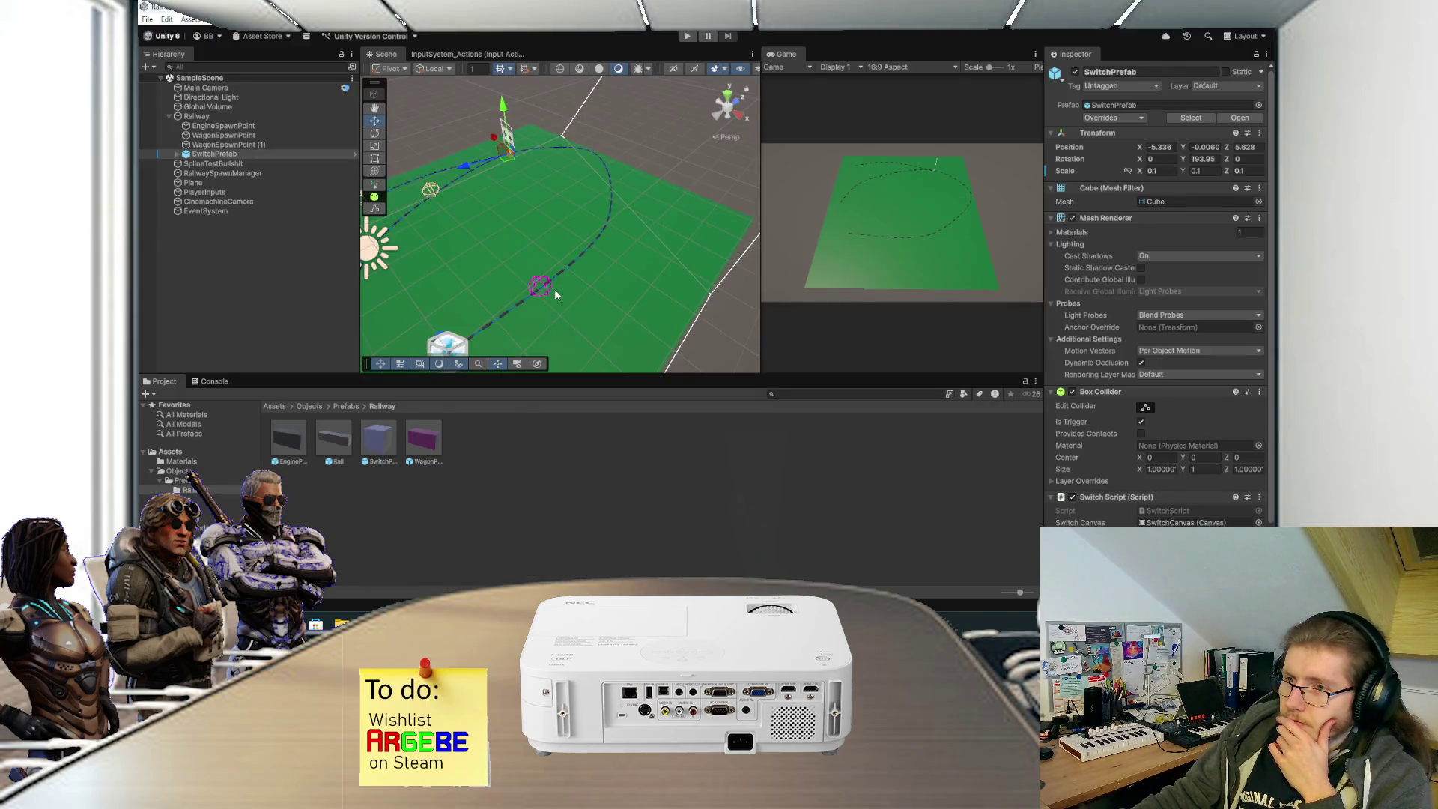
drag(556, 296, 566, 285)
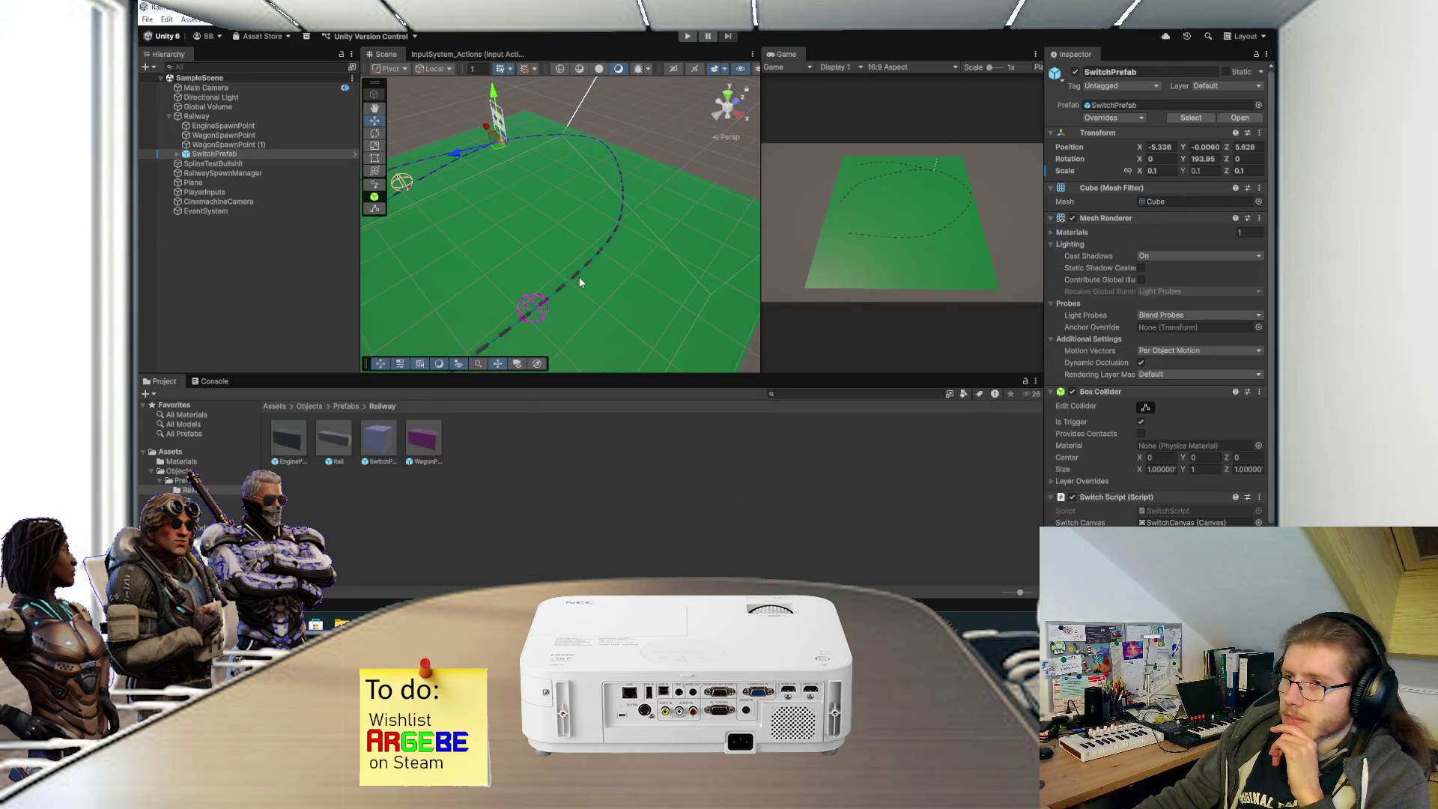